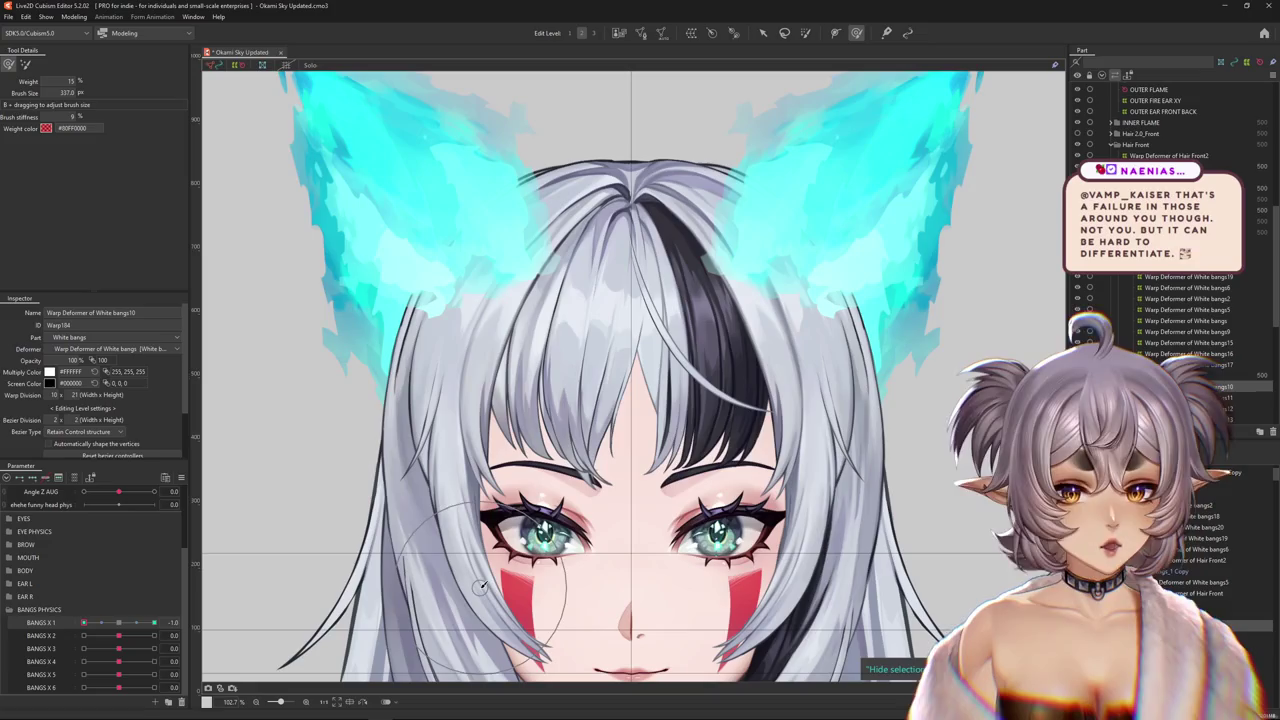
- Sweep BANGS X 1 to preview how the front bangs sway
mouse_move(84, 623)
mouse_down()
mouse_move(188, 622)
mouse_move(124, 622)
mouse_move(154, 622)
mouse_up()
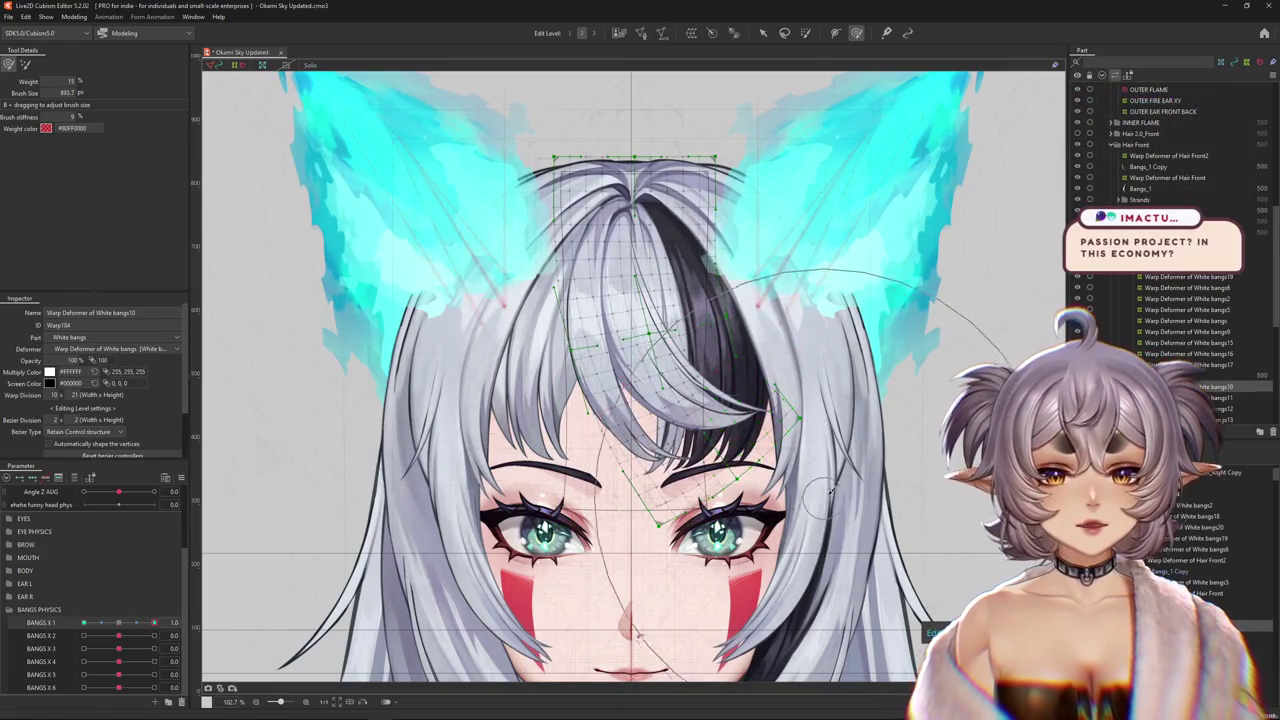
scroll(850, 420, up, 1)
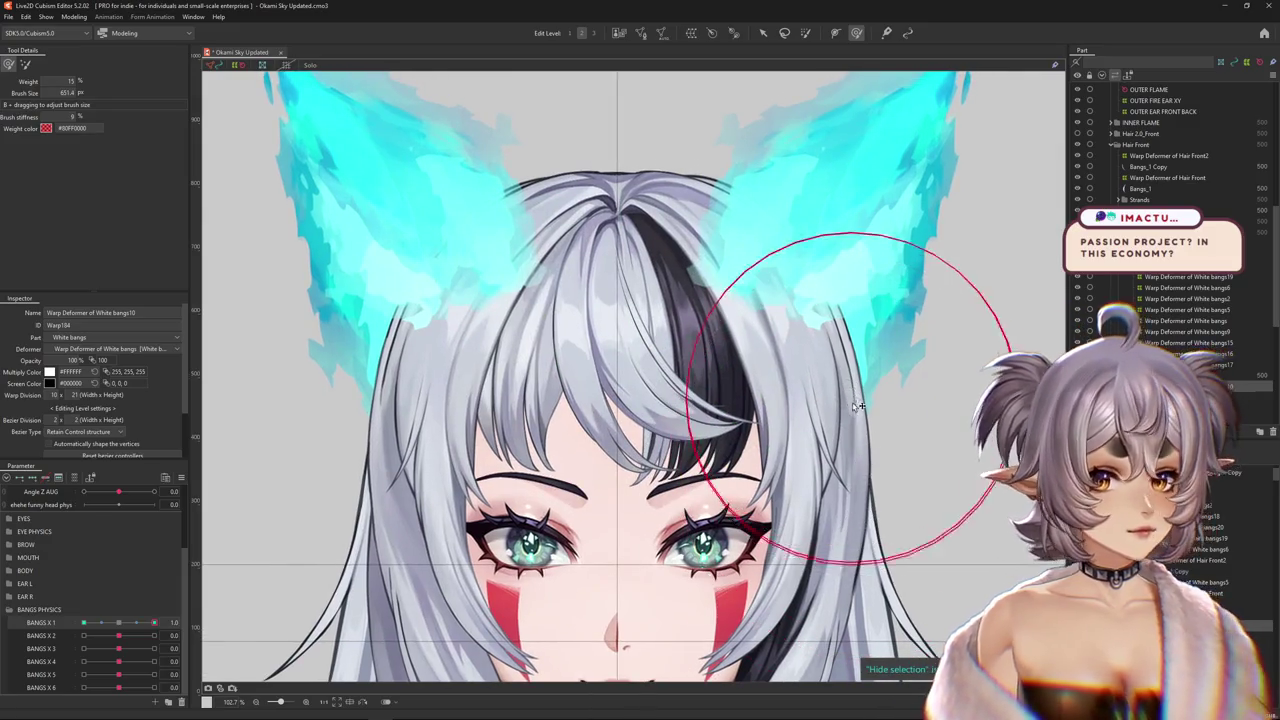
drag(855, 404, 640, 500)
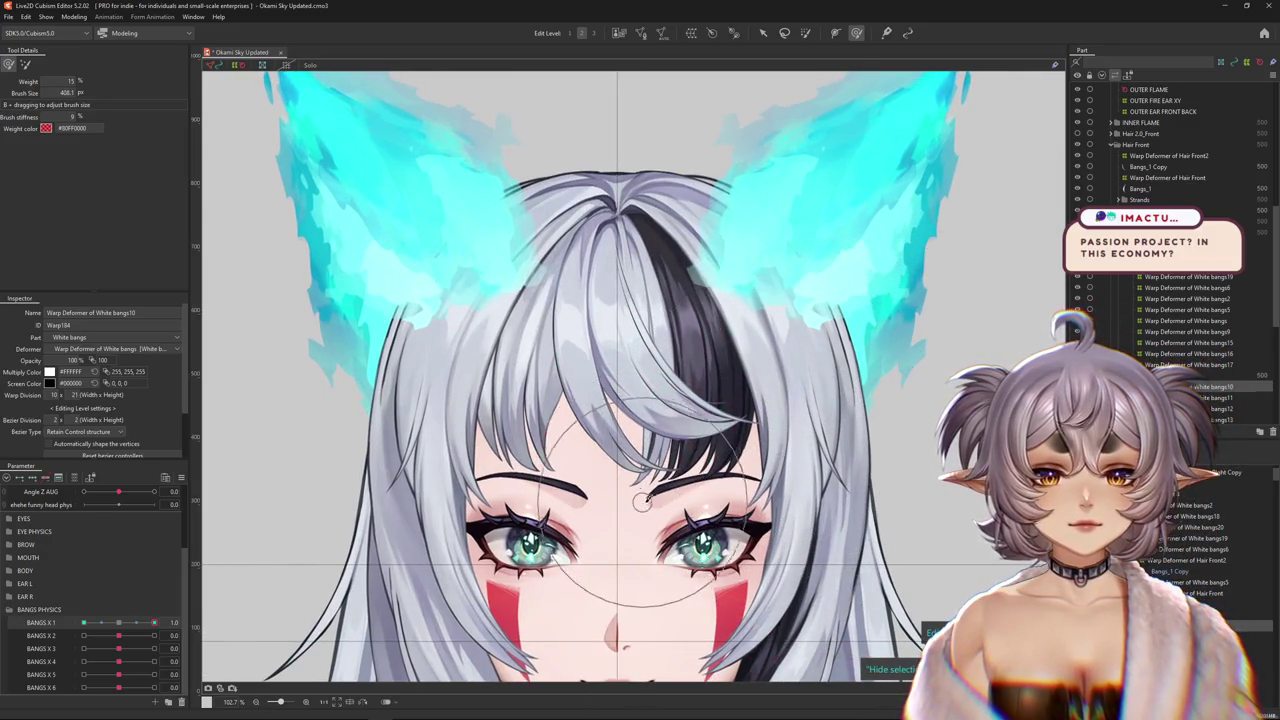
- Return BANGS X 1 to rest and select the Bangs_1 strand from the forehead layer list
mouse_move(154, 622)
mouse_down()
mouse_move(125, 624)
mouse_move(214, 622)
mouse_up()
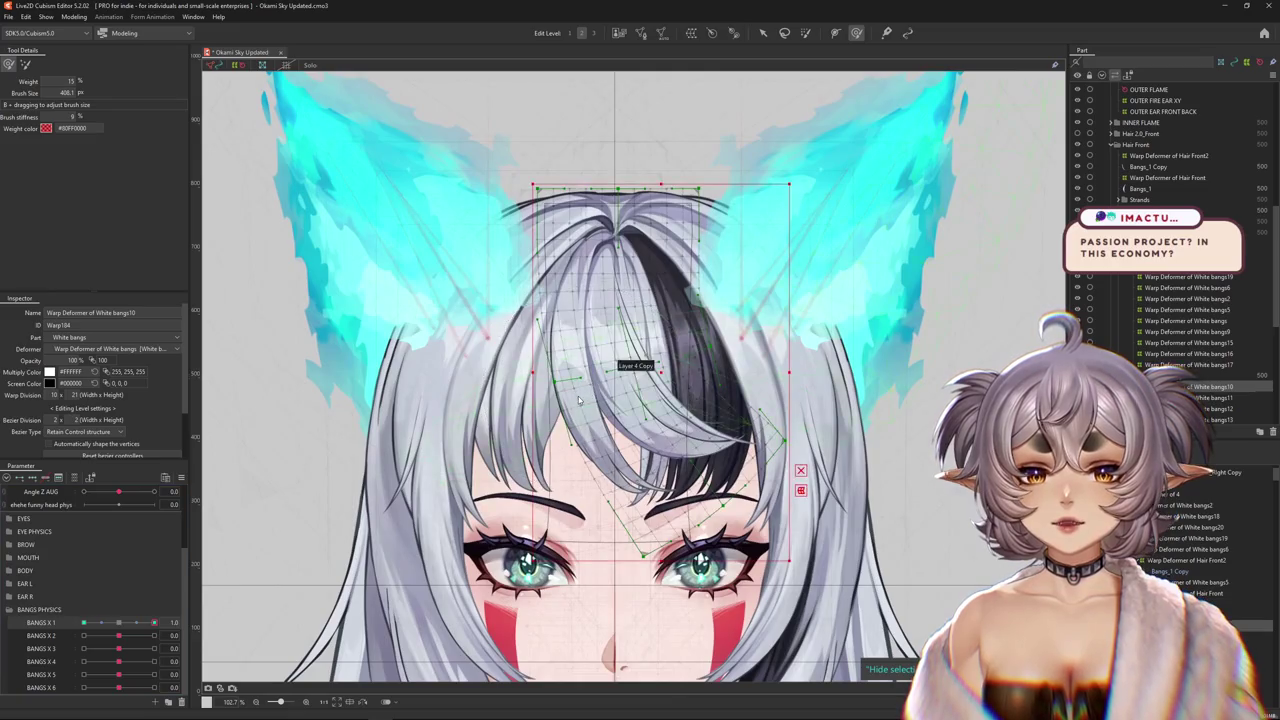
right_click(598, 365)
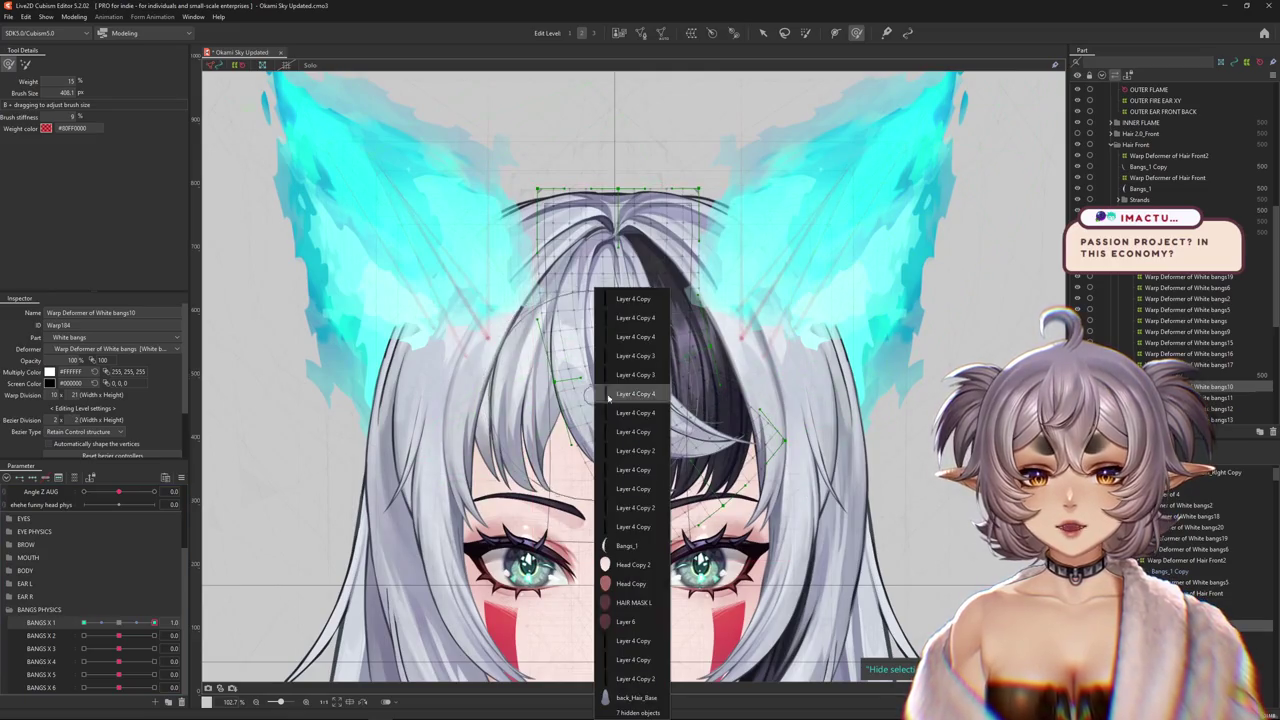
click(619, 546)
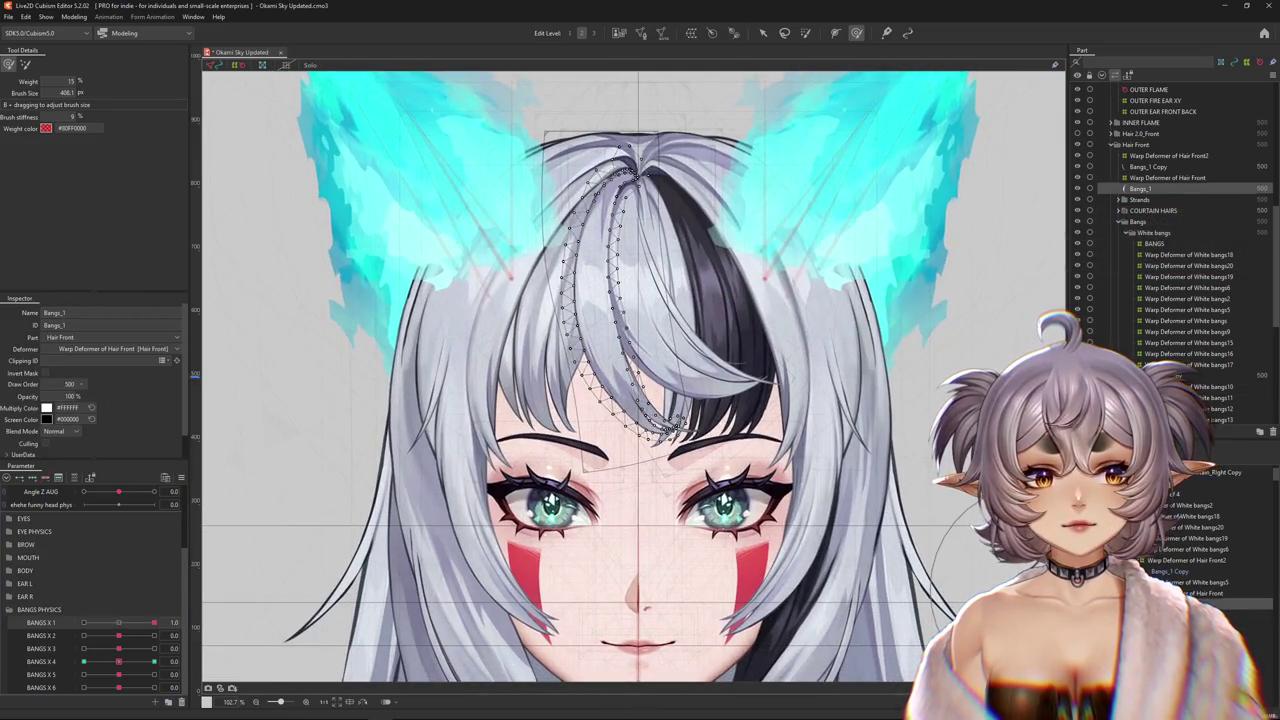
- Preview the bangs on BANGS X 3, X 2 and X 1, then select White bangs5's Warp Deformer of 4
mouse_move(154, 623)
mouse_down()
mouse_move(120, 624)
mouse_move(135, 653)
mouse_move(154, 649)
mouse_move(68, 657)
mouse_move(154, 649)
mouse_up()
mouse_move(629, 600)
mouse_down()
mouse_move(629, 510)
mouse_move(584, 565)
mouse_up()
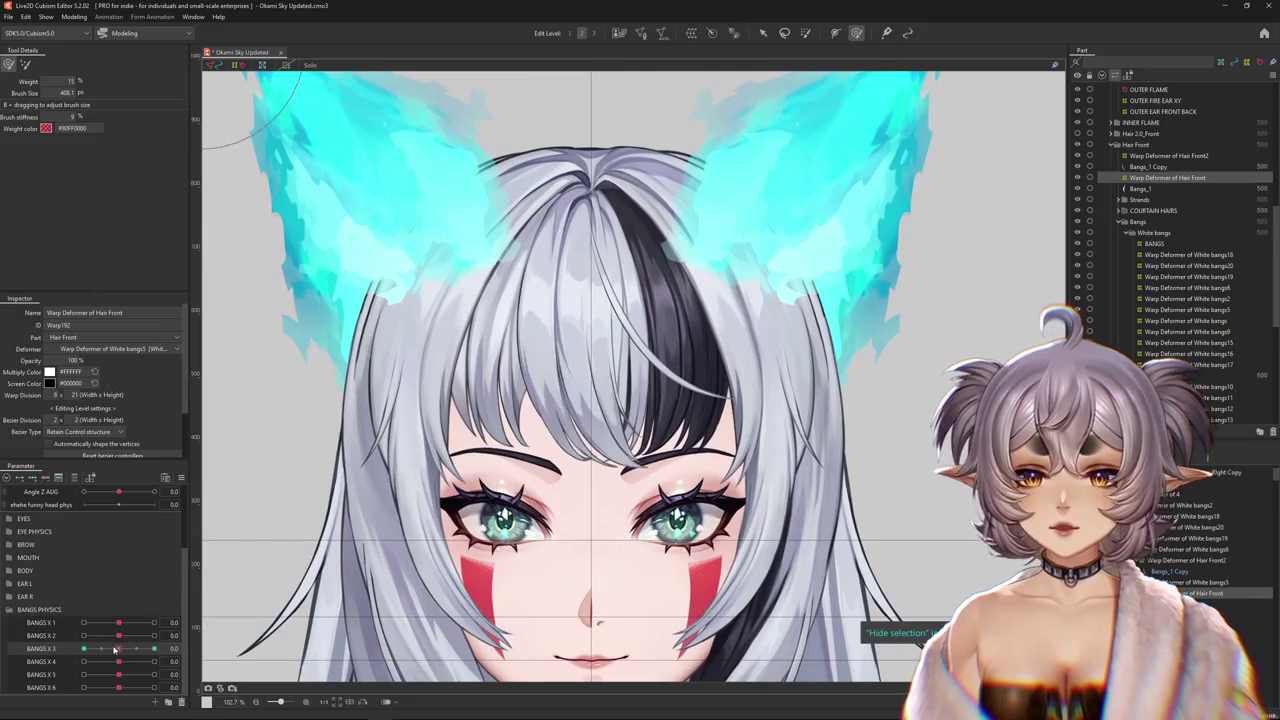
click(178, 634)
mouse_move(178, 634)
mouse_down()
mouse_move(118, 635)
mouse_move(158, 626)
mouse_move(118, 622)
mouse_up()
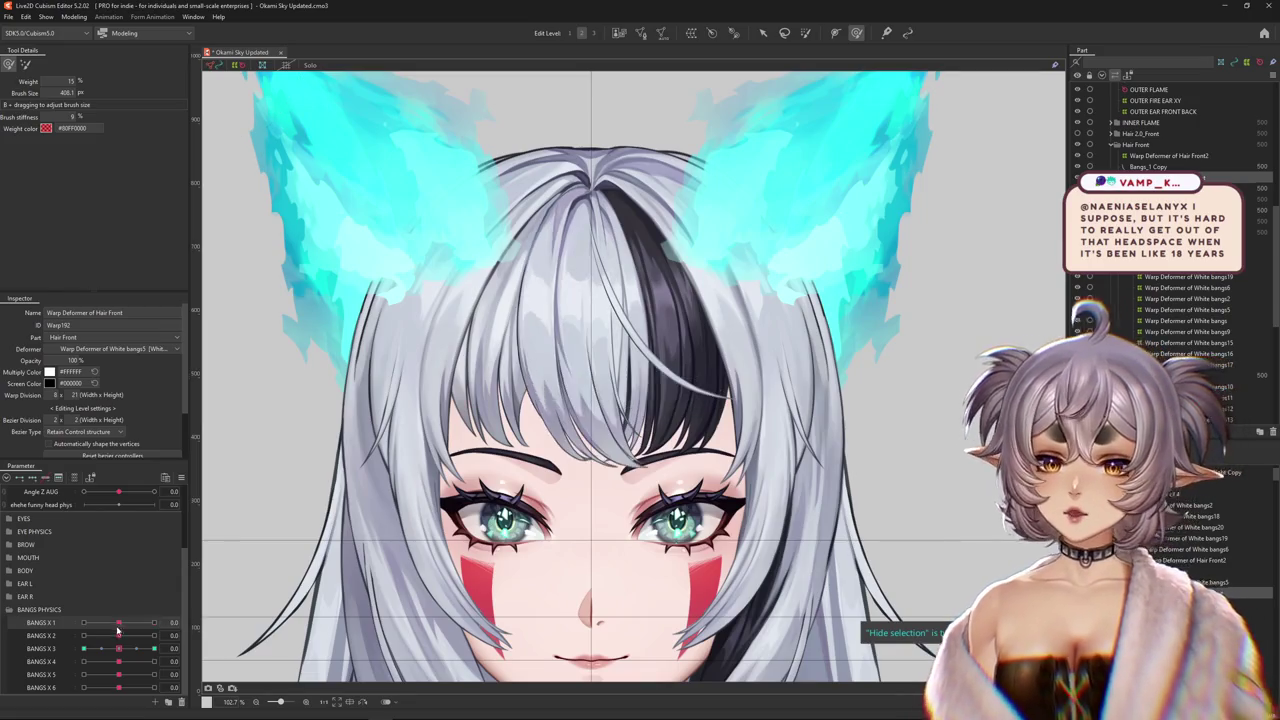
click(572, 452)
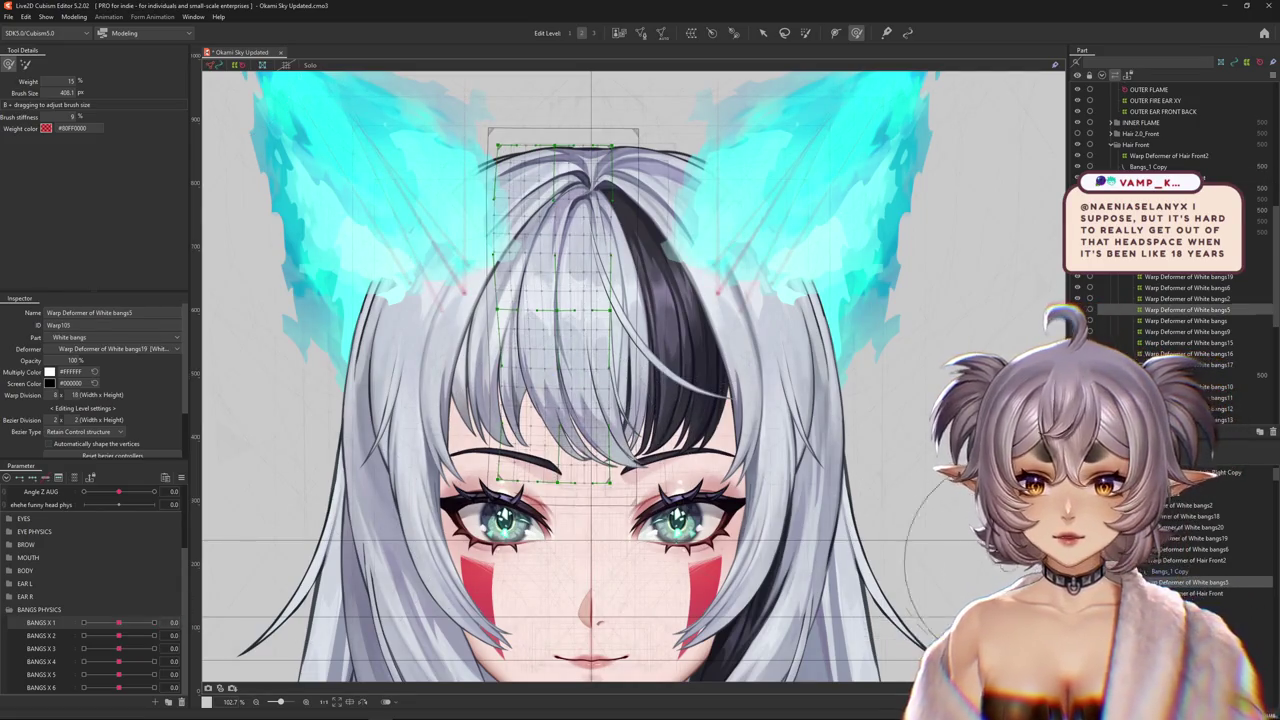
click(1160, 494)
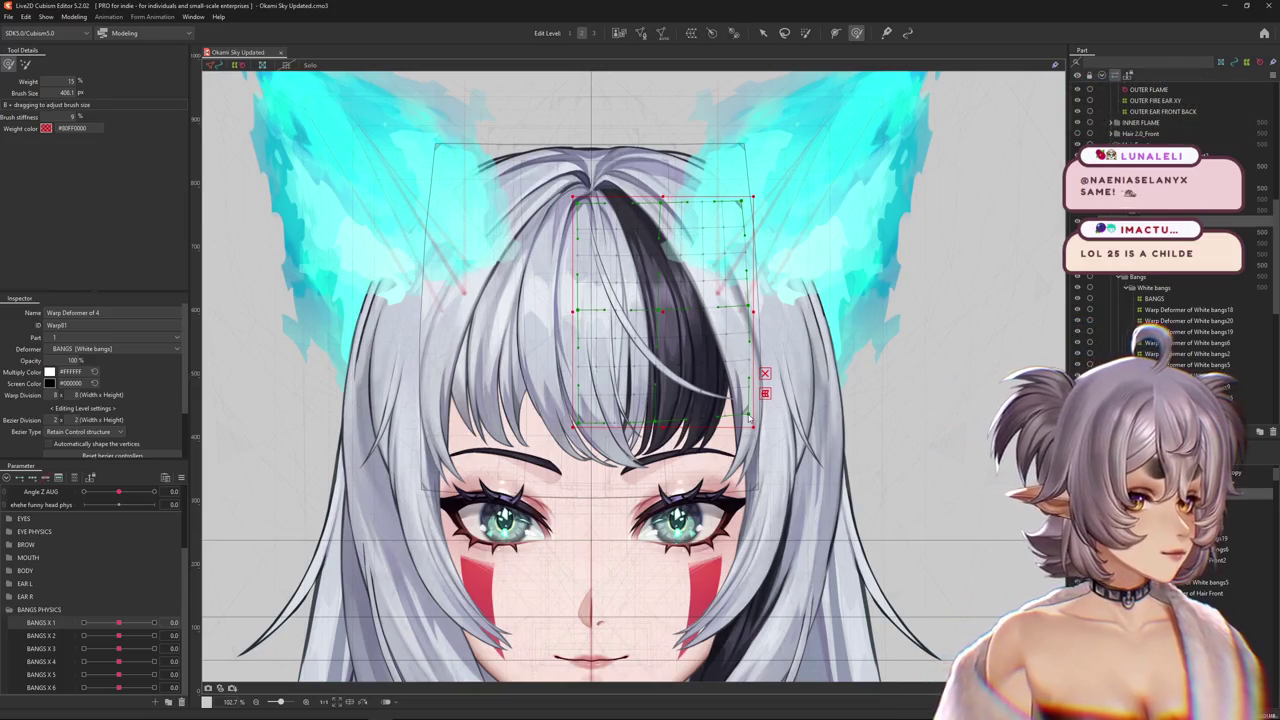
scroll(497, 188, down, 5)
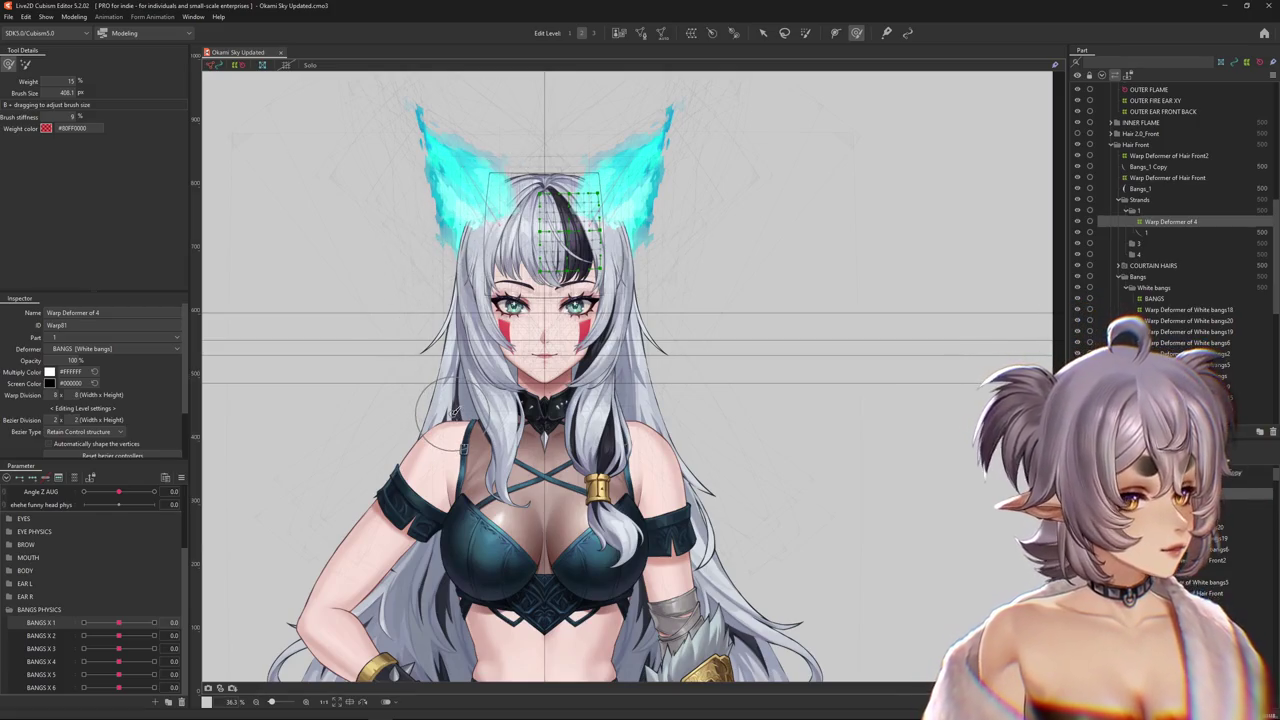
- Zoom to the face, swing the bangs with BANGS X 1 from -1 to 1, then with BANGS X 2
scroll(530, 450, up, 2)
drag(530, 215, 534, 536)
mouse_move(119, 622)
mouse_down()
mouse_move(59, 624)
mouse_move(188, 607)
mouse_up()
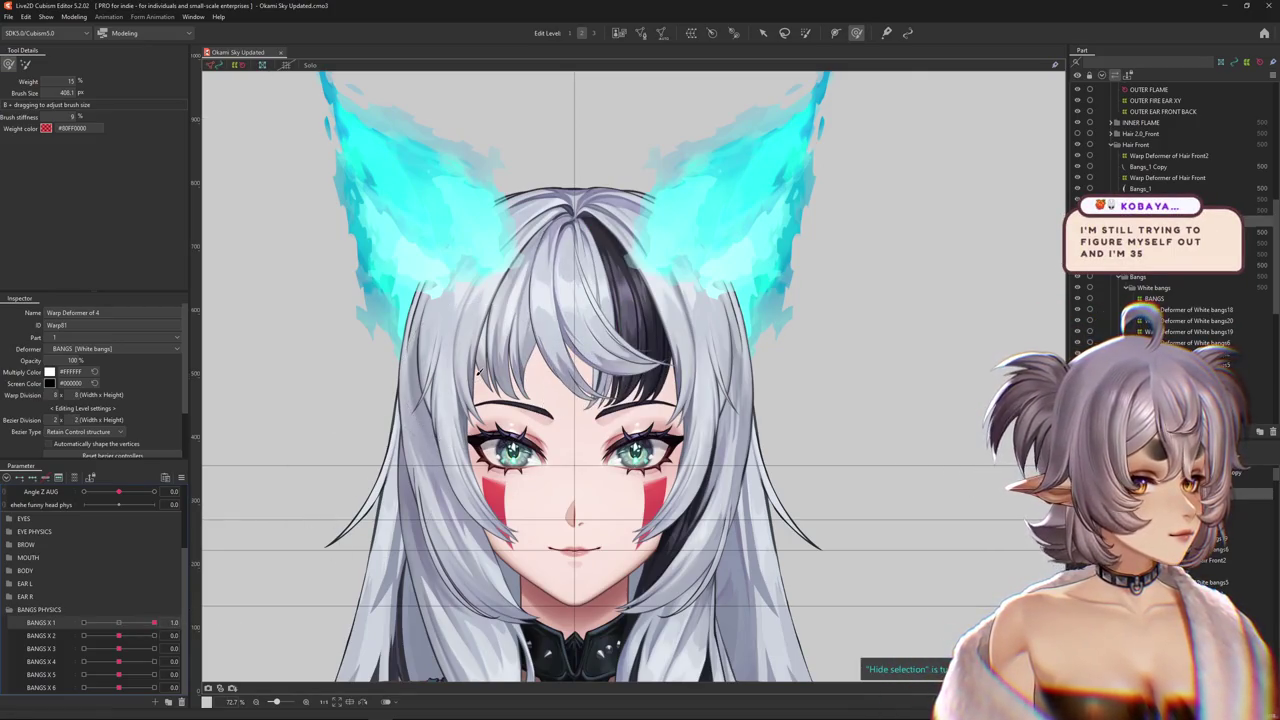
scroll(500, 395, up, 2)
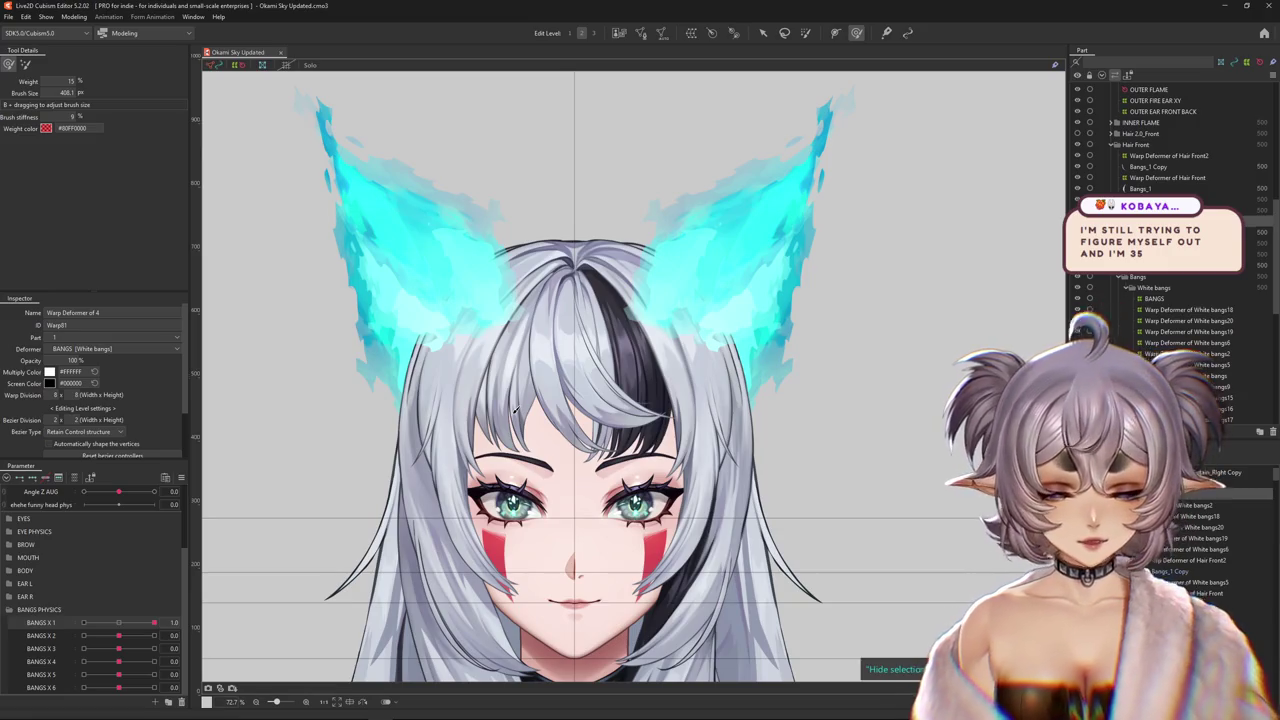
click(145, 622)
mouse_move(145, 622)
mouse_down()
mouse_move(161, 620)
mouse_move(151, 625)
mouse_up()
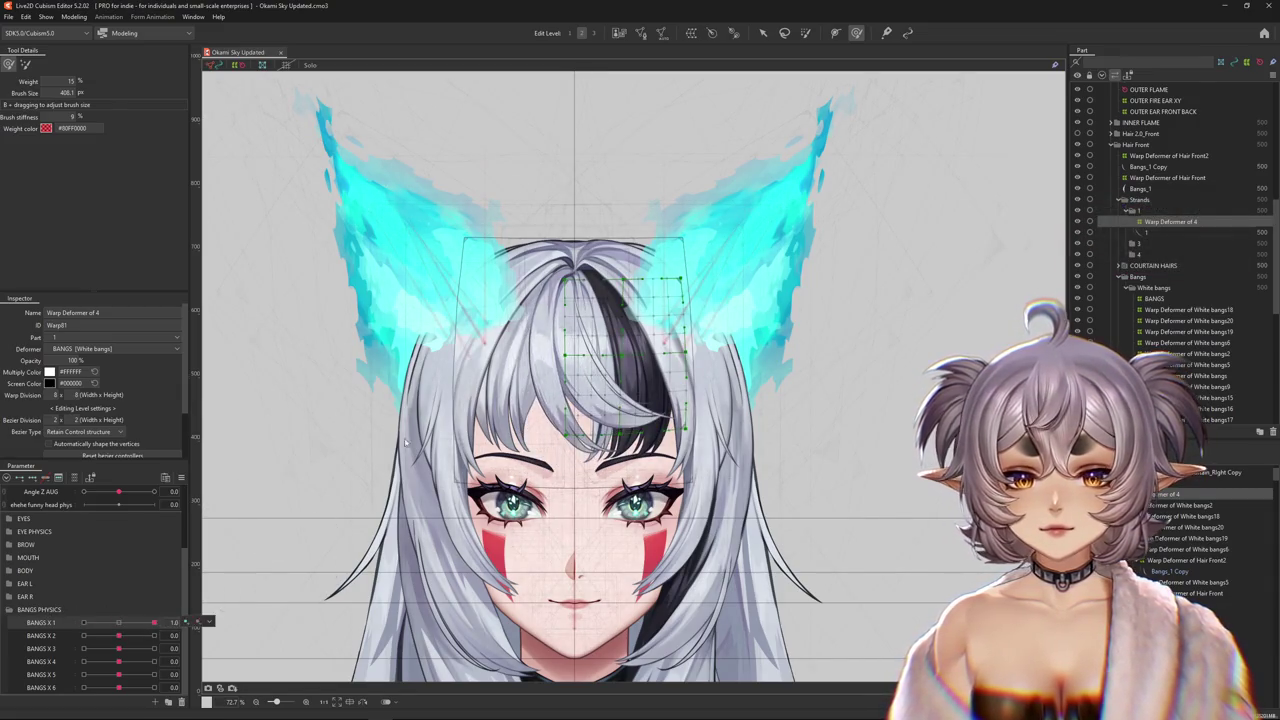
scroll(229, 543, up, 1)
drag(119, 635, 205, 634)
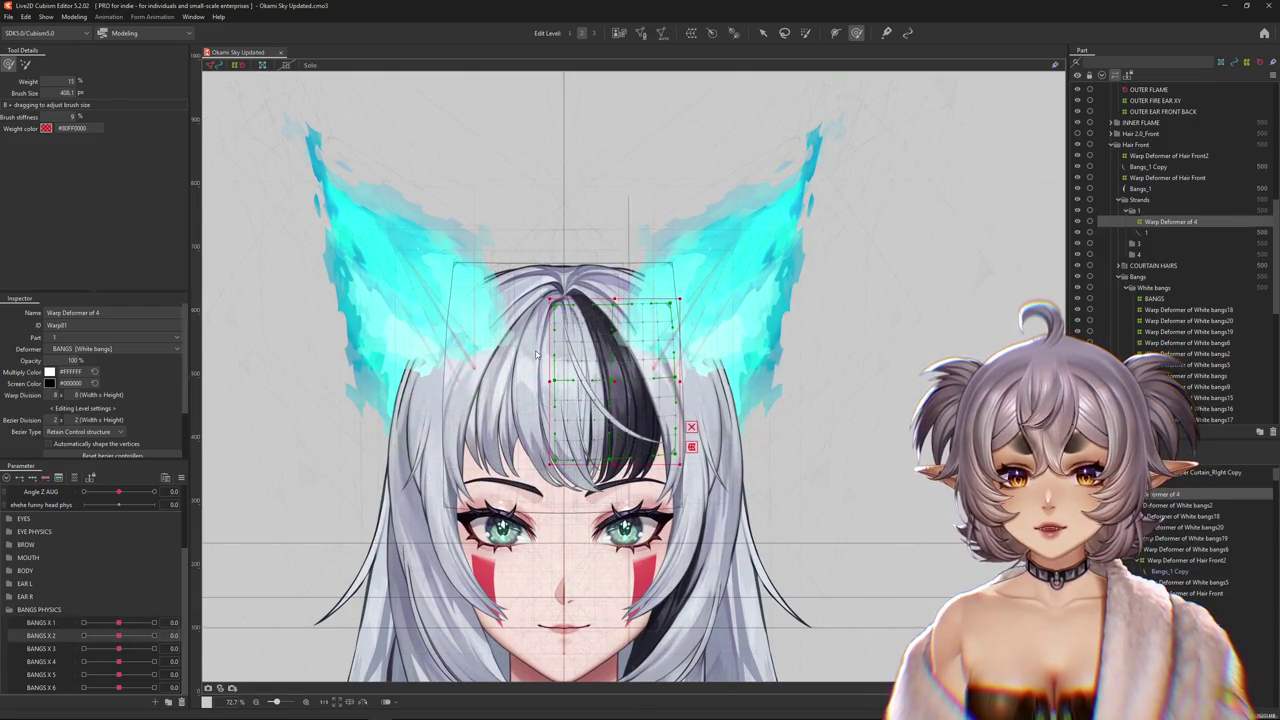
- Select Bangs_1 and the Warp Deformer of White bangs5, then switch to brush deformation
right_click(556, 399)
click(600, 432)
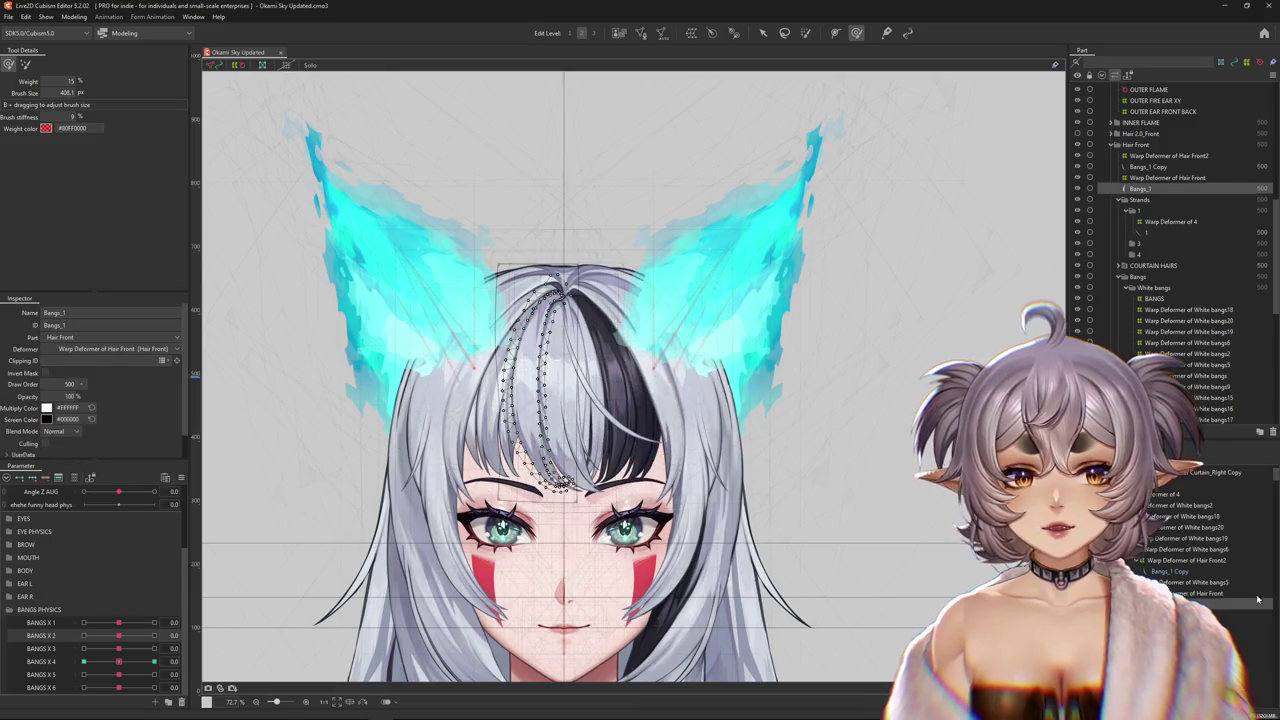
click(1190, 364)
drag(884, 245, 896, 281)
click(805, 33)
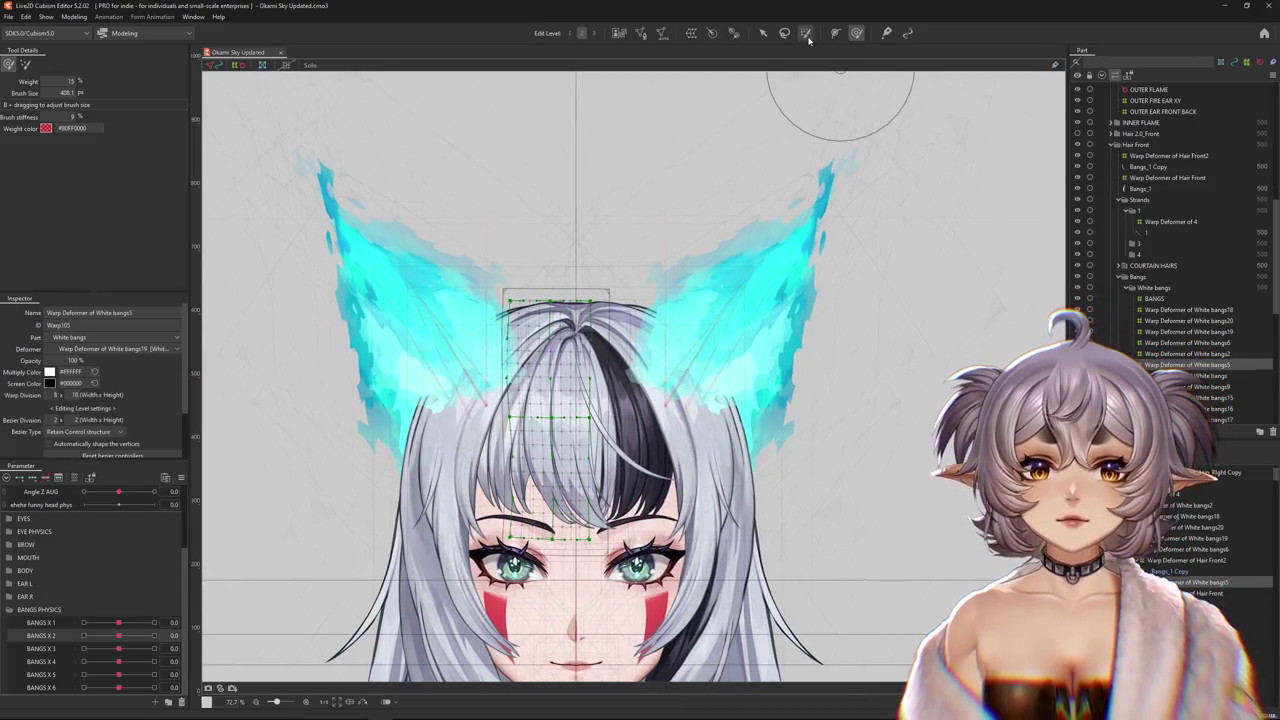
- Check the bangs on BANGS X 3, then swing BANGS X 1 to both extremes and back to neutral
drag(119, 642, 117, 656)
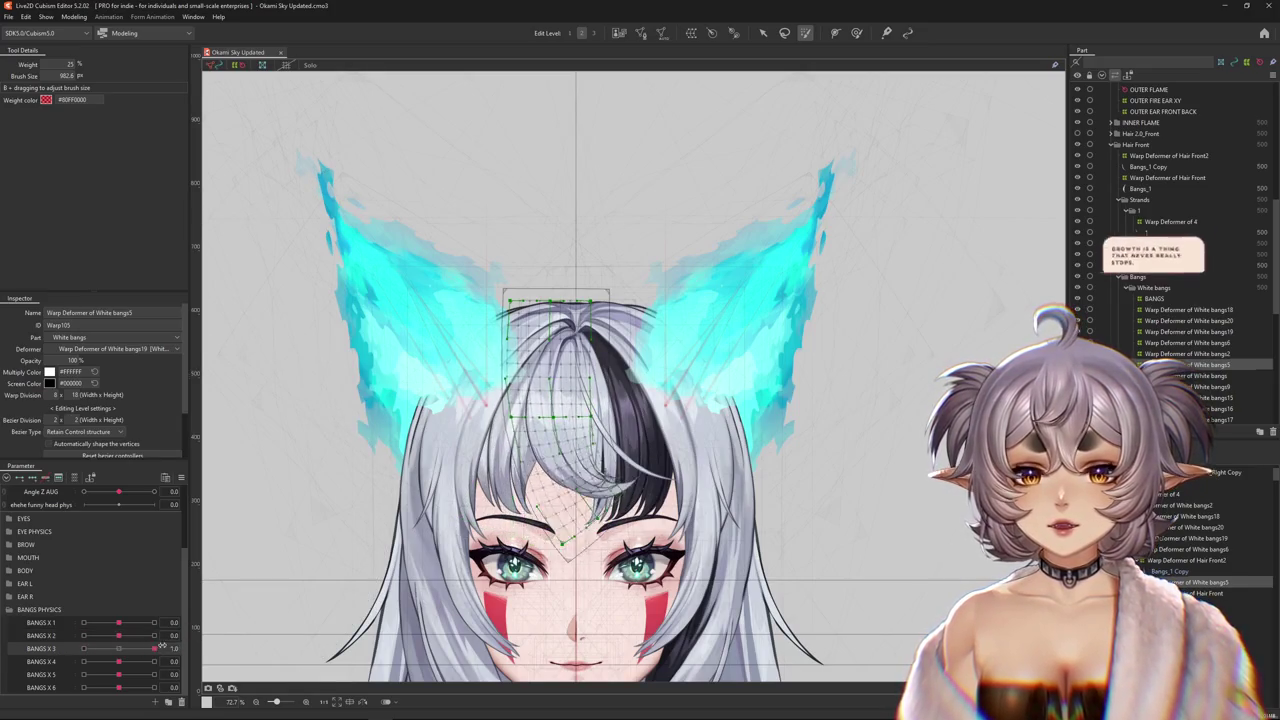
click(153, 622)
scroll(623, 442, up, 1)
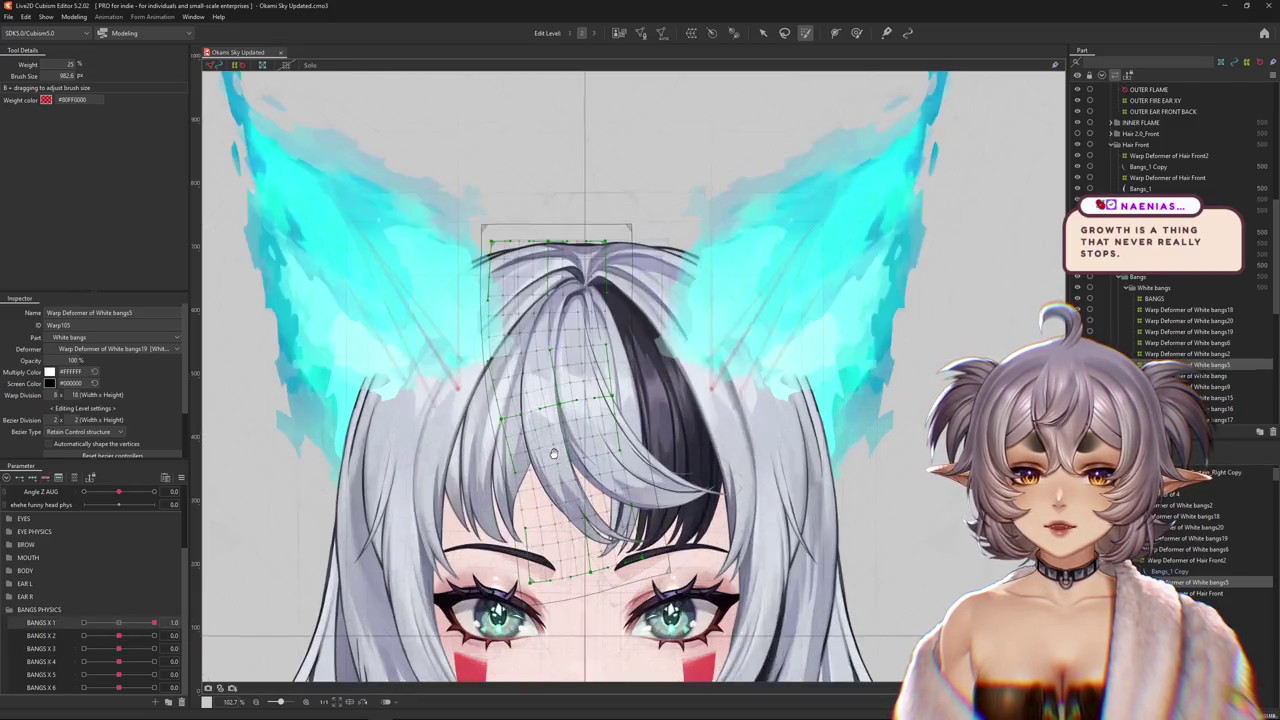
scroll(623, 442, up, 1)
scroll(623, 442, up, 1)
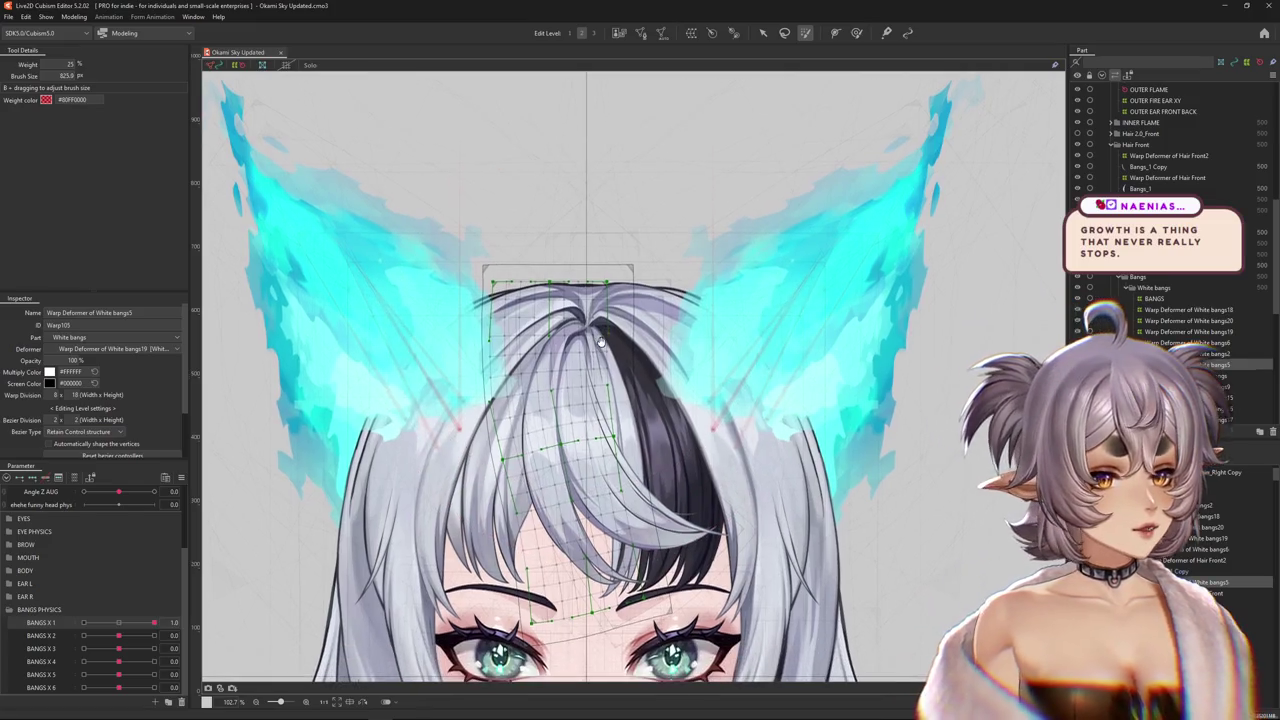
drag(624, 441, 605, 337)
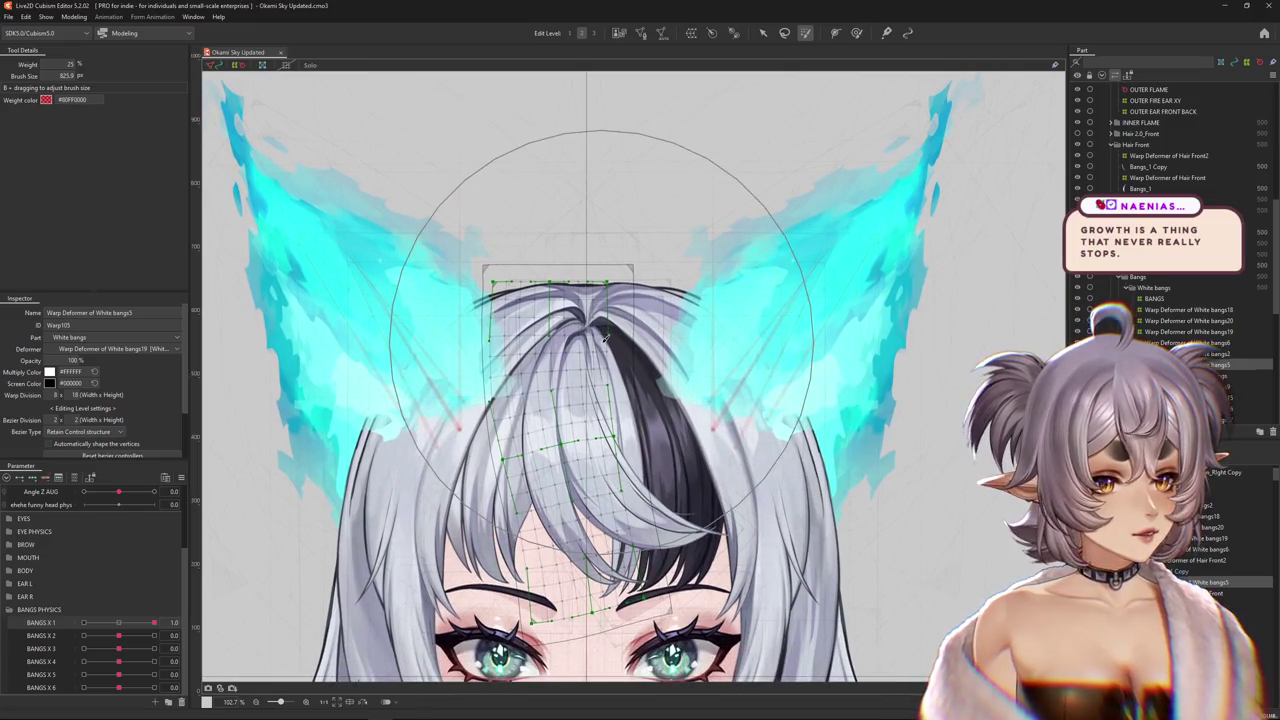
drag(153, 622, 84, 622)
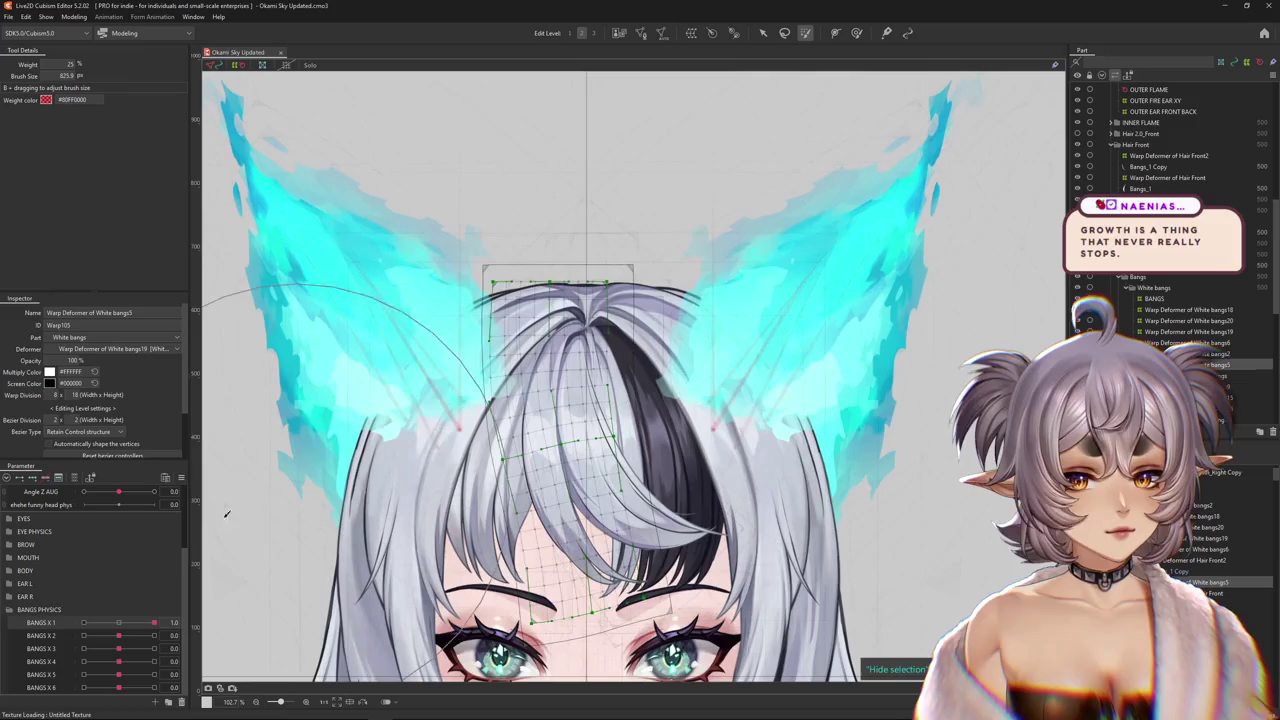
click(119, 622)
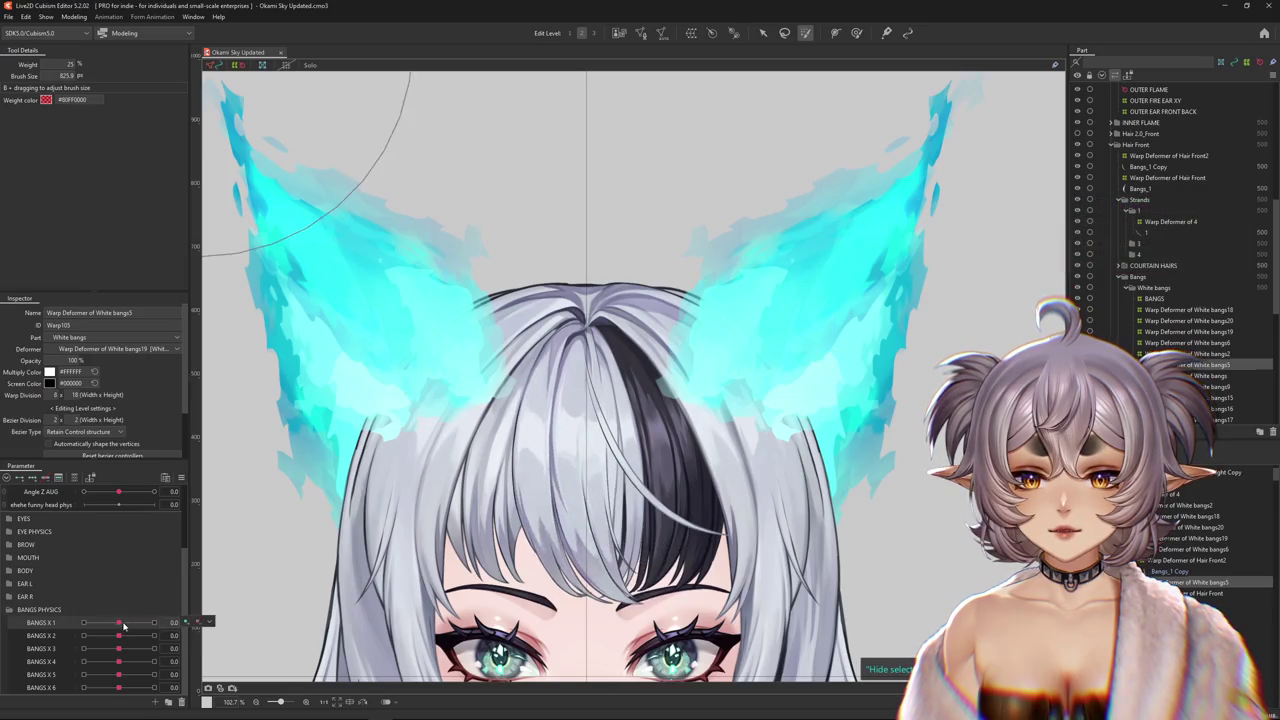
drag(451, 495, 498, 440)
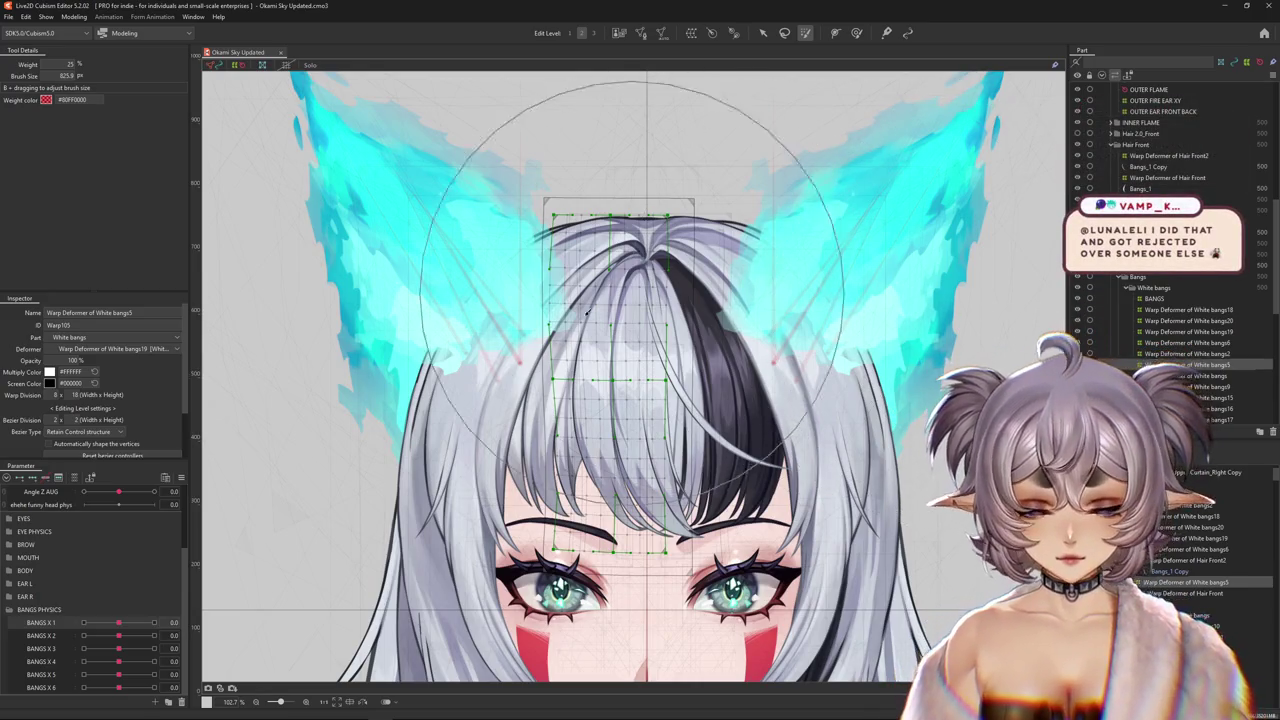
- Pose the bangs at the BANGS X 1 extremes with the stiffness deform brush, then reset to zero
mouse_move(119, 622)
mouse_down()
mouse_move(86, 621)
mouse_move(154, 622)
mouse_up()
drag(595, 488, 531, 474)
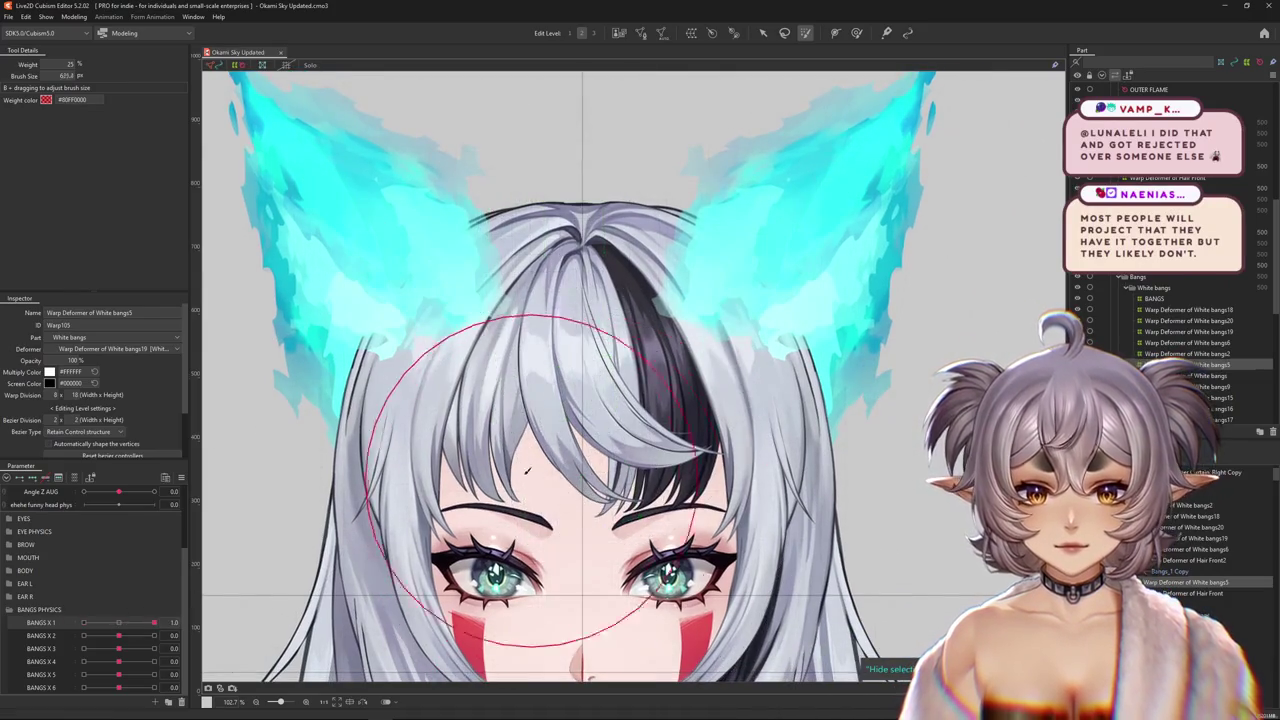
click(856, 32)
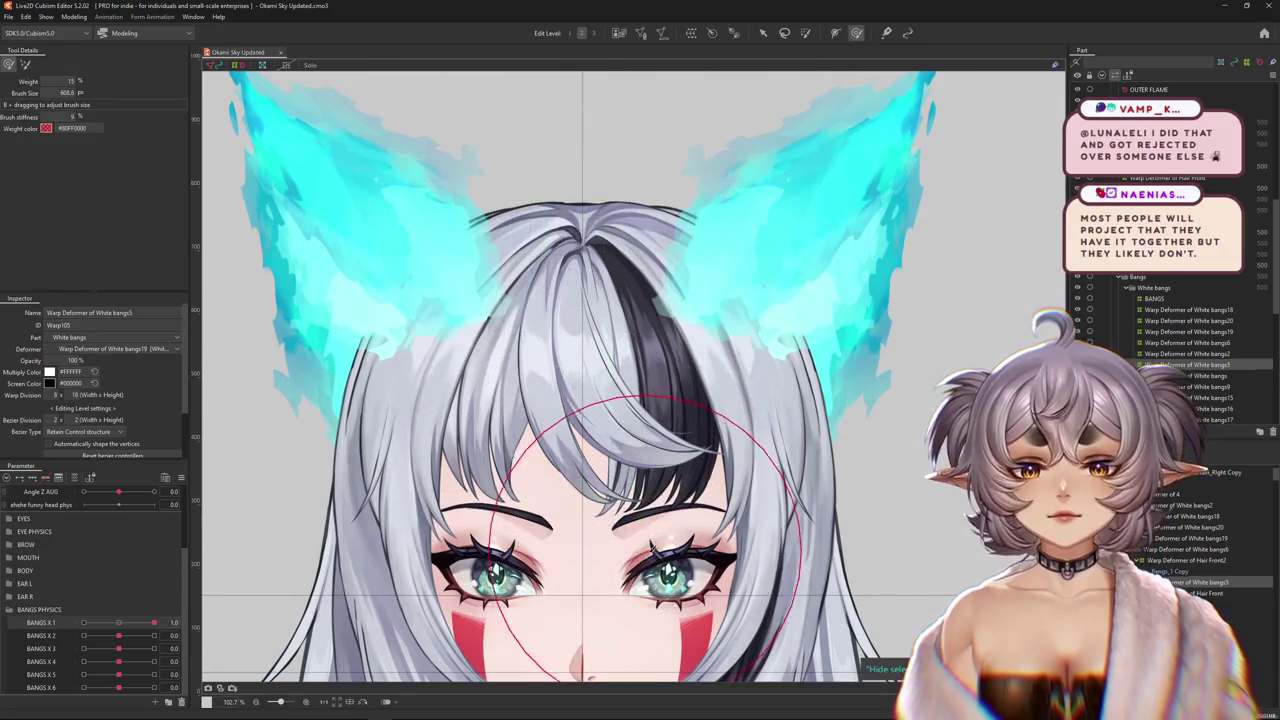
mouse_move(154, 622)
mouse_down()
mouse_move(124, 623)
mouse_move(154, 622)
mouse_up()
click(74, 17)
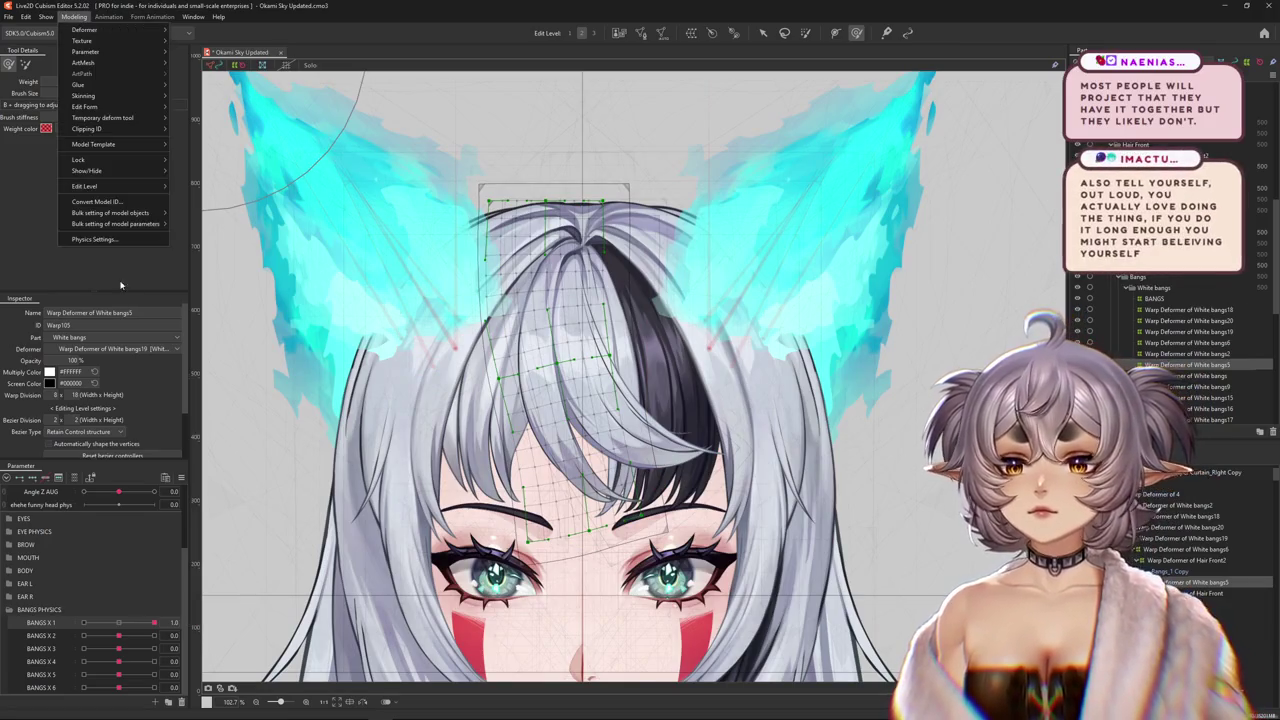
- Drag the preview head in Physics Settings to test the BANGS X pendulums, then close the window
click(94, 239)
scroll(760, 370, up, 5)
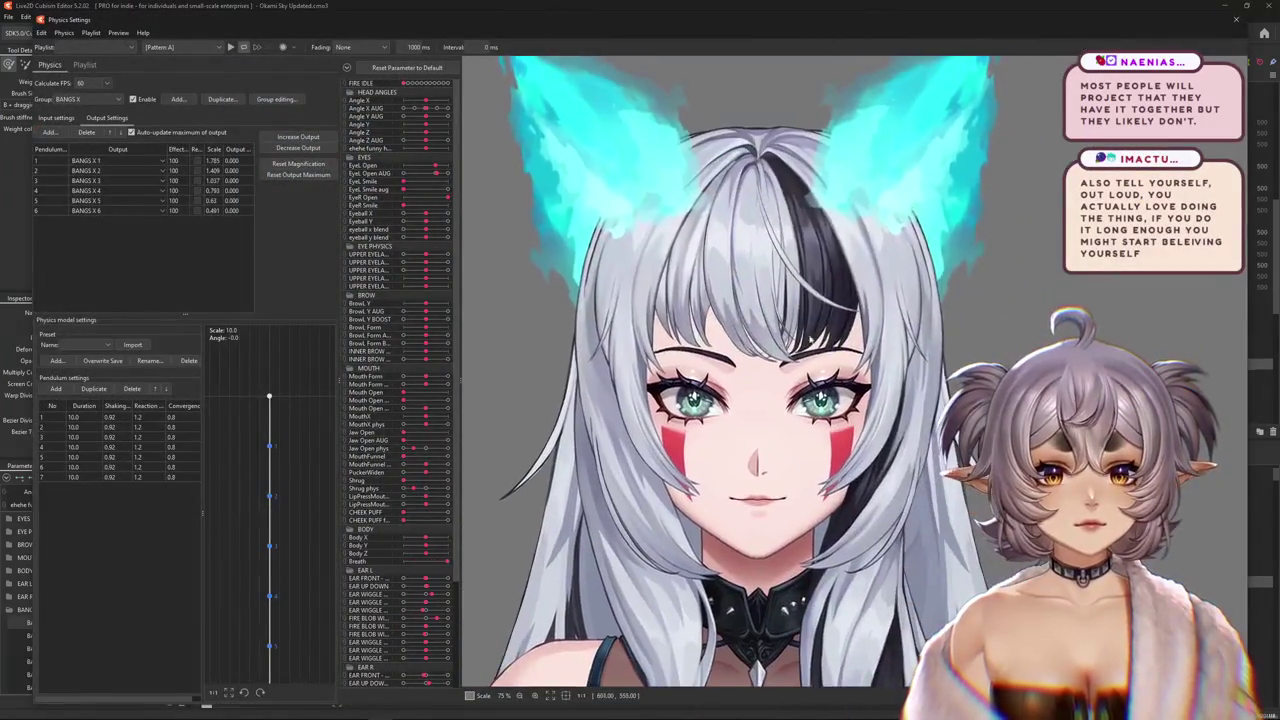
mouse_move(760, 400)
mouse_down()
mouse_move(1000, 395)
mouse_move(893, 326)
mouse_move(1015, 565)
mouse_up()
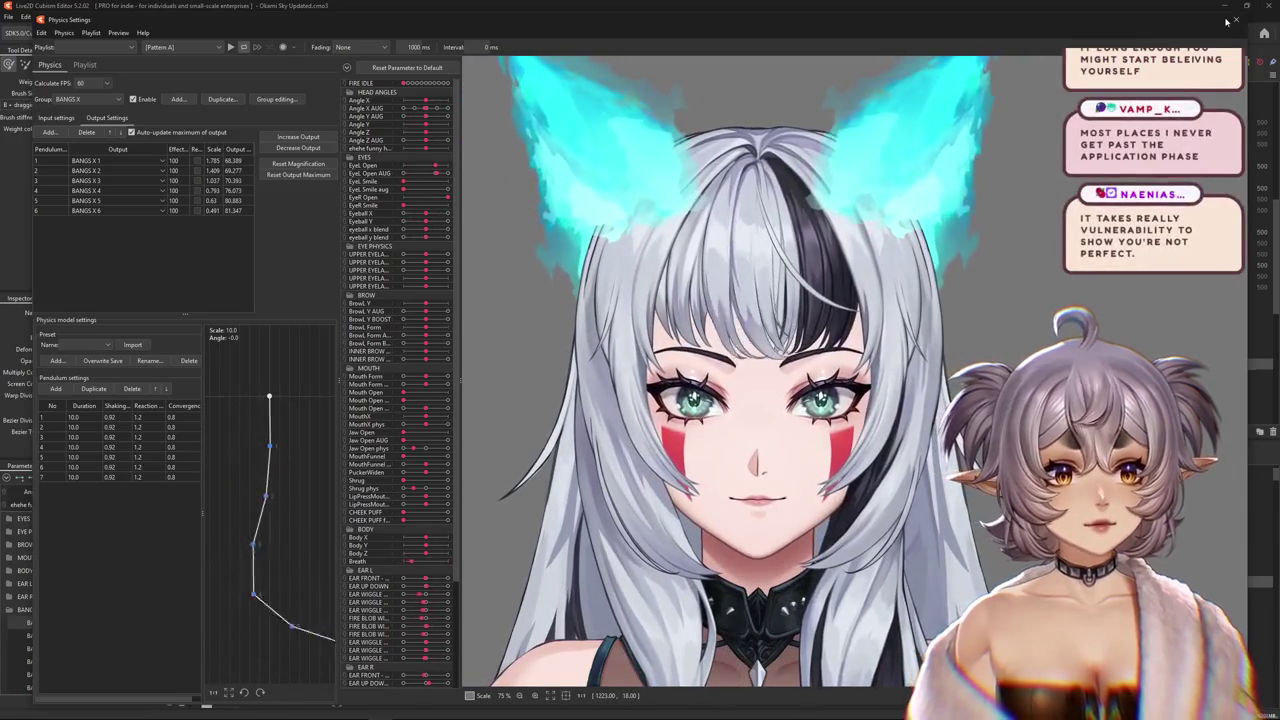
click(1235, 19)
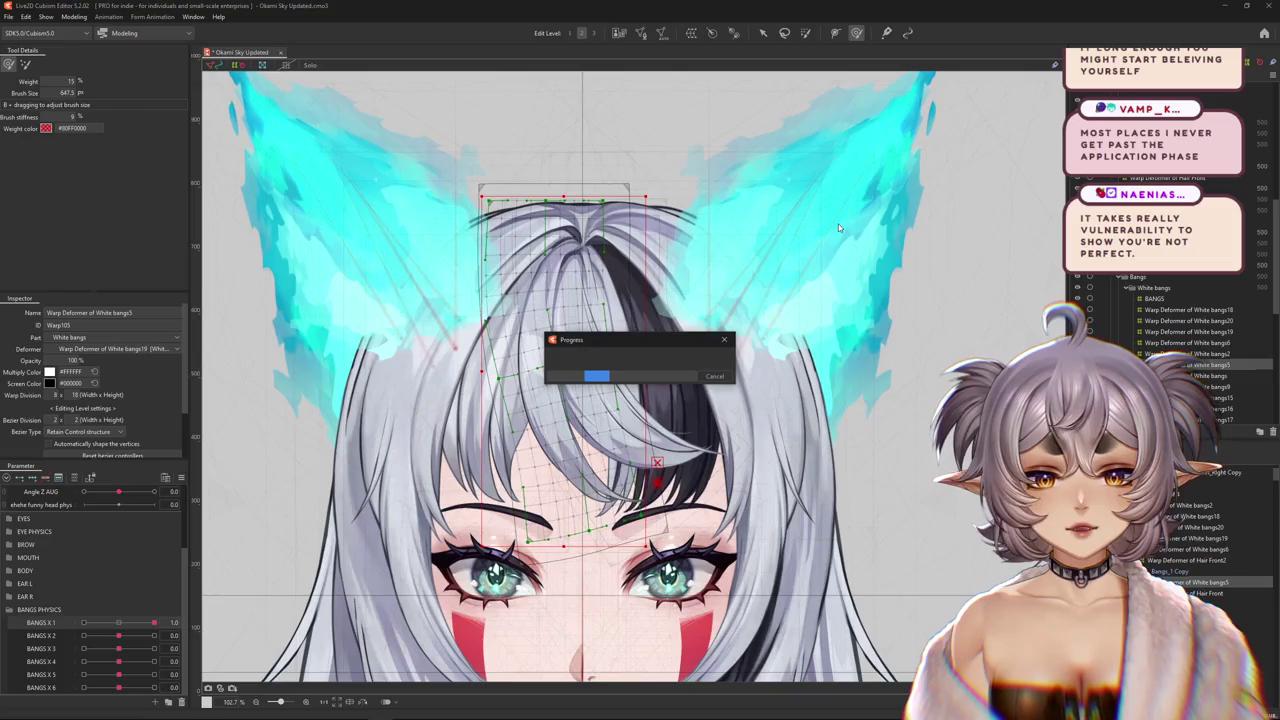
- Reset the parameters to default values so BANGS X 1 returns to 0.0
click(181, 477)
click(233, 456)
scroll(720, 478, down, 2)
scroll(720, 478, up, 4)
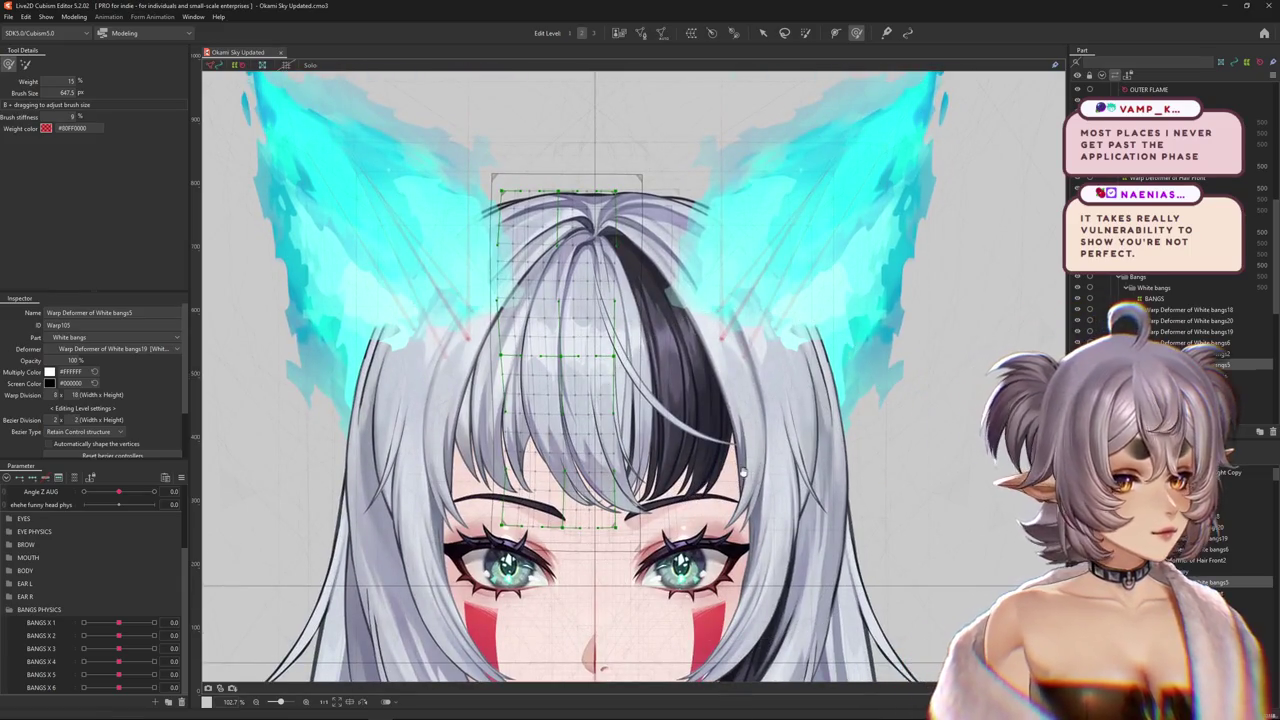
drag(679, 471, 655, 485)
right_click(641, 480)
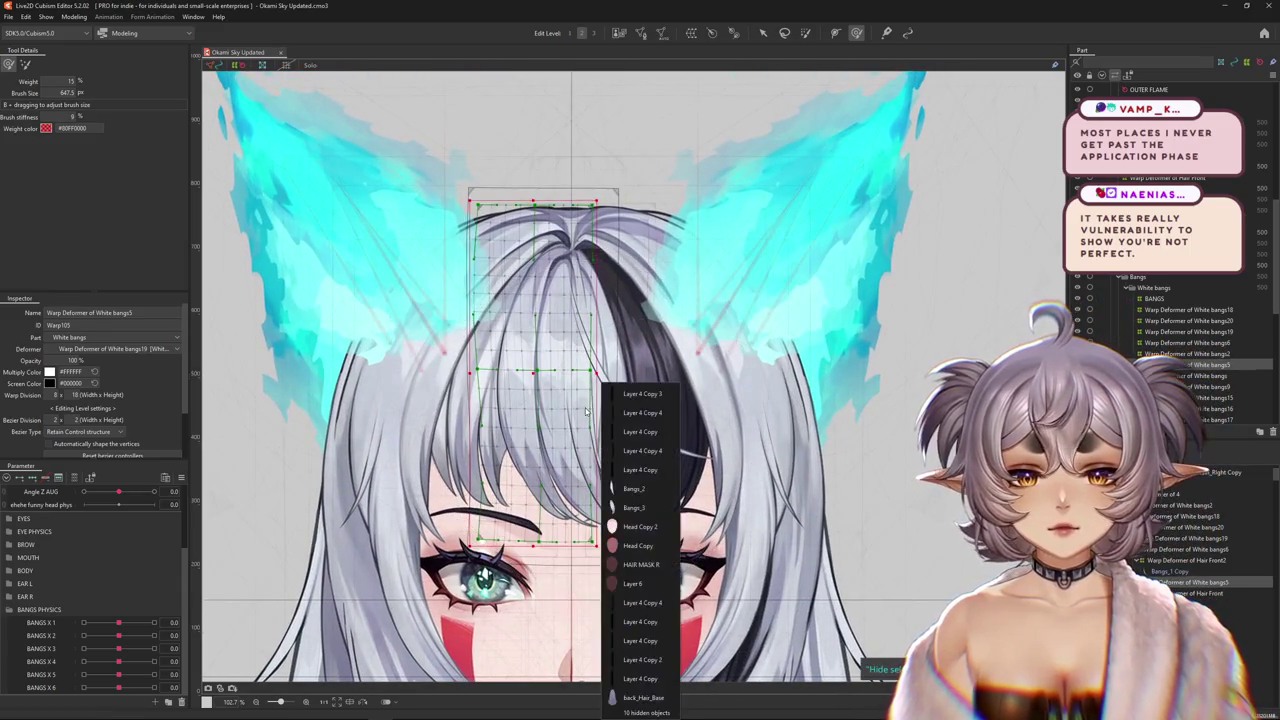
- Select Bangs_2's Warp Deformer of White bangs14 and brush-reshape the strand at BANGS X 5 -1.0
click(636, 488)
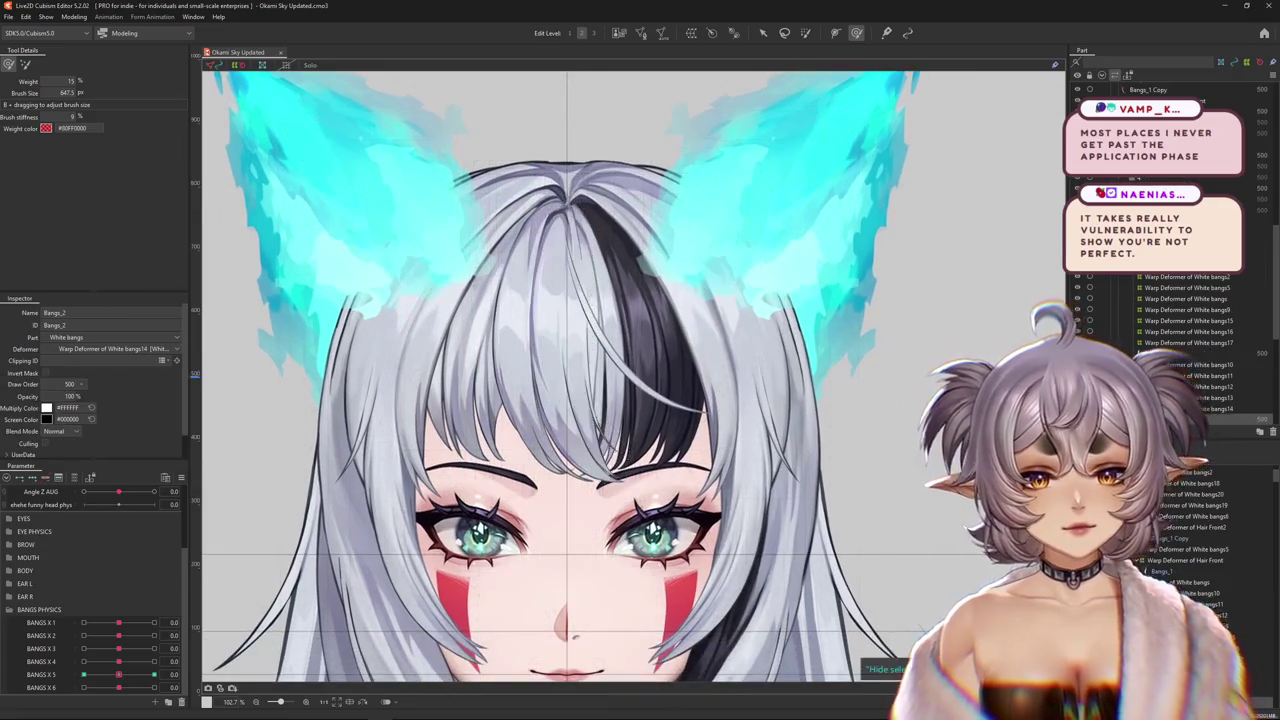
drag(620, 484, 580, 498)
click(545, 350)
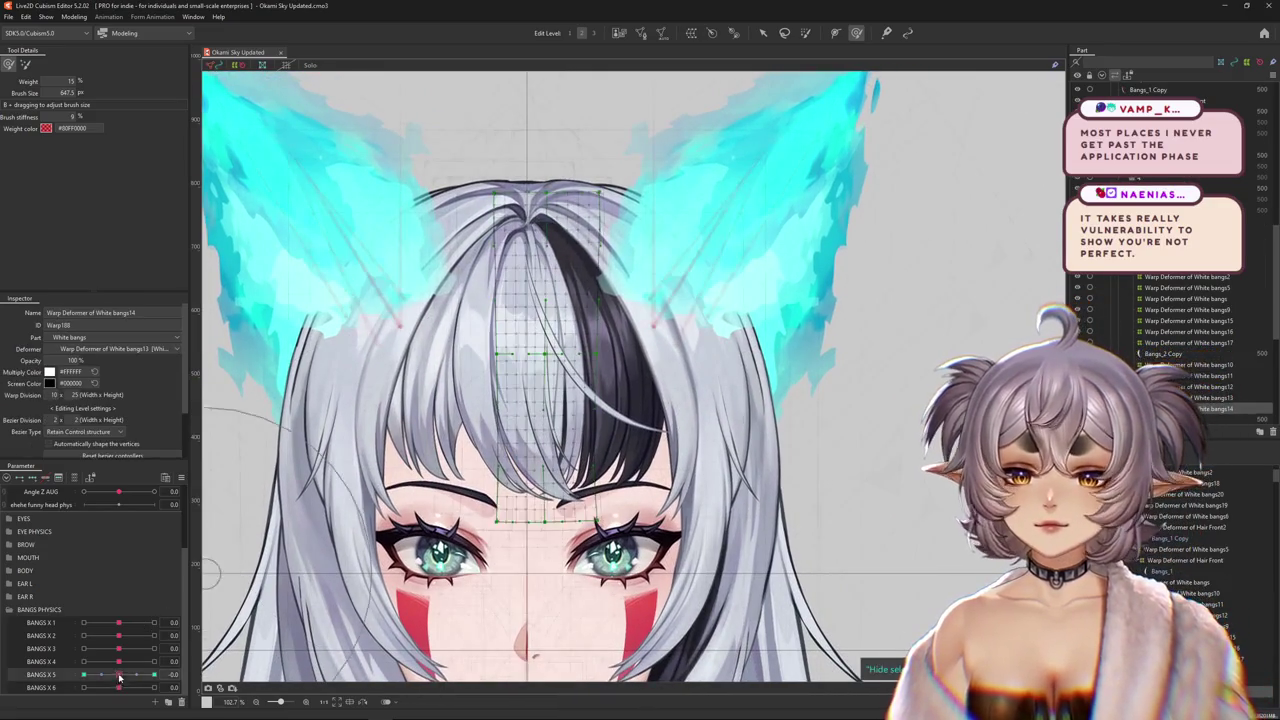
drag(143, 668, 84, 675)
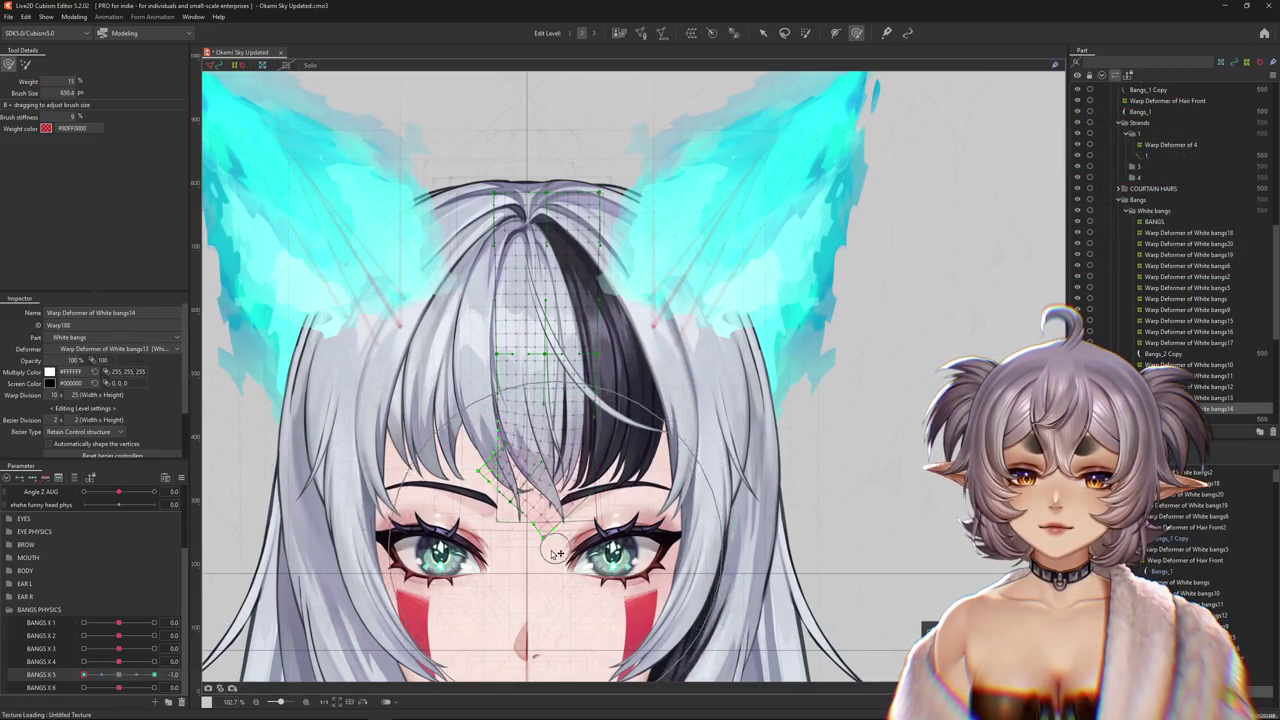
click(25, 63)
drag(425, 313, 570, 540)
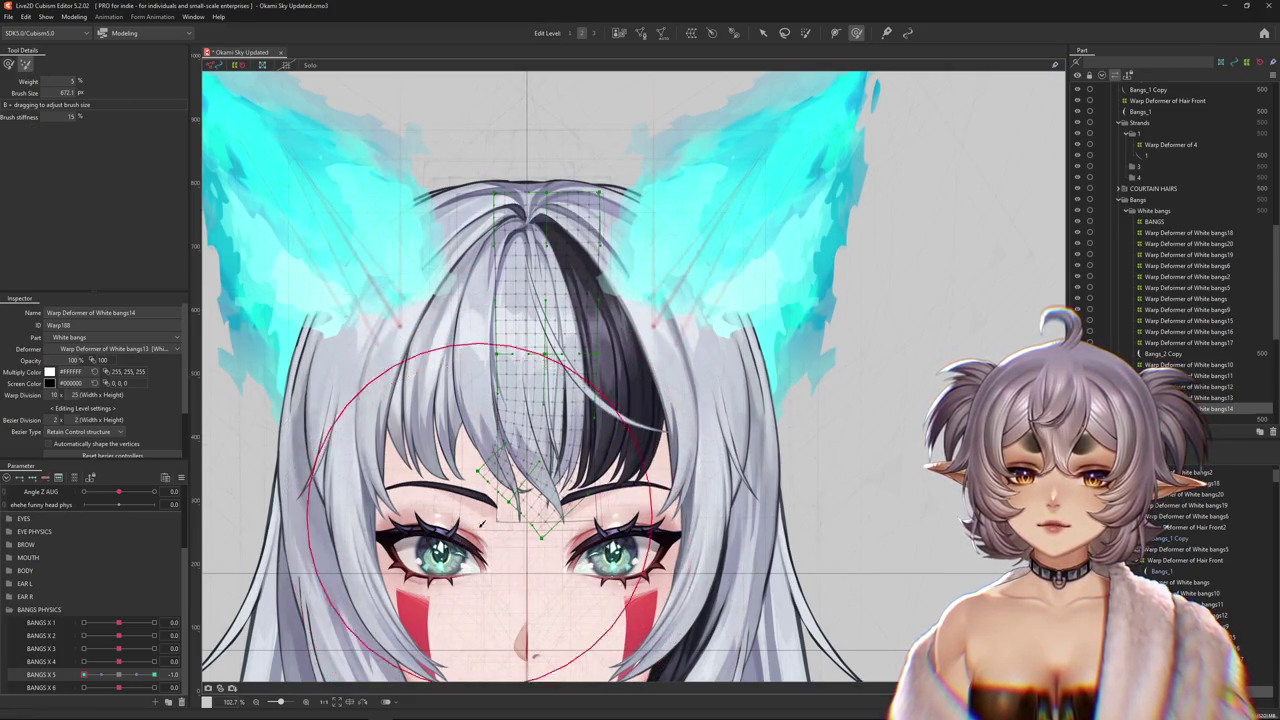
- Bend the strand rightward at BANGS X 5 1.0, preview its sway, and save the project
drag(84, 675, 154, 675)
click(8, 63)
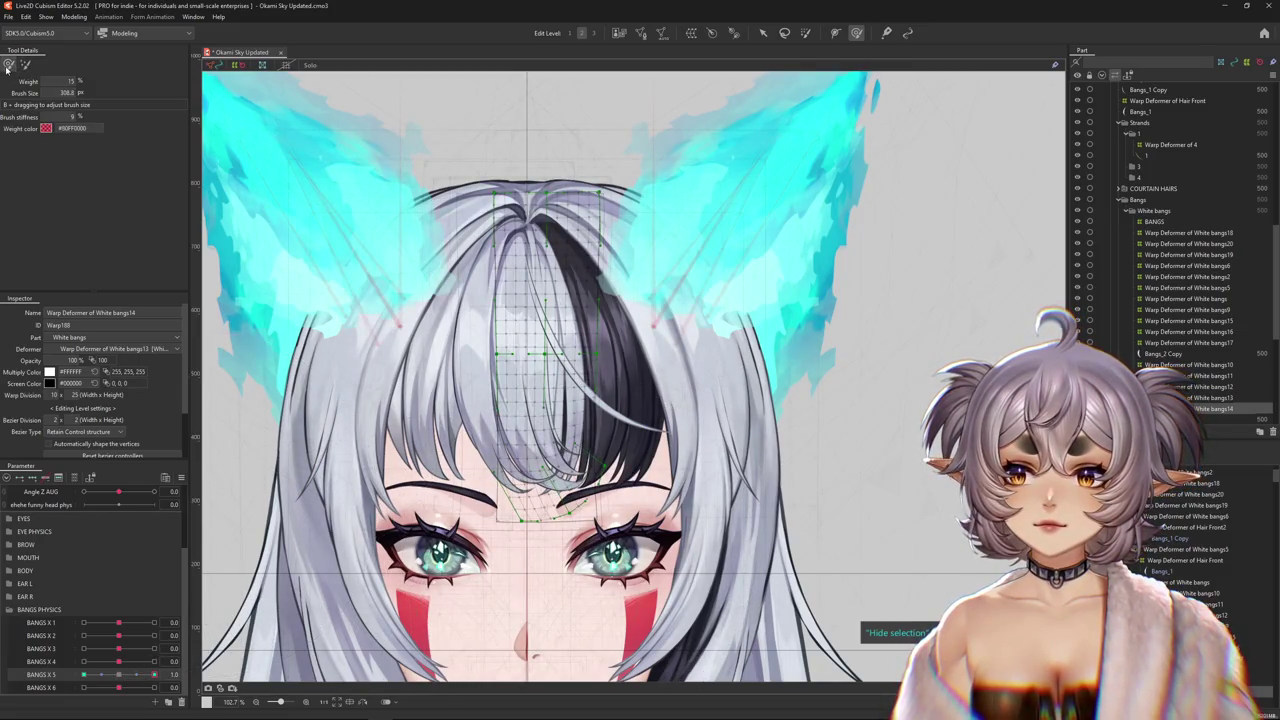
drag(562, 450, 701, 434)
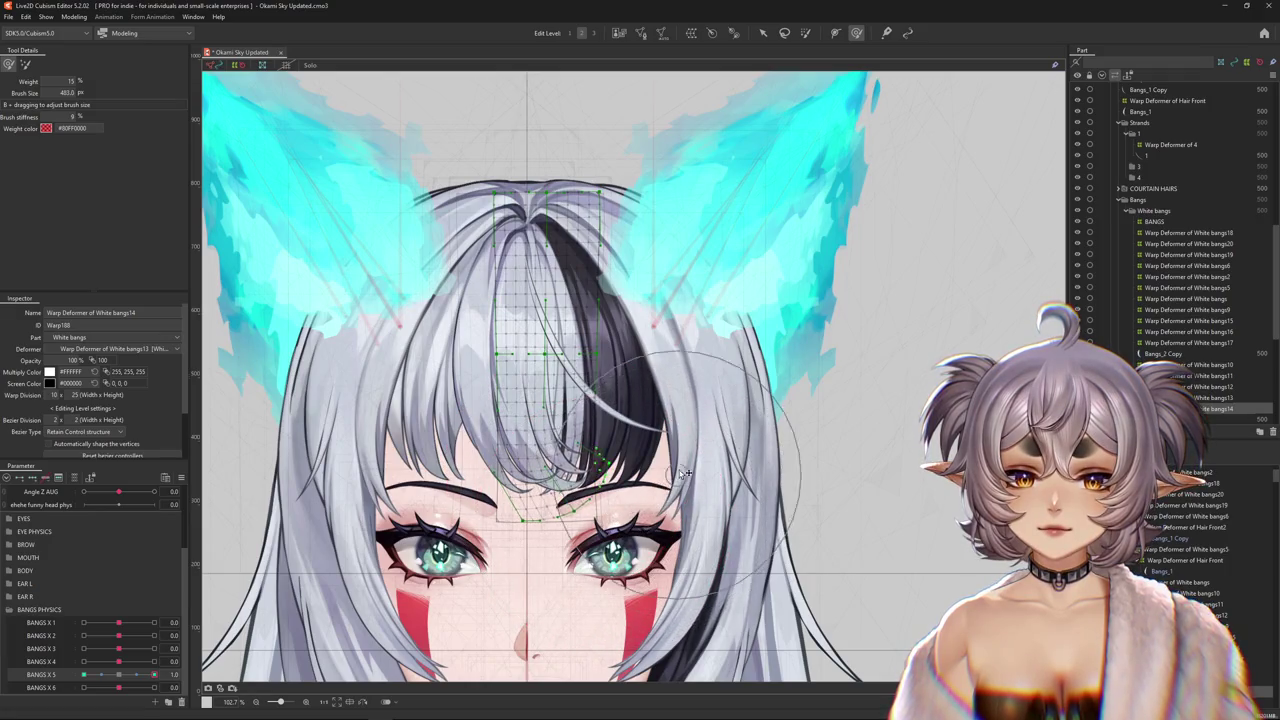
click(151, 675)
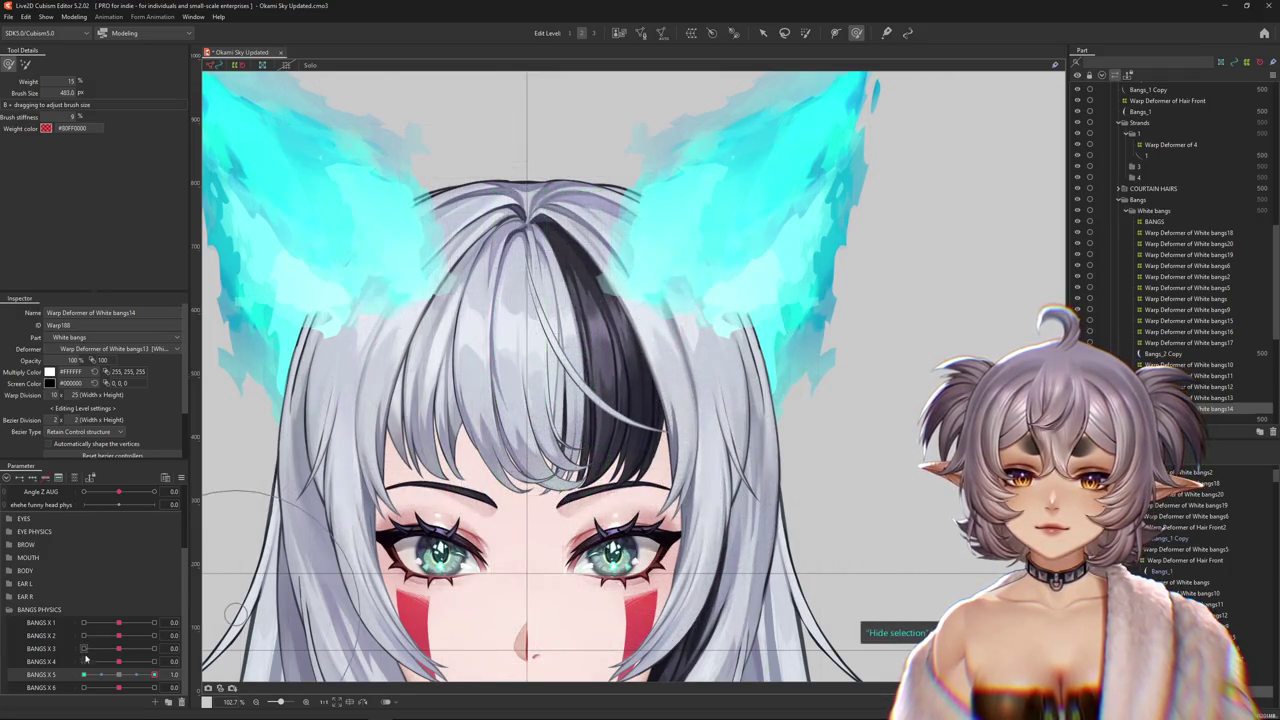
mouse_move(151, 675)
mouse_down()
mouse_move(75, 675)
mouse_move(167, 661)
mouse_move(42, 667)
mouse_move(176, 661)
mouse_move(173, 674)
mouse_up()
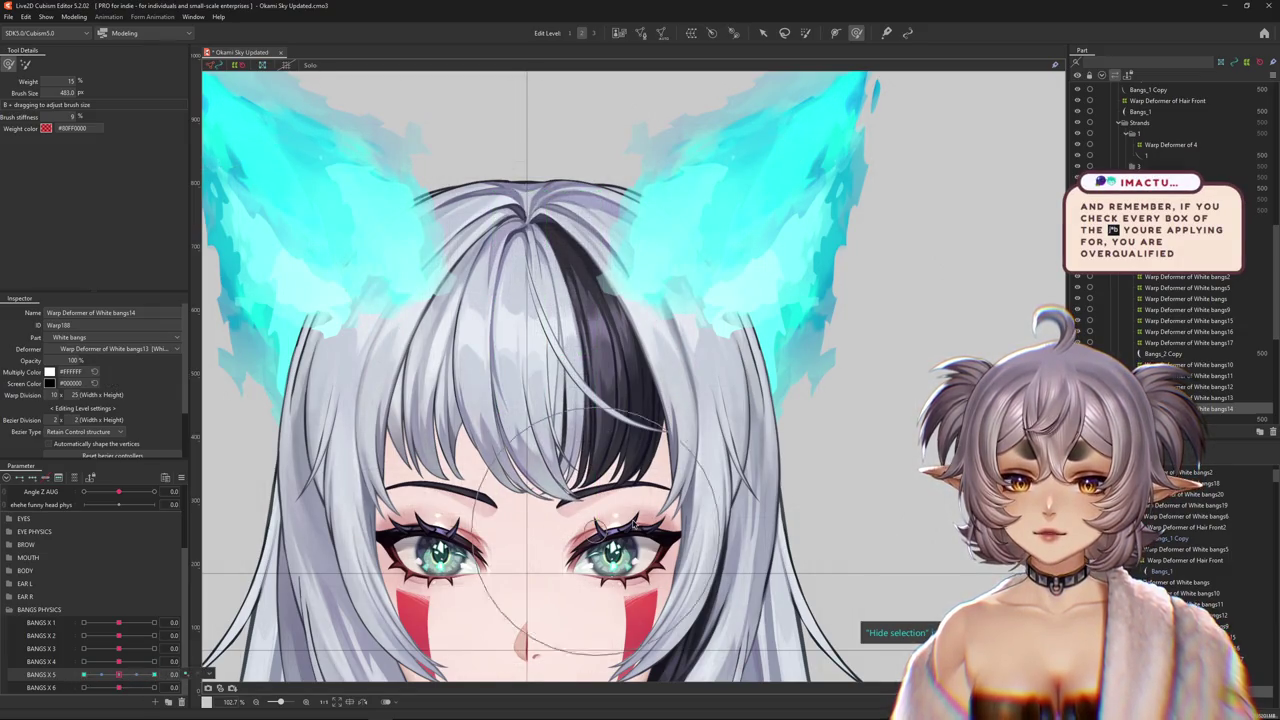
key(ctrl+s)
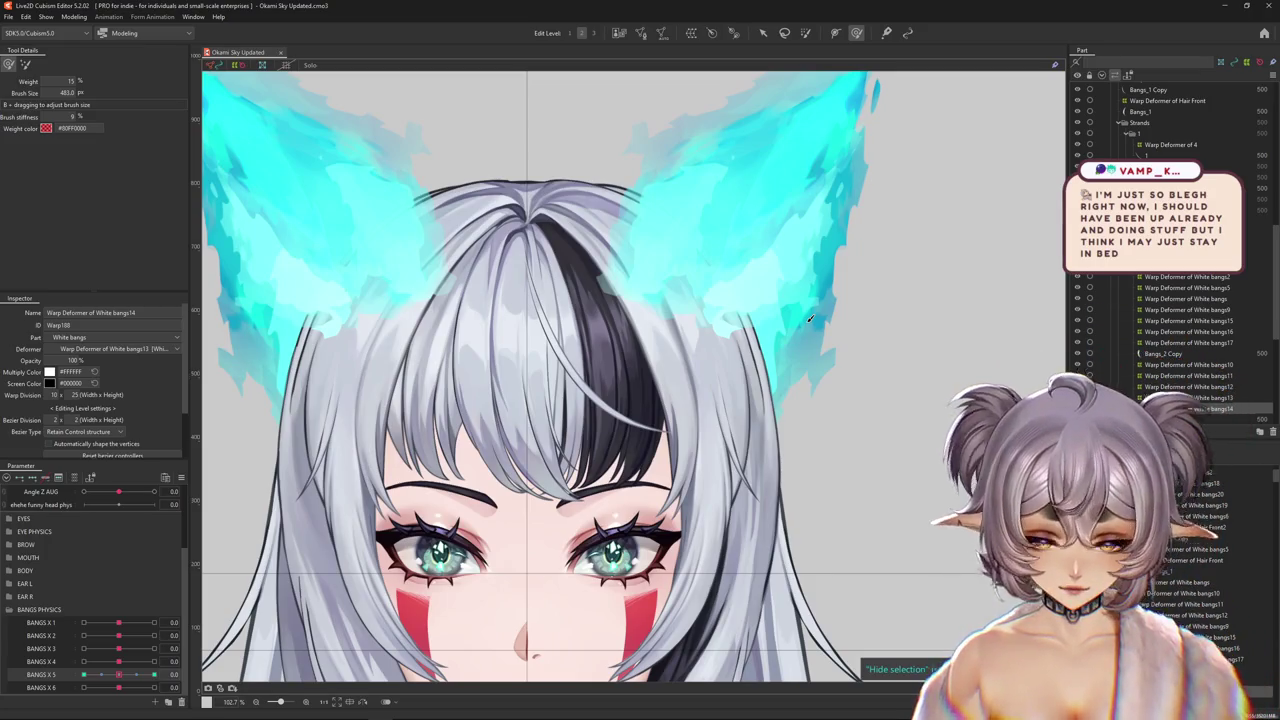
right_click(207, 476)
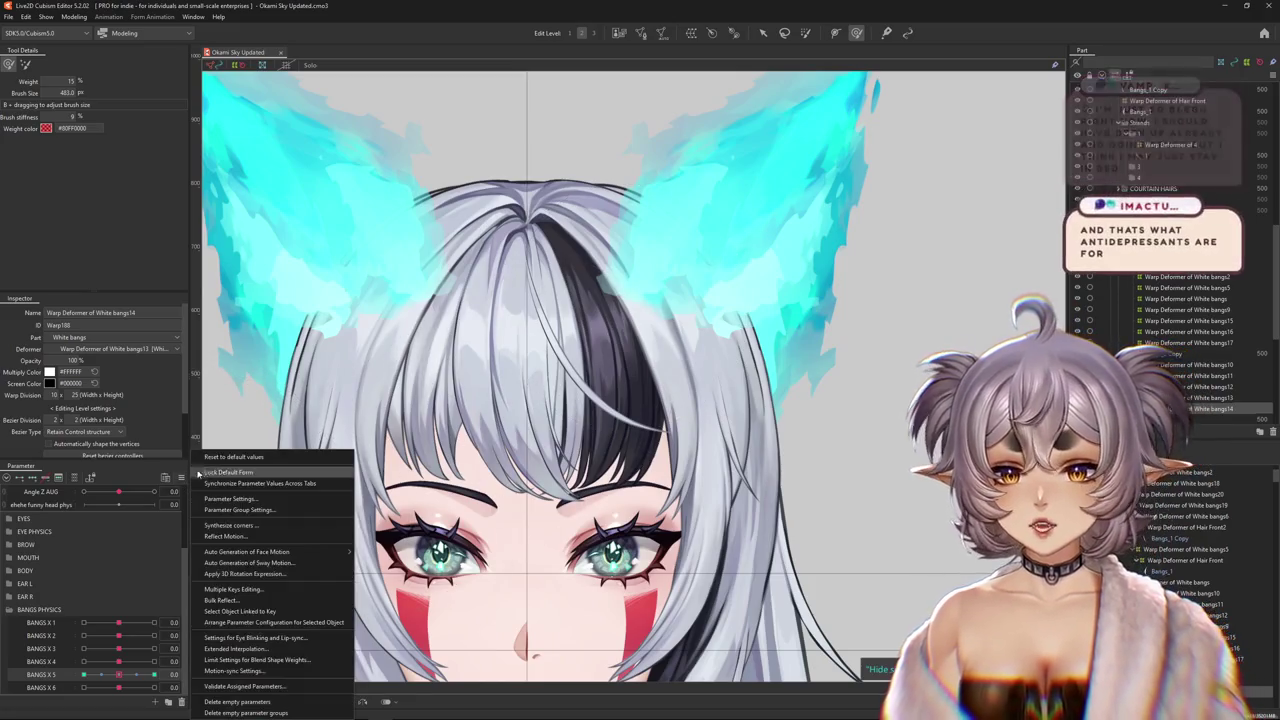
key(Escape)
scroll(693, 463, down, 5)
scroll(693, 463, up, 2)
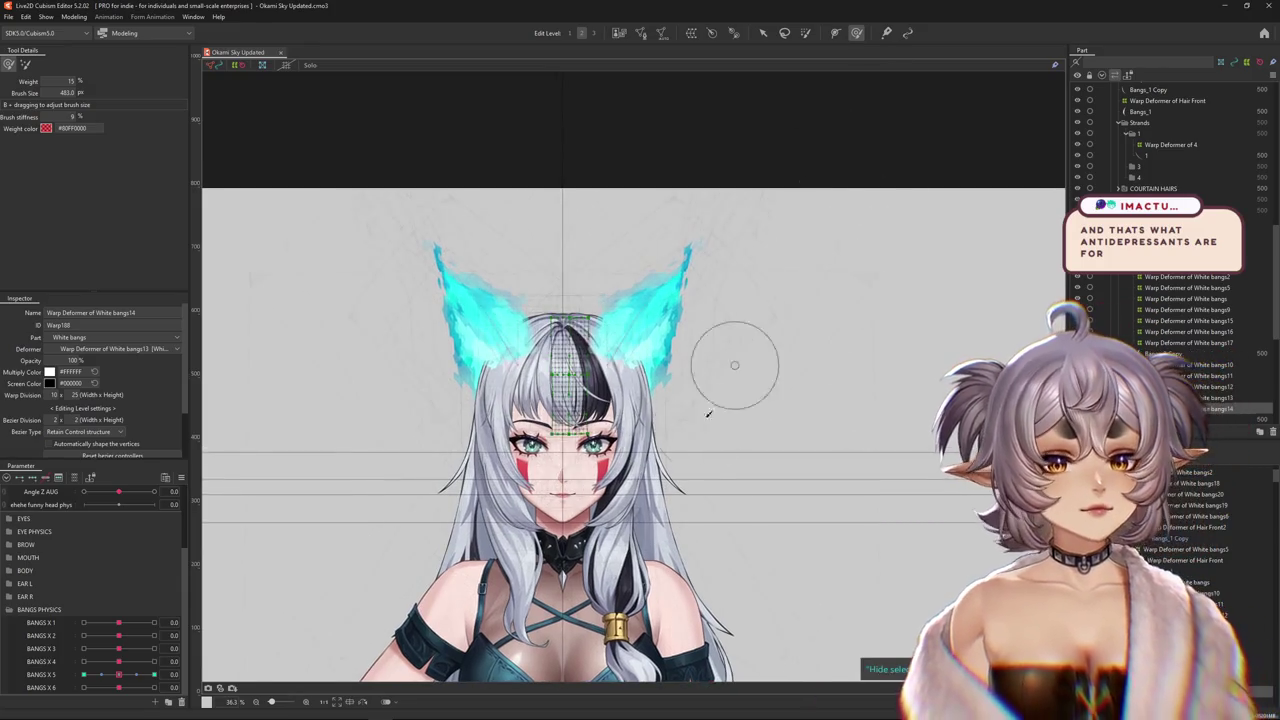
scroll(350, 515, up, 2)
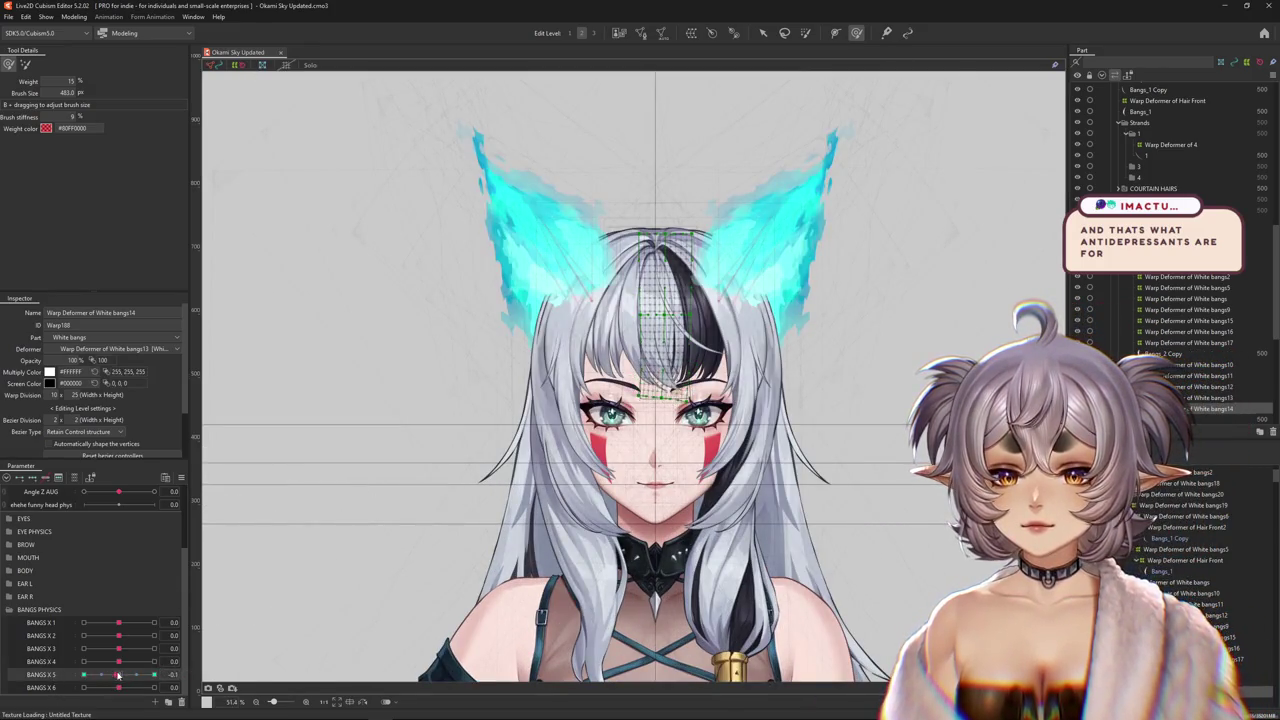
click(673, 470)
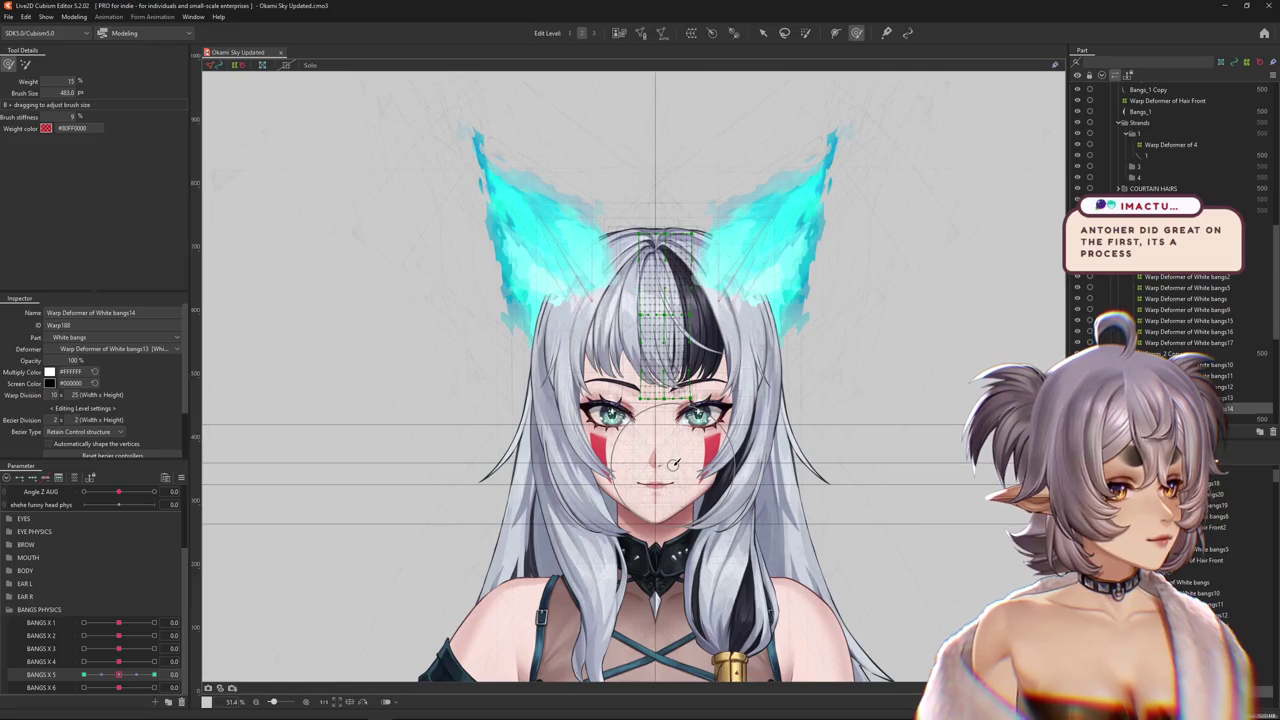
drag(118, 675, 68, 677)
- Push BANGS X 5 to its extreme, swing the head in the Physics Settings preview, then close it
key(ctrl+plus)
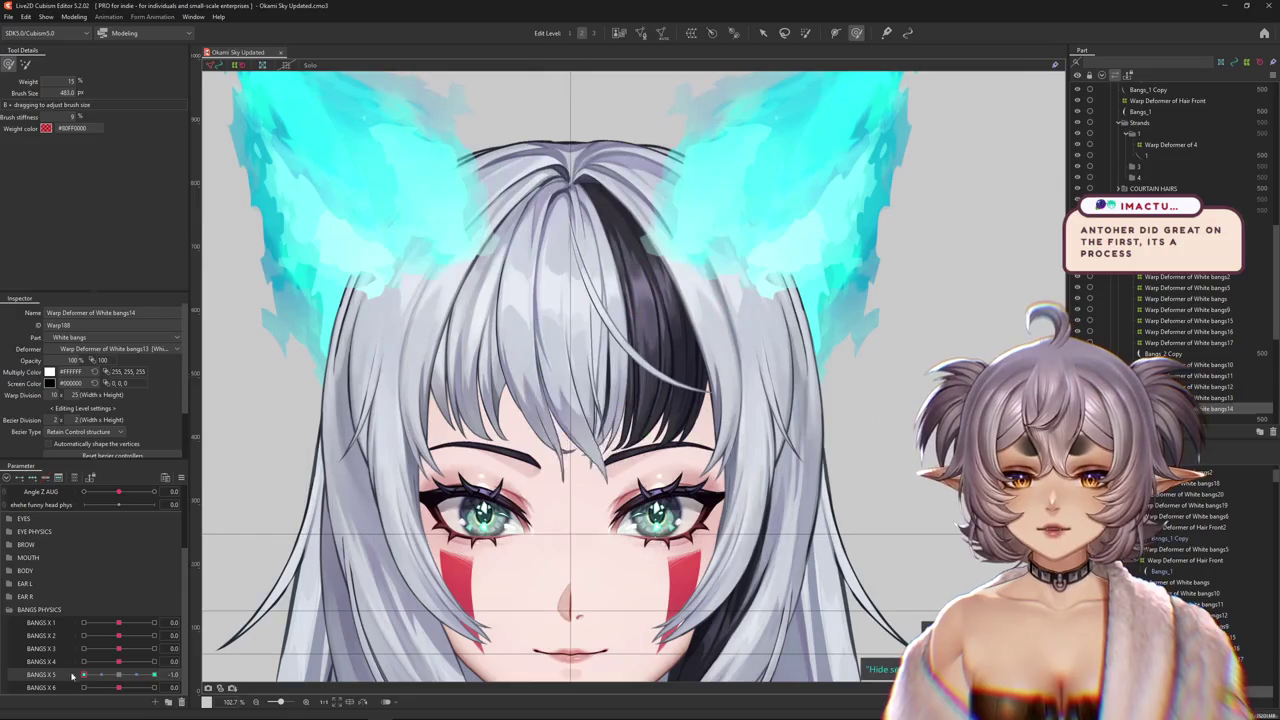
click(74, 17)
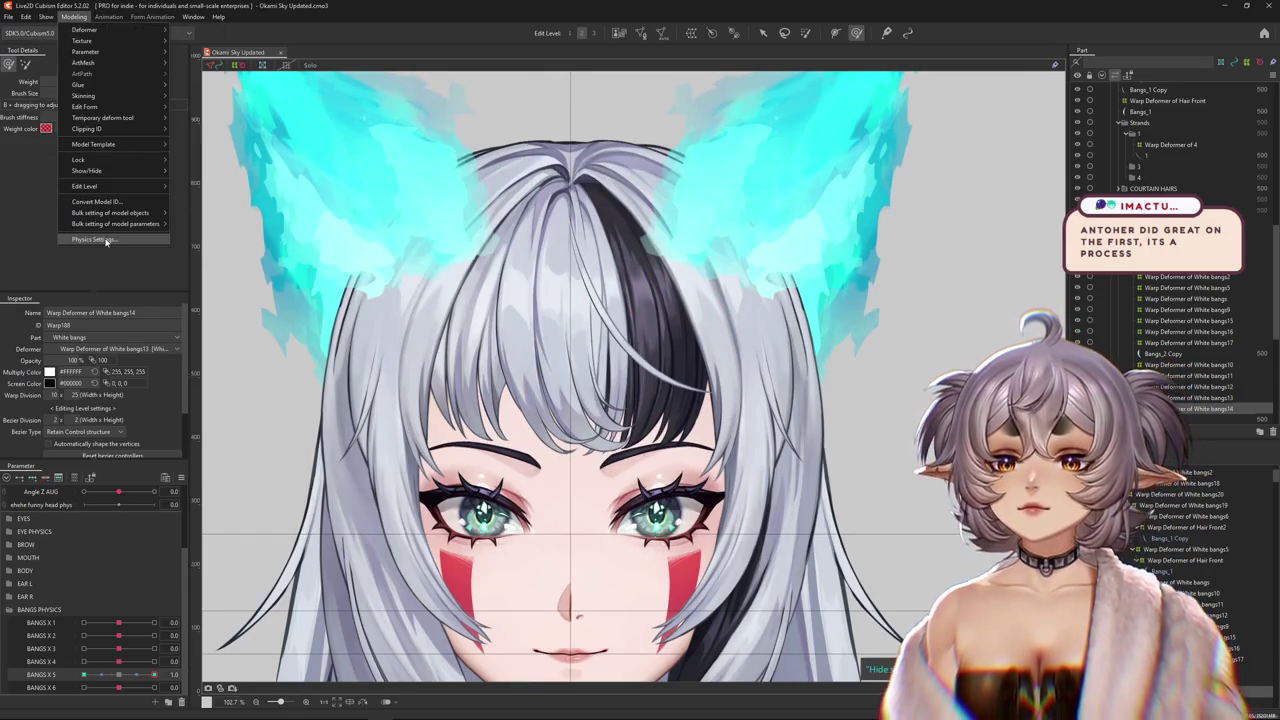
click(92, 240)
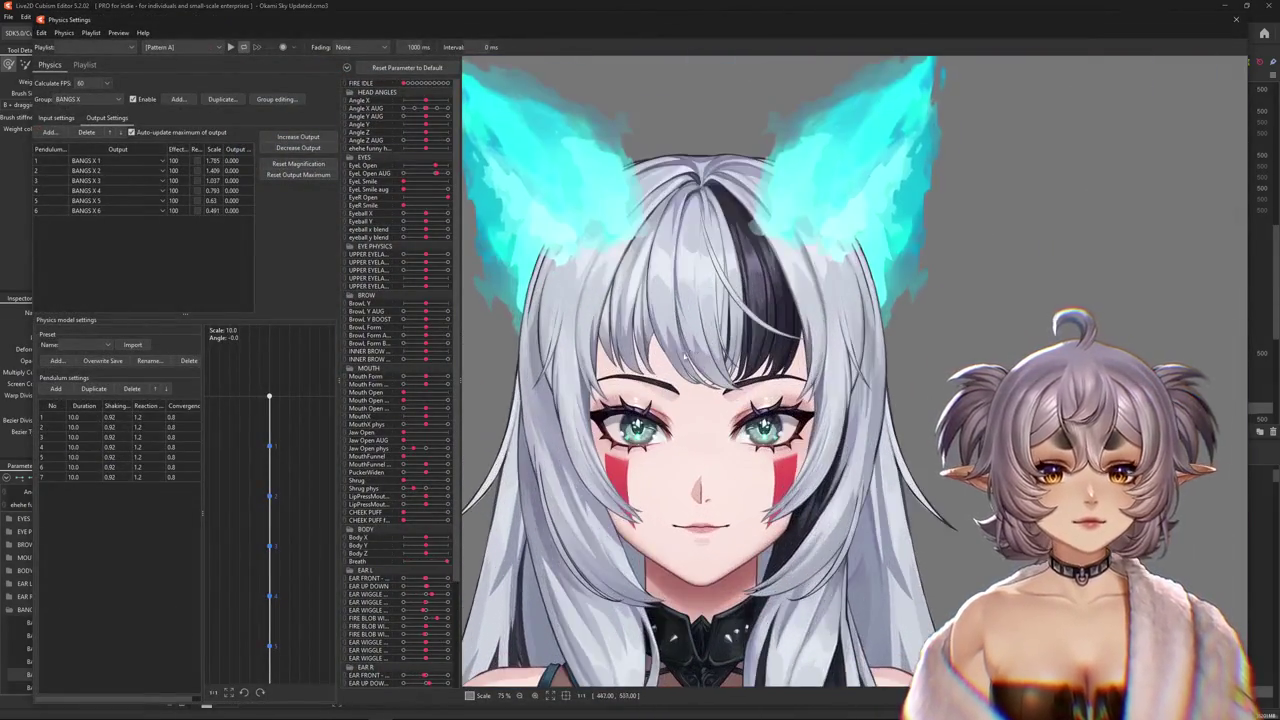
mouse_move(686, 355)
mouse_down()
mouse_move(703, 425)
mouse_move(886, 298)
mouse_move(853, 451)
mouse_move(988, 166)
mouse_move(1118, 340)
mouse_up()
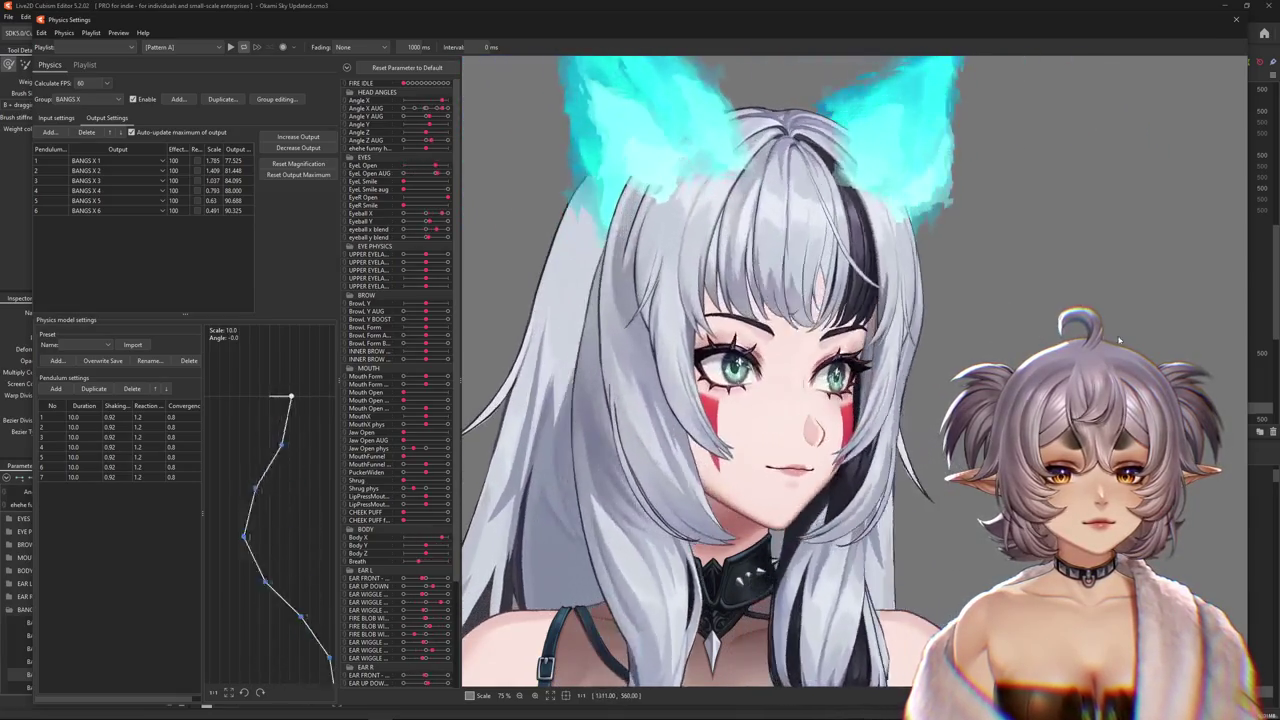
mouse_move(1118, 340)
mouse_down()
mouse_move(470, 300)
mouse_move(1130, 313)
mouse_up()
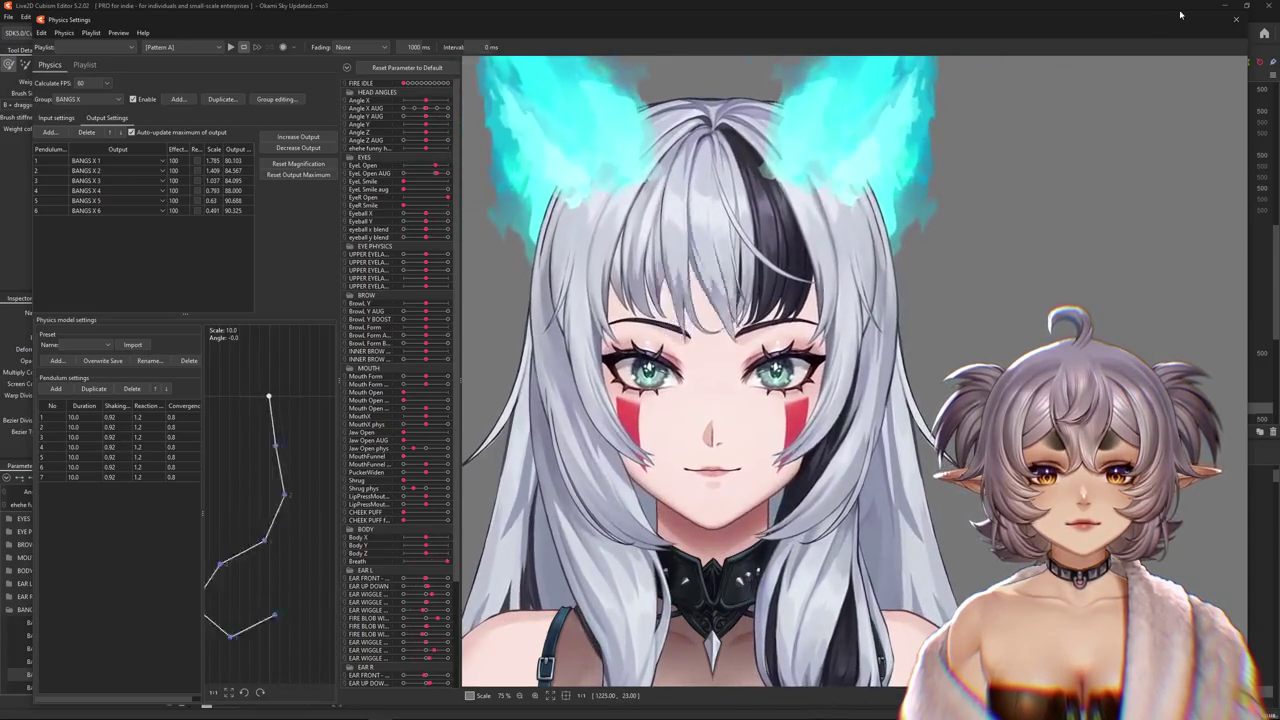
click(1236, 19)
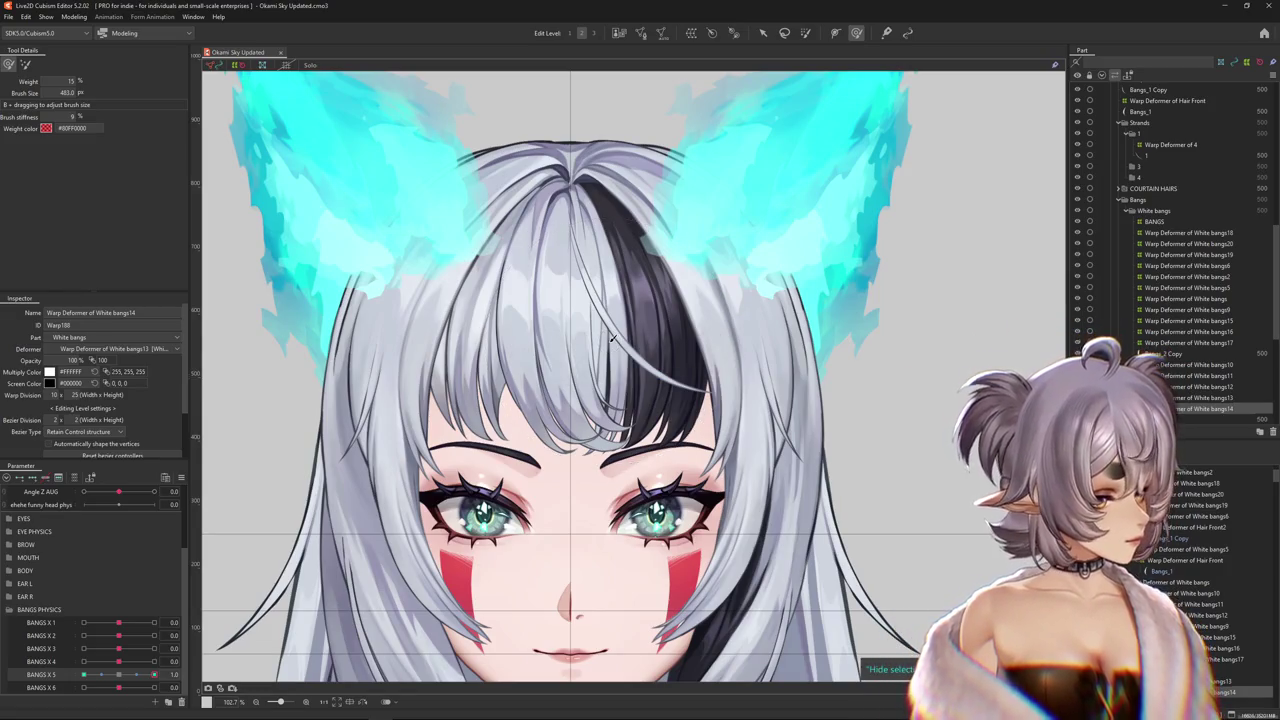
- Return BANGS X 5 to 0, test BANGS X 1 at 1.0, then reset parameters to default
scroll(586, 394, down, 3)
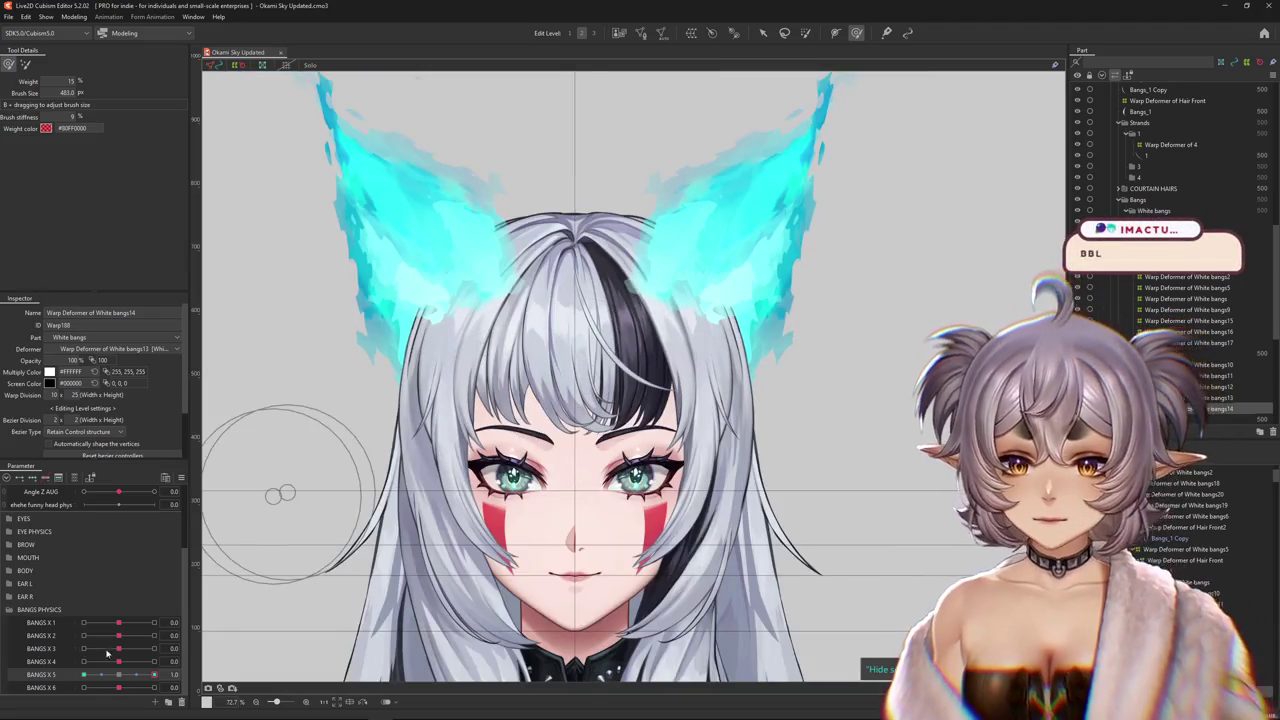
drag(154, 675, 119, 683)
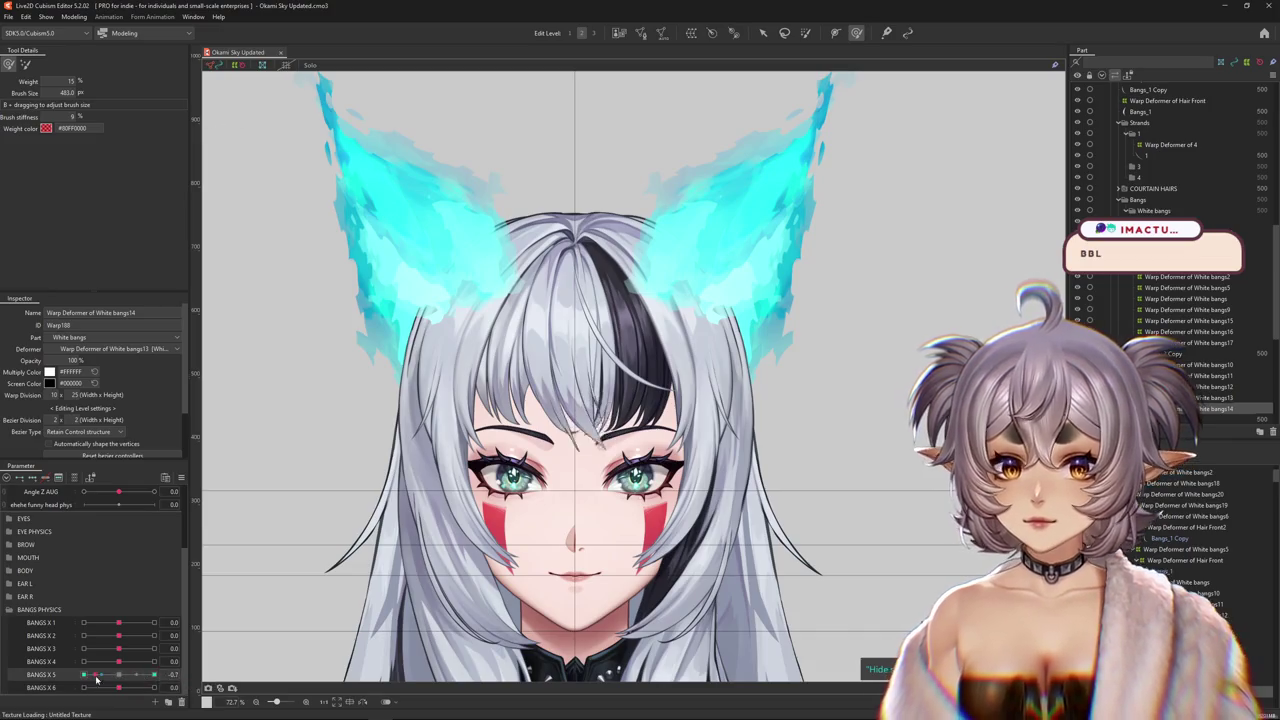
mouse_move(119, 622)
mouse_down()
mouse_move(160, 623)
mouse_move(50, 643)
mouse_move(119, 623)
mouse_up()
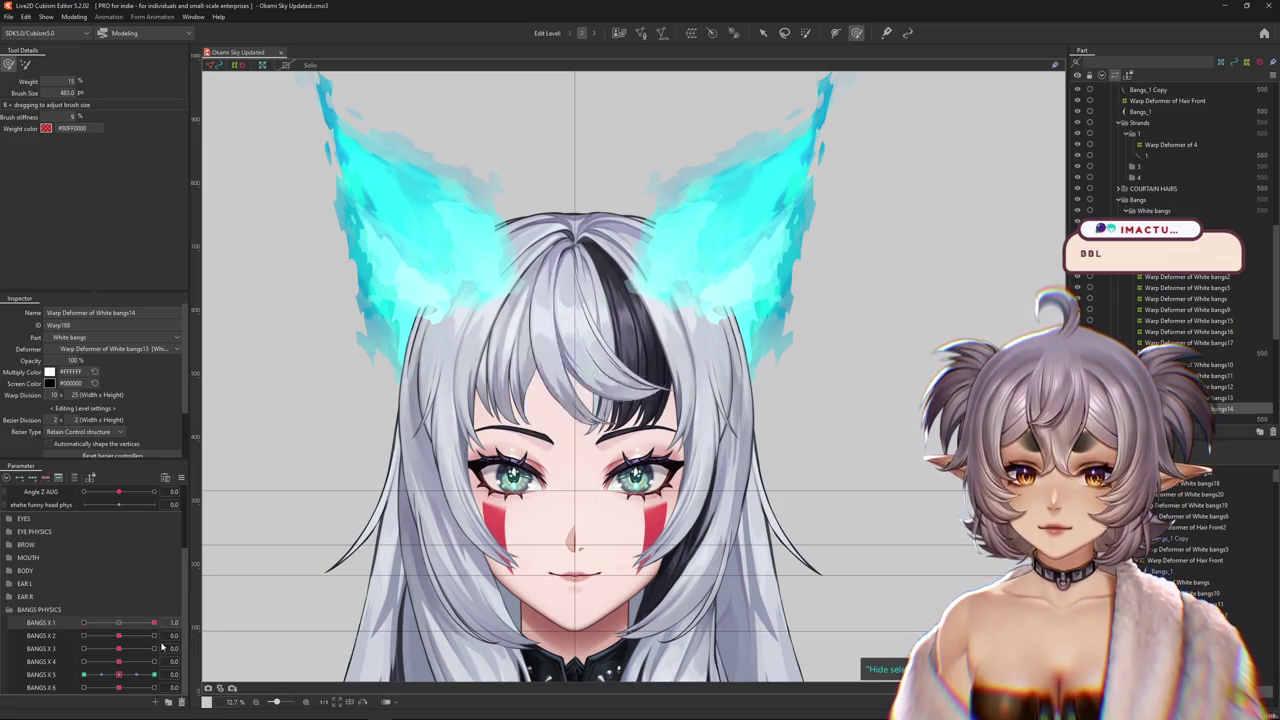
click(181, 477)
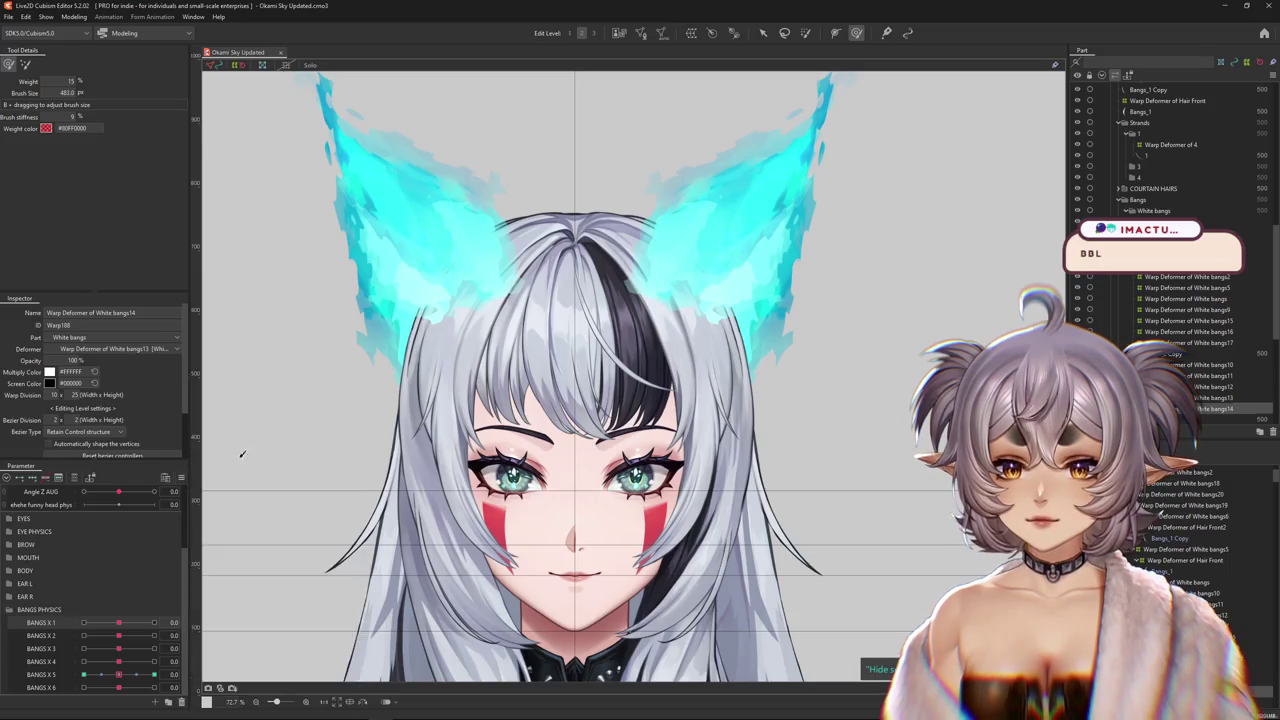
click(40, 622)
- Select the White bangs4 warp deformer from the hair's layer list
scroll(628, 400, up, 2)
right_click(612, 368)
click(643, 546)
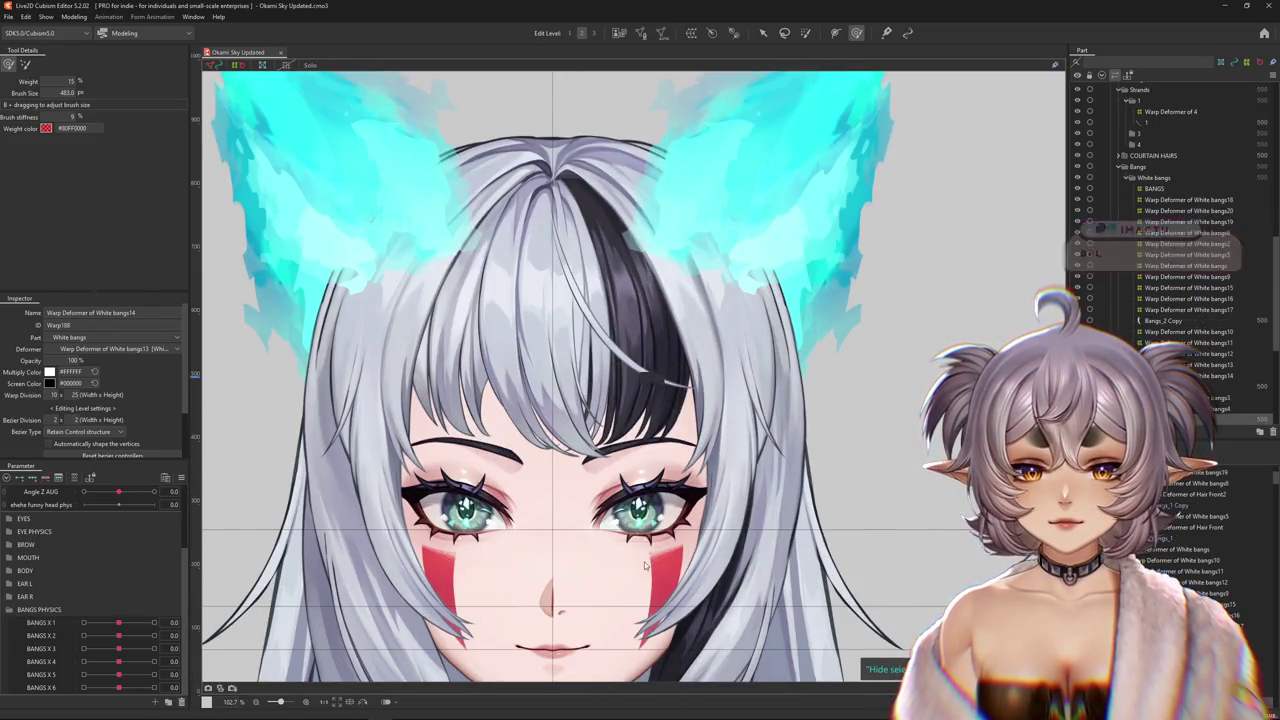
- Create warp deformer White bangs21 under White bangs4, then pose BANGS X 1 at -1.0
key(Up)
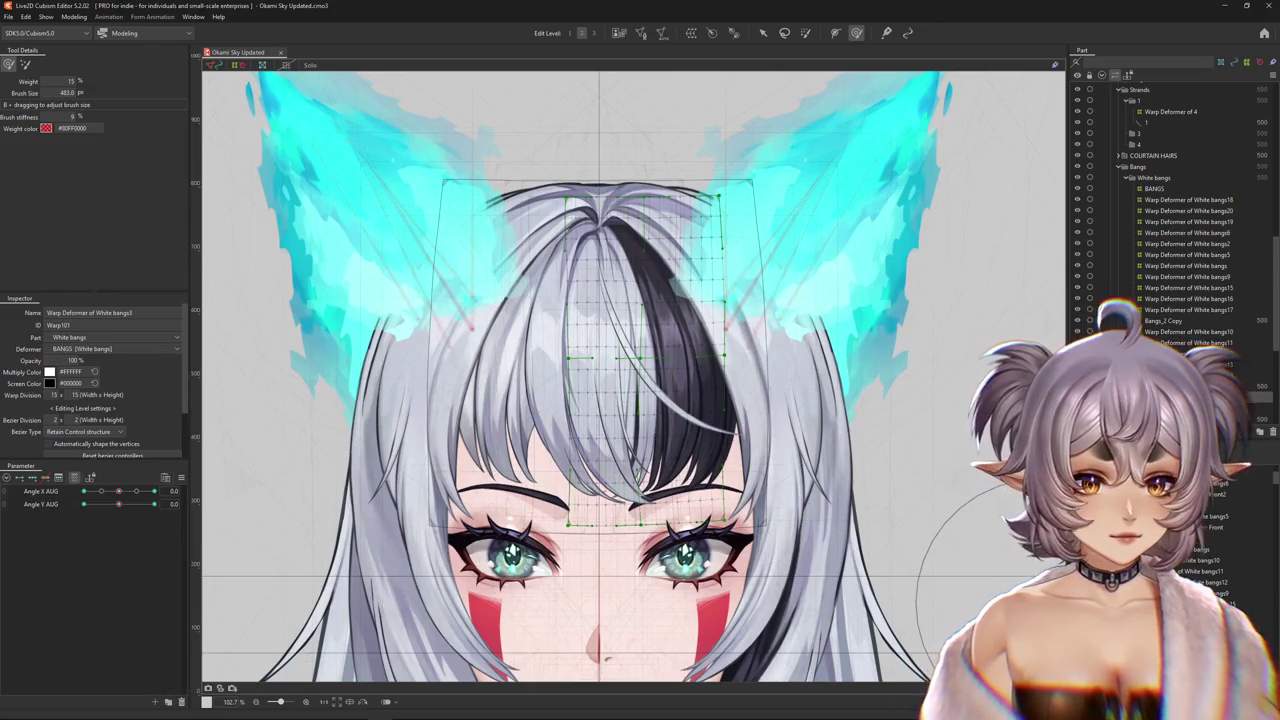
key(Down)
key(Down)
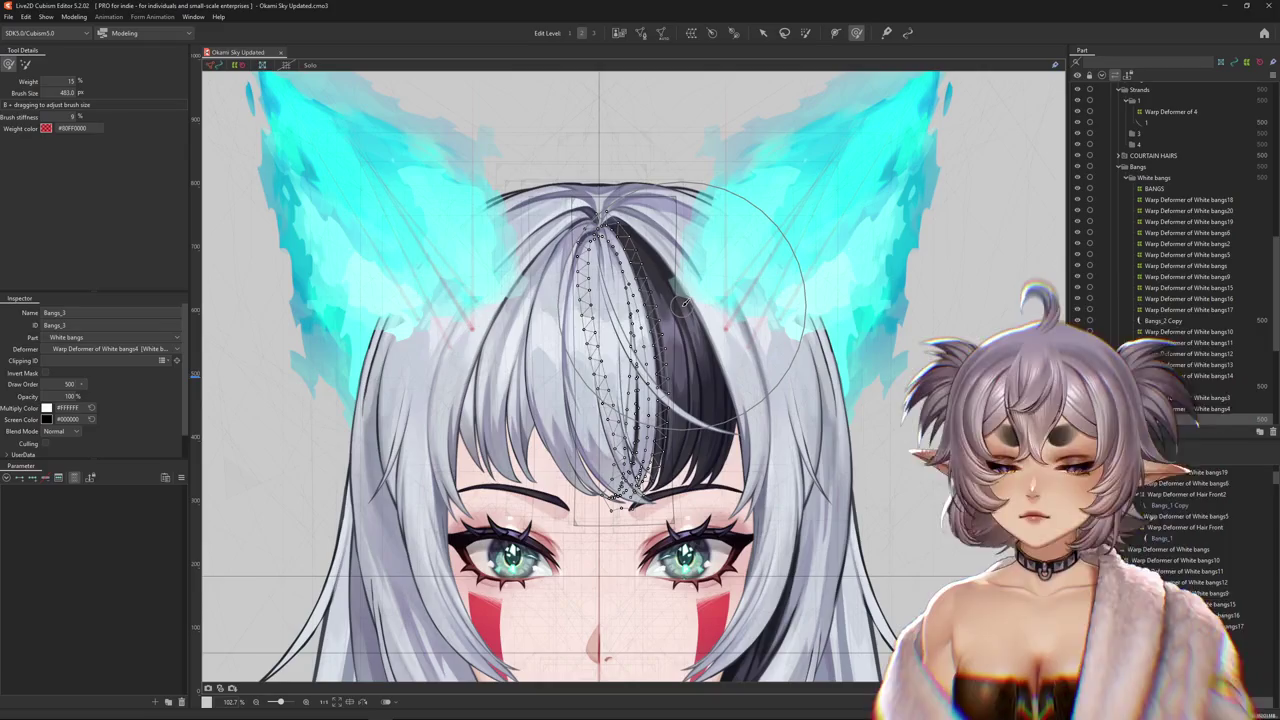
click(691, 32)
click(610, 366)
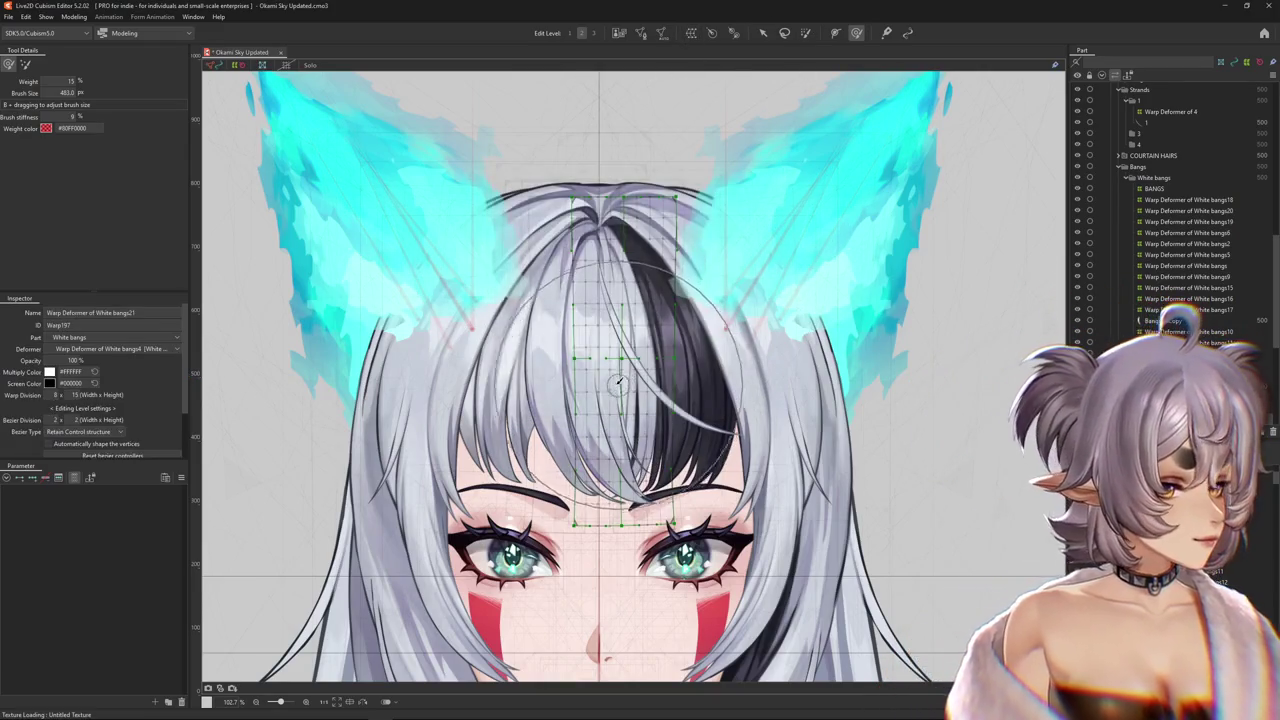
drag(578, 394, 575, 340)
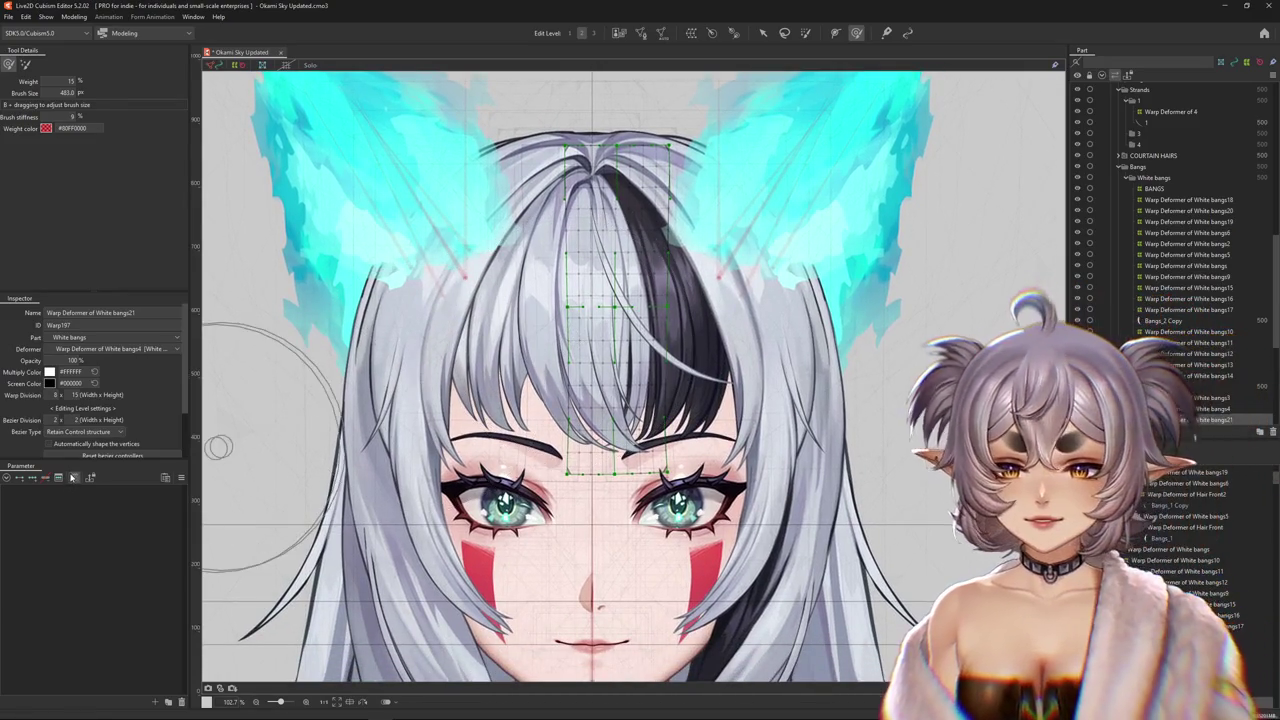
mouse_move(97, 630)
mouse_down()
mouse_move(139, 615)
mouse_move(83, 622)
mouse_up()
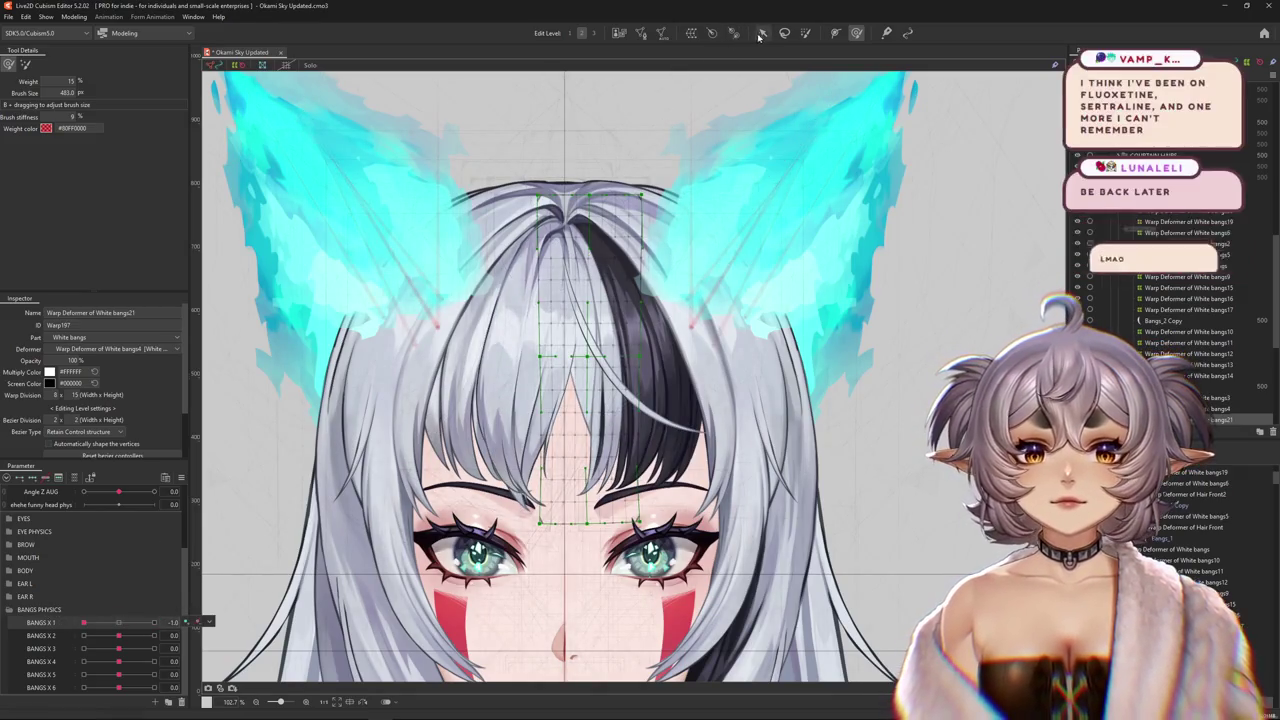
- Set BANGS X 1 to its -1.0 key and switch the temporary deform to Temporary path mode
key(v)
key(w)
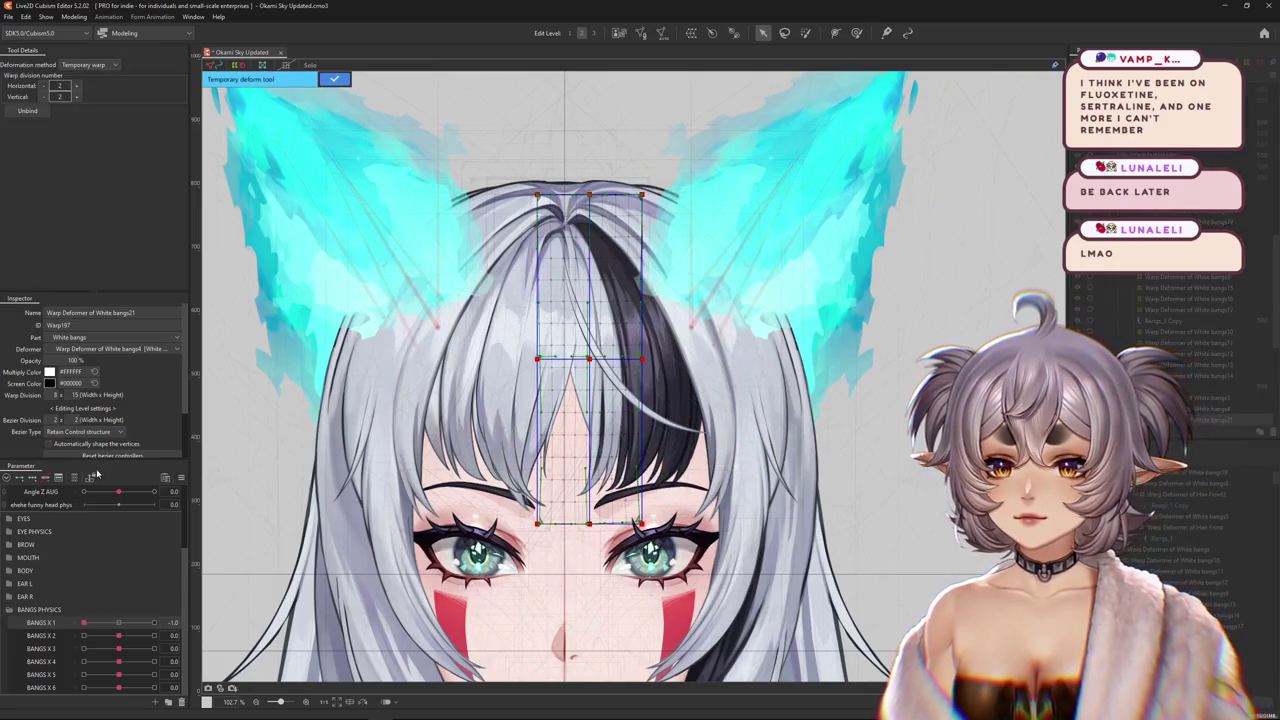
click(40, 480)
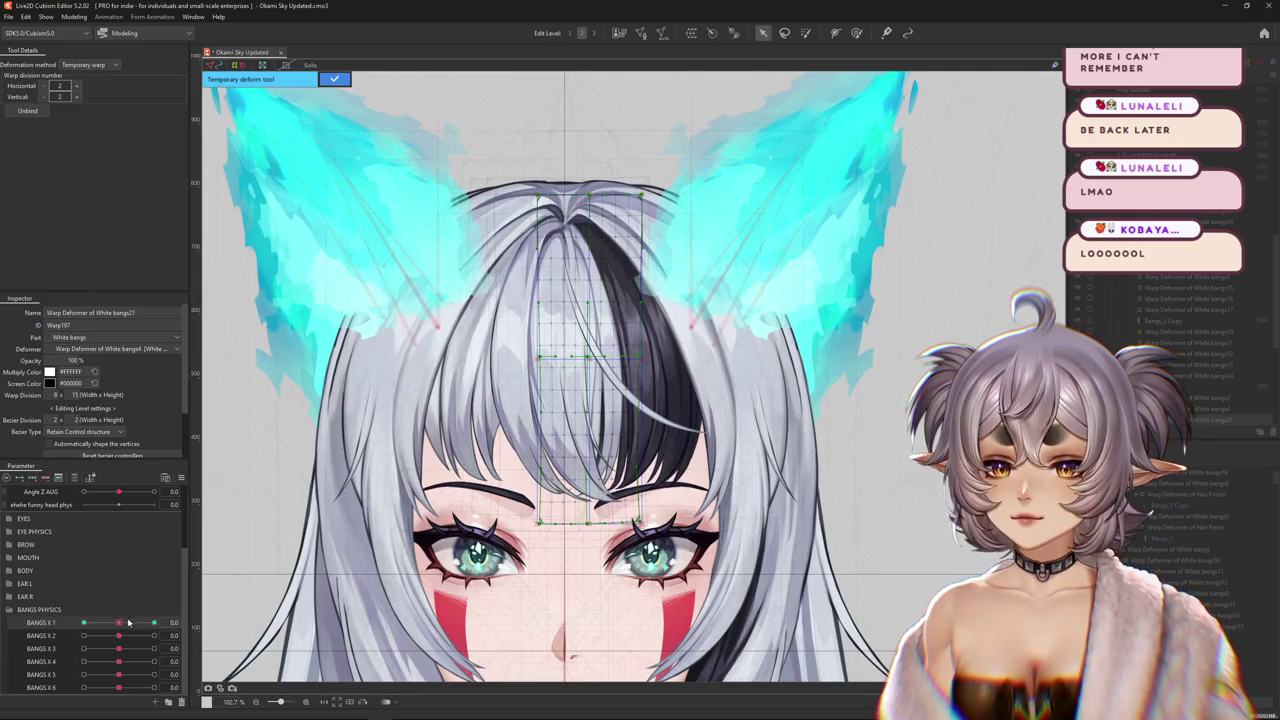
click(83, 622)
click(90, 64)
click(112, 140)
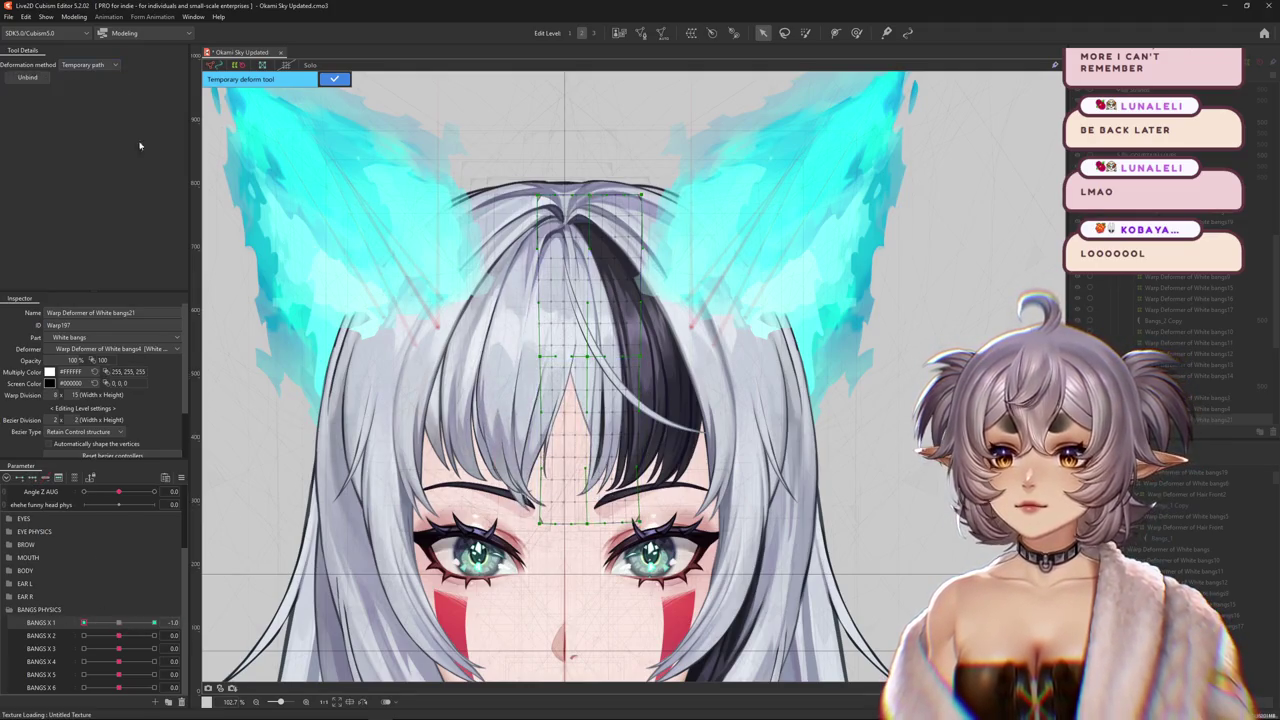
- Run a path down the central strand and bend its tip left toward the left eye
click(577, 228)
click(590, 281)
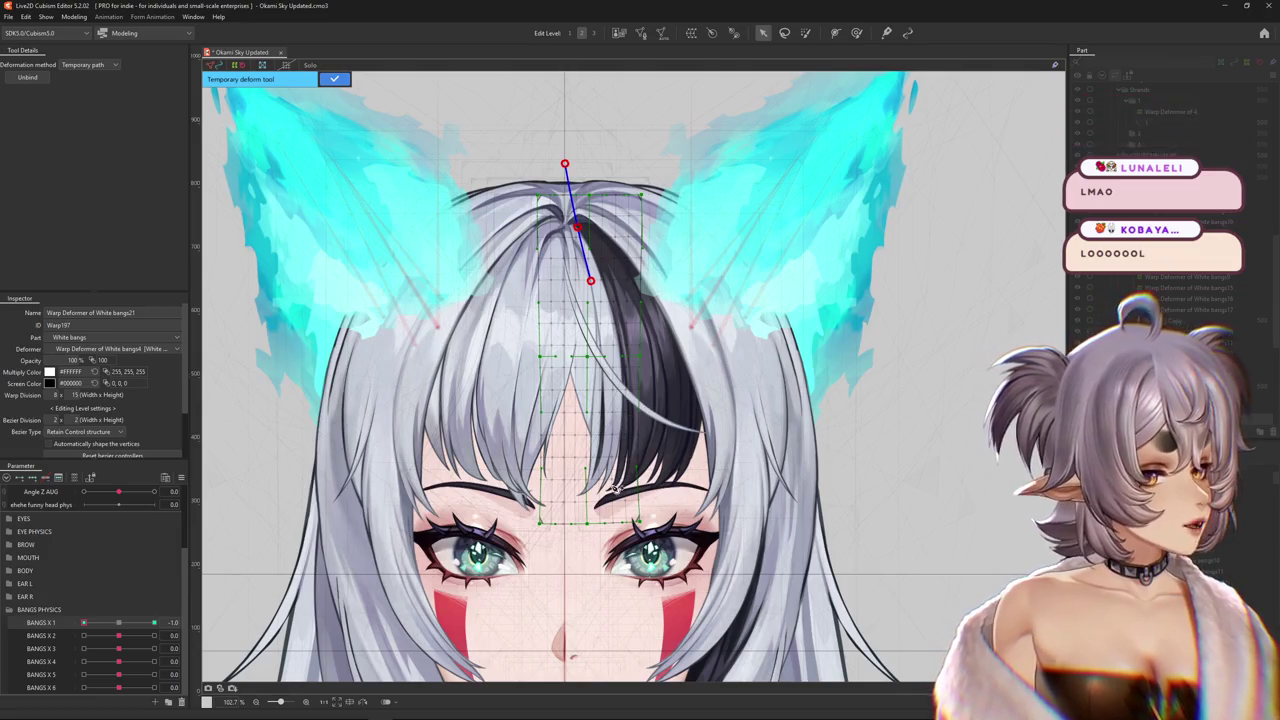
click(610, 578)
drag(610, 578, 500, 572)
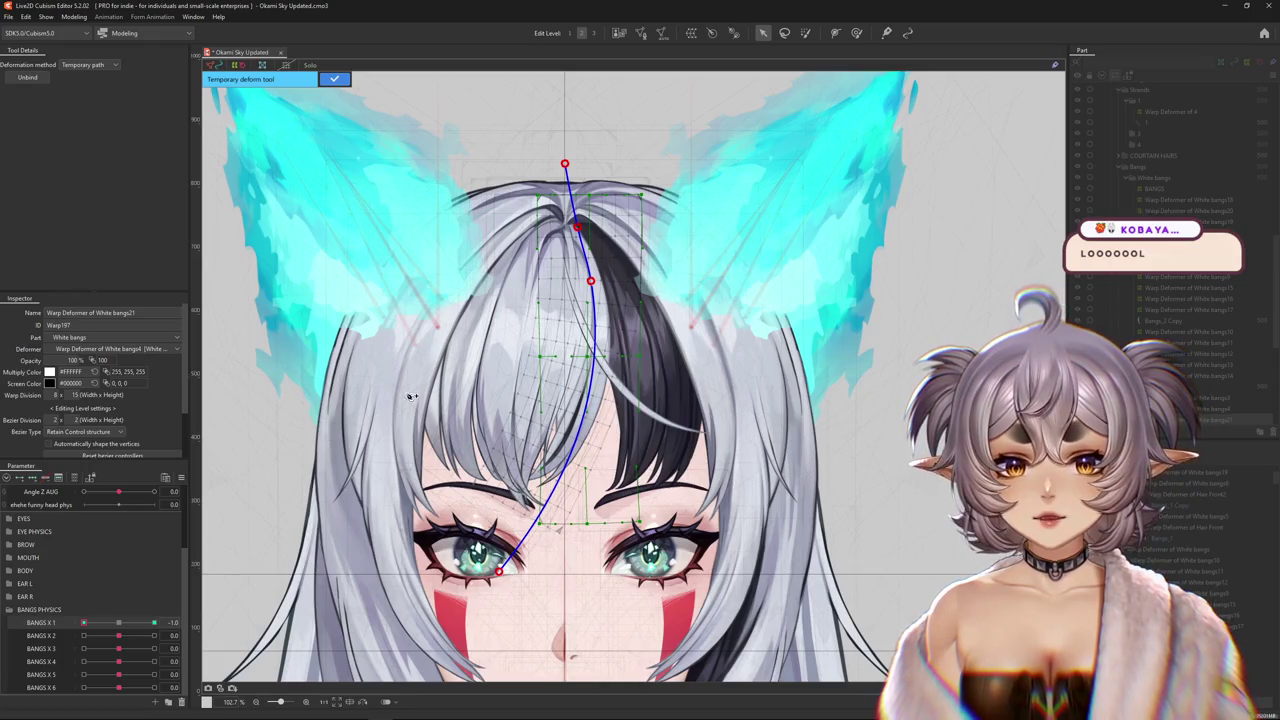
click(334, 78)
mouse_move(84, 622)
mouse_down()
mouse_move(93, 627)
mouse_move(62, 627)
mouse_up()
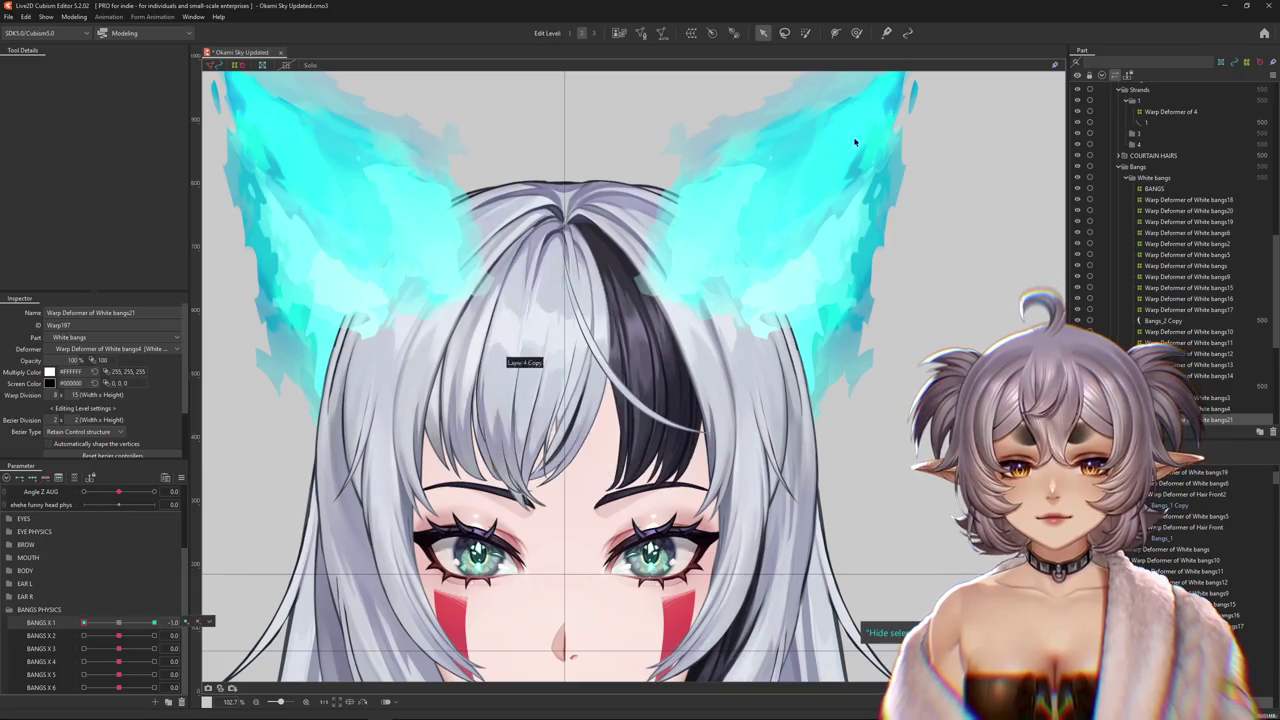
- Sculpt the strand with a resized Deform Brush at BANGS X 1 -1.0, previewing in-between values
click(856, 32)
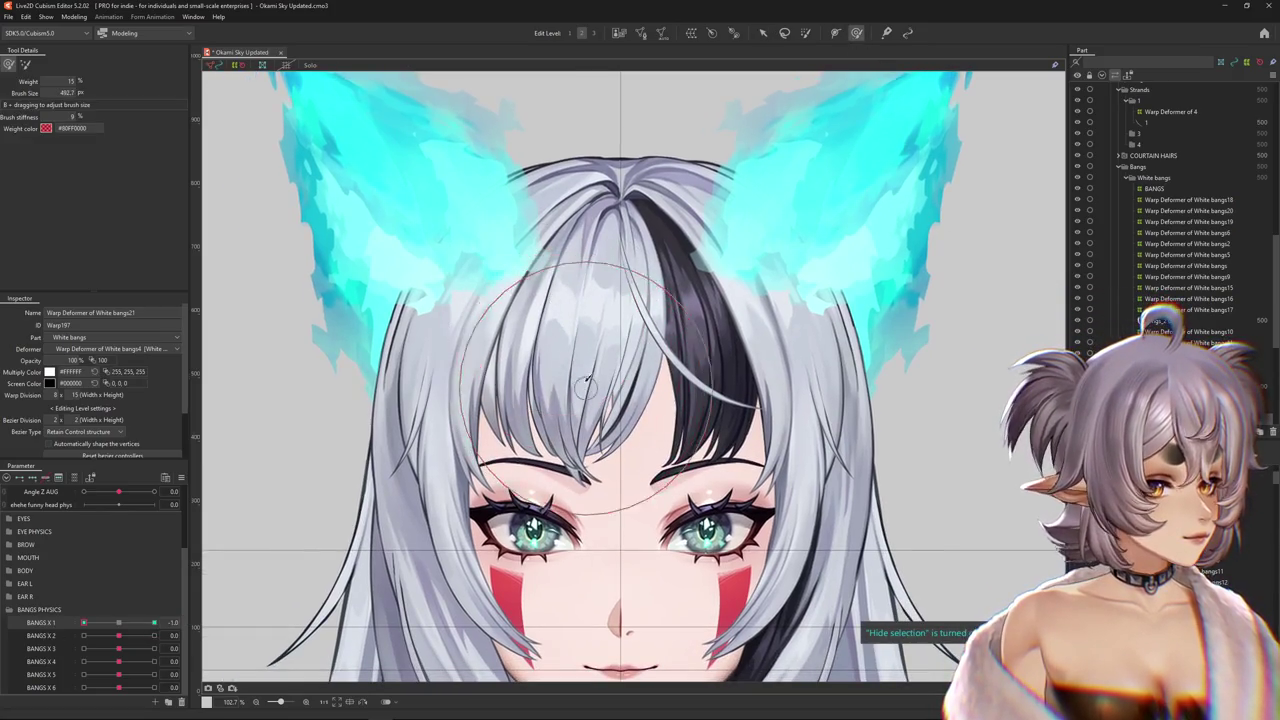
mouse_move(583, 388)
mouse_down()
mouse_move(580, 358)
mouse_move(523, 483)
mouse_up()
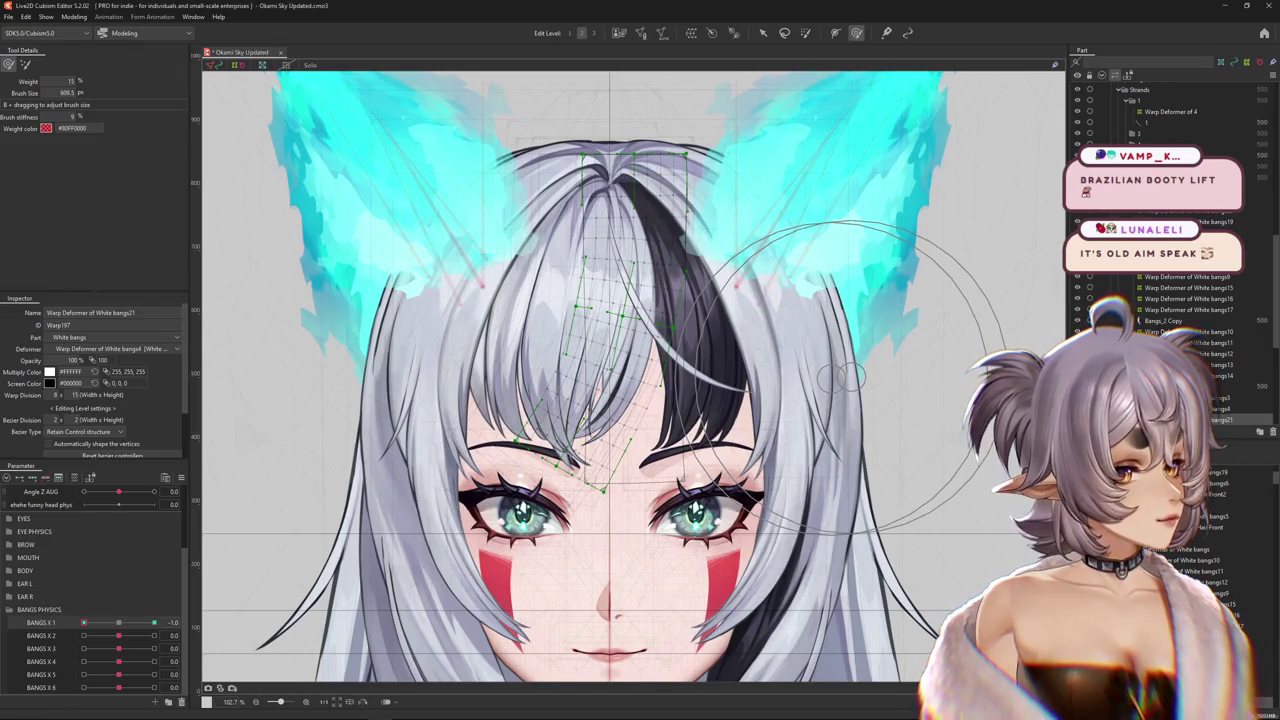
click(121, 623)
drag(121, 623, 83, 623)
mouse_move(470, 430)
mouse_down()
mouse_move(493, 368)
mouse_move(592, 467)
mouse_move(491, 512)
mouse_up()
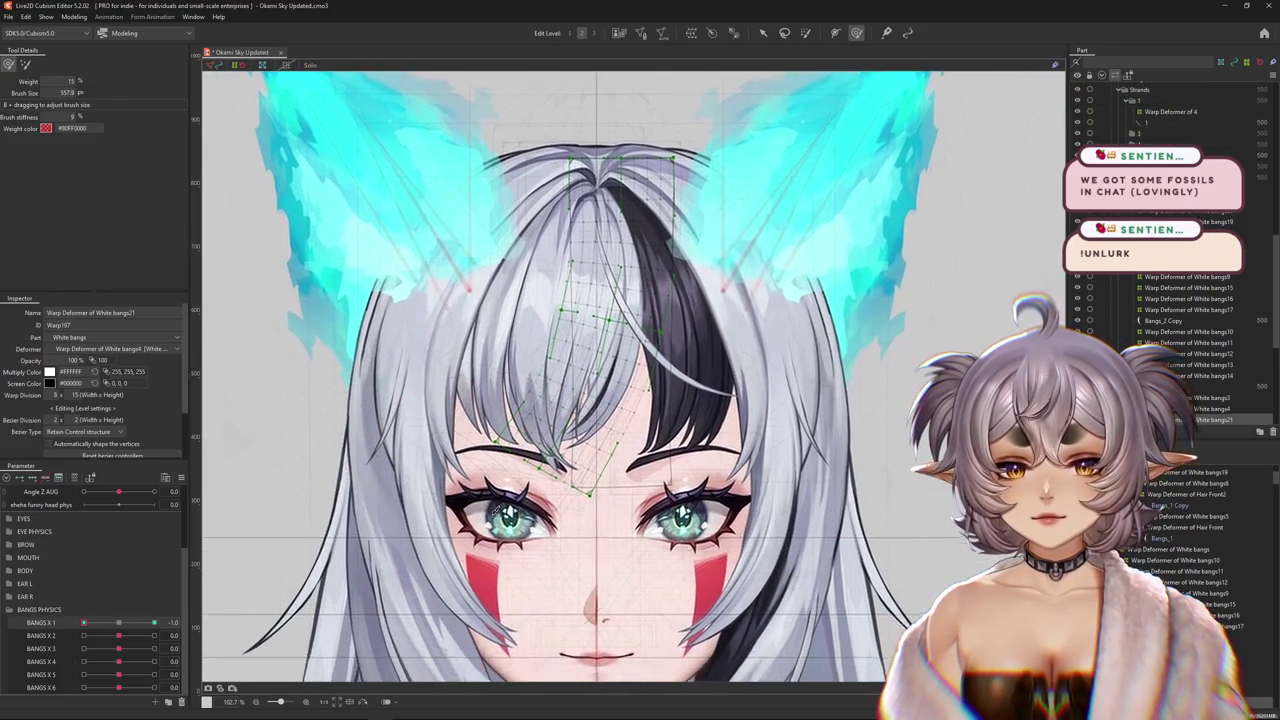
drag(491, 512, 474, 437)
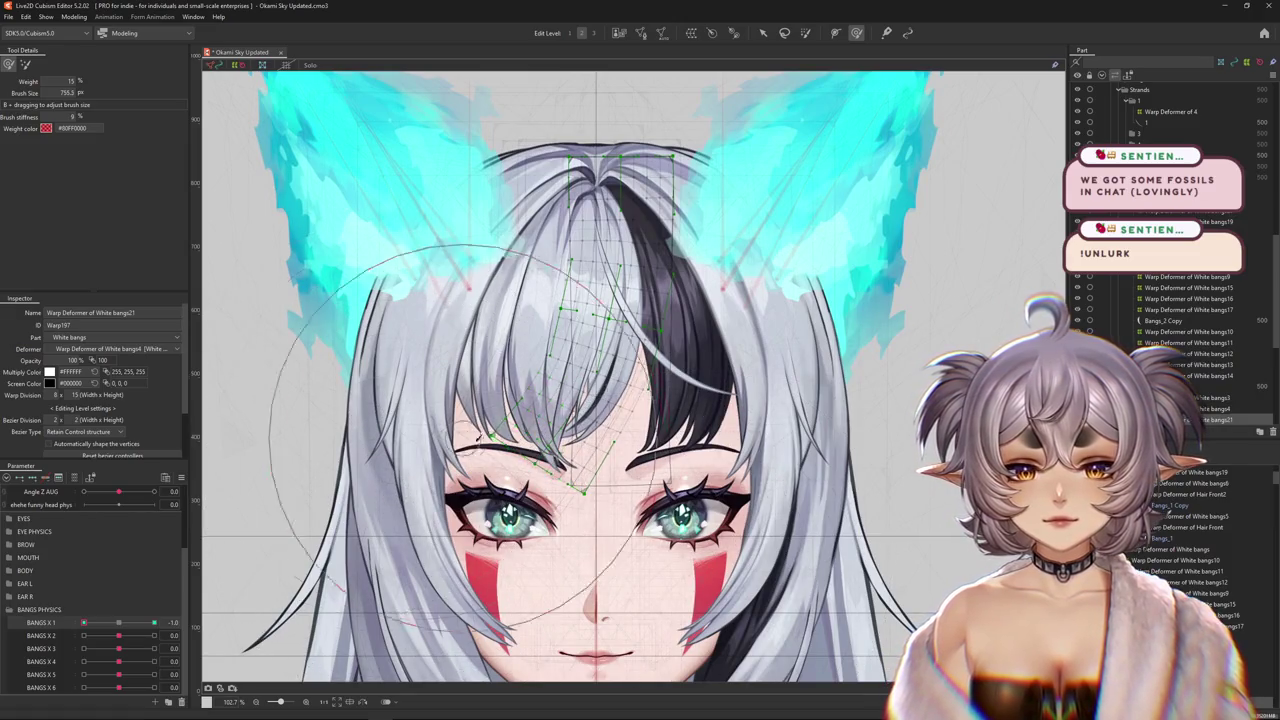
drag(84, 623, 154, 623)
- Brush the strand into a rightward sweep at the BANGS X 1 1.0 keyform with a smaller brush
key(v)
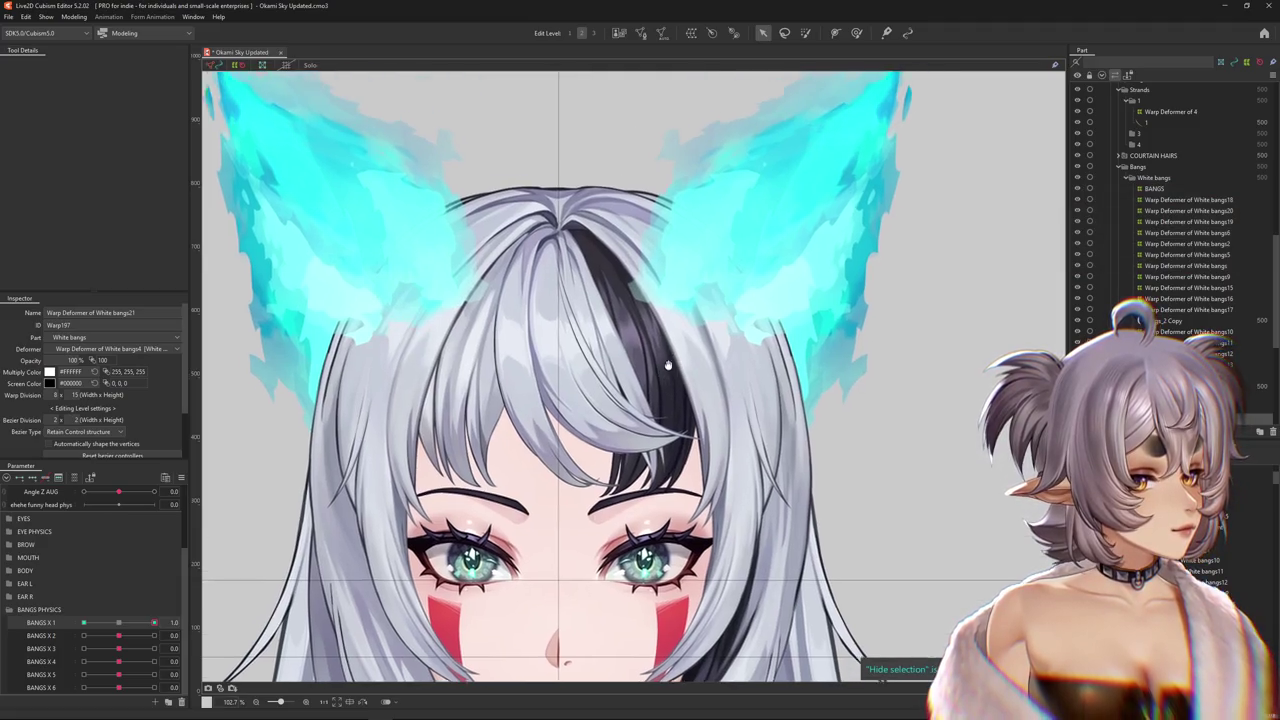
drag(693, 310, 663, 368)
key(b)
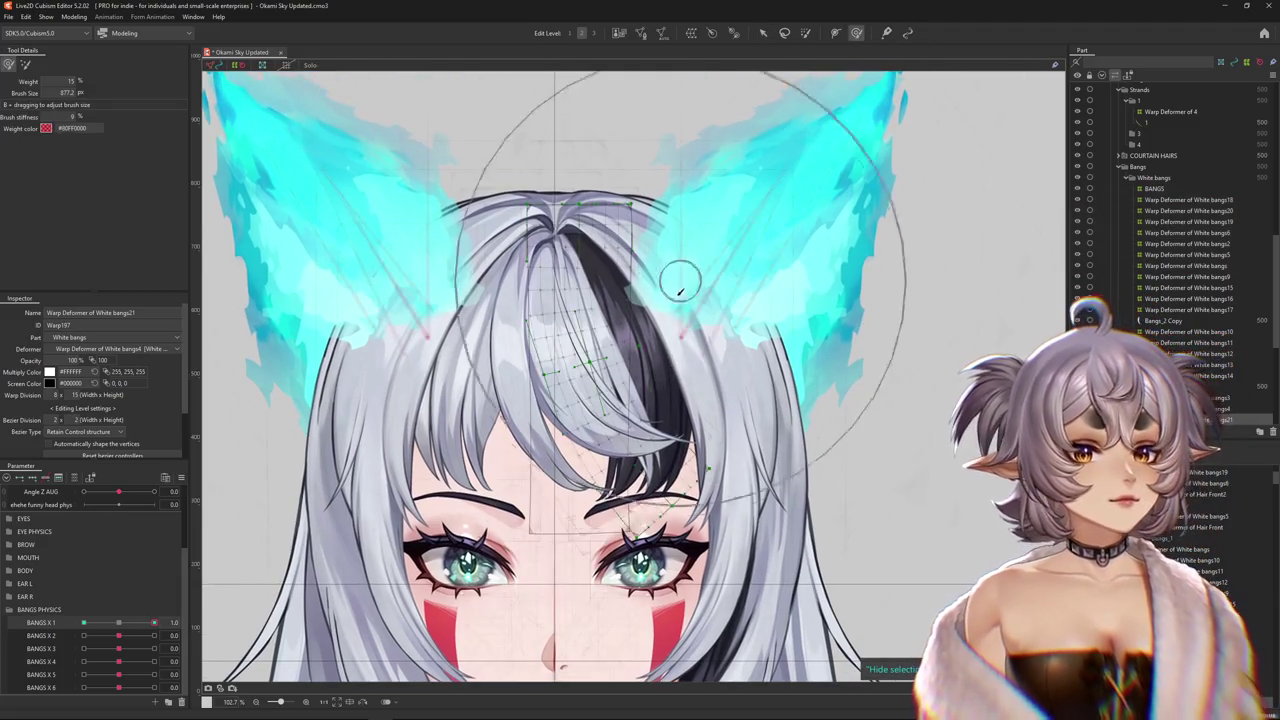
drag(713, 468, 614, 372)
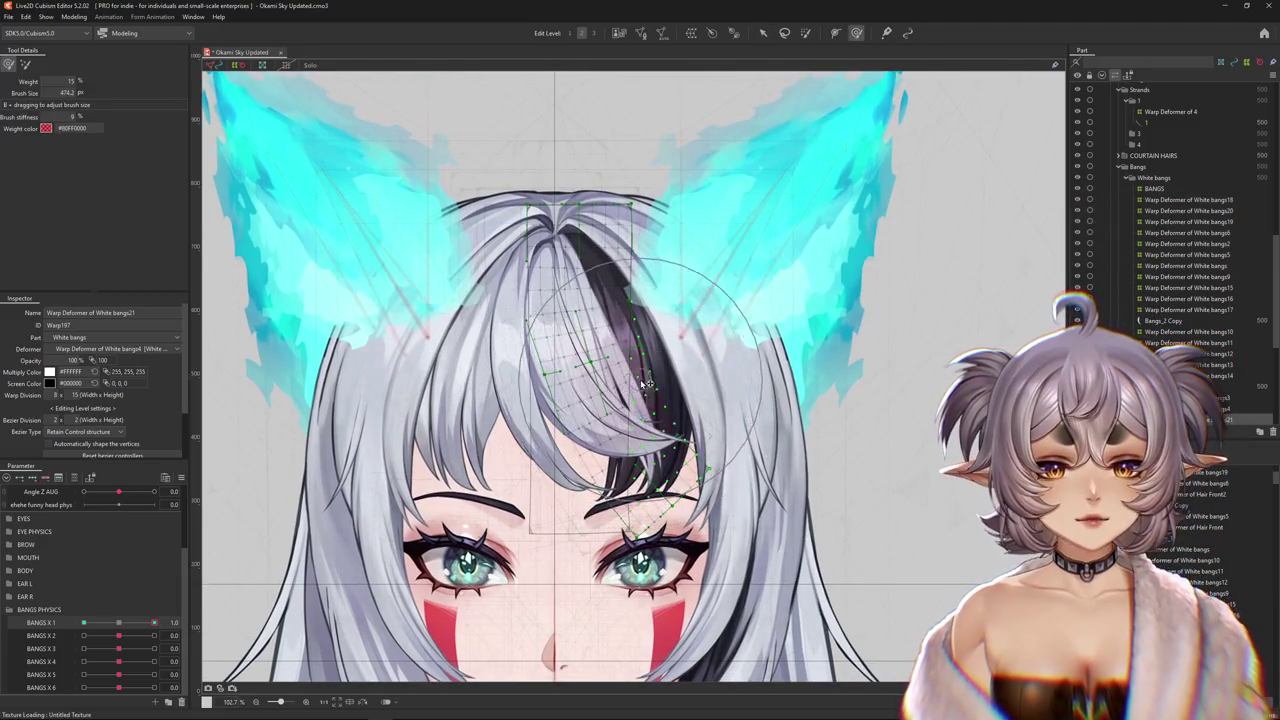
scroll(620, 470, down, 1)
scroll(627, 490, down, 1)
scroll(557, 520, up, 1)
mouse_move(717, 444)
mouse_down()
mouse_move(678, 400)
mouse_move(637, 423)
mouse_move(578, 413)
mouse_up()
scroll(637, 423, up, 1)
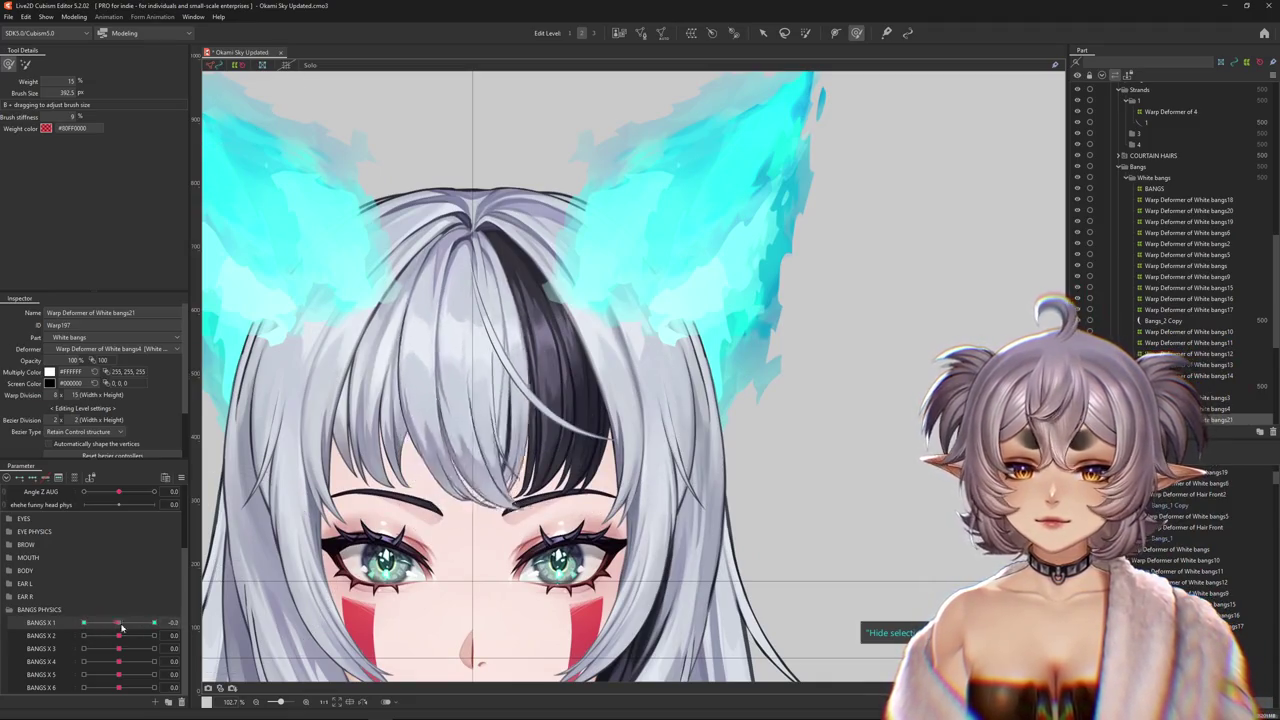
- Switch the Deform Brush mode and resize it to refine the strand's BANGS X 1 -1.0 bend
drag(500, 424, 659, 426)
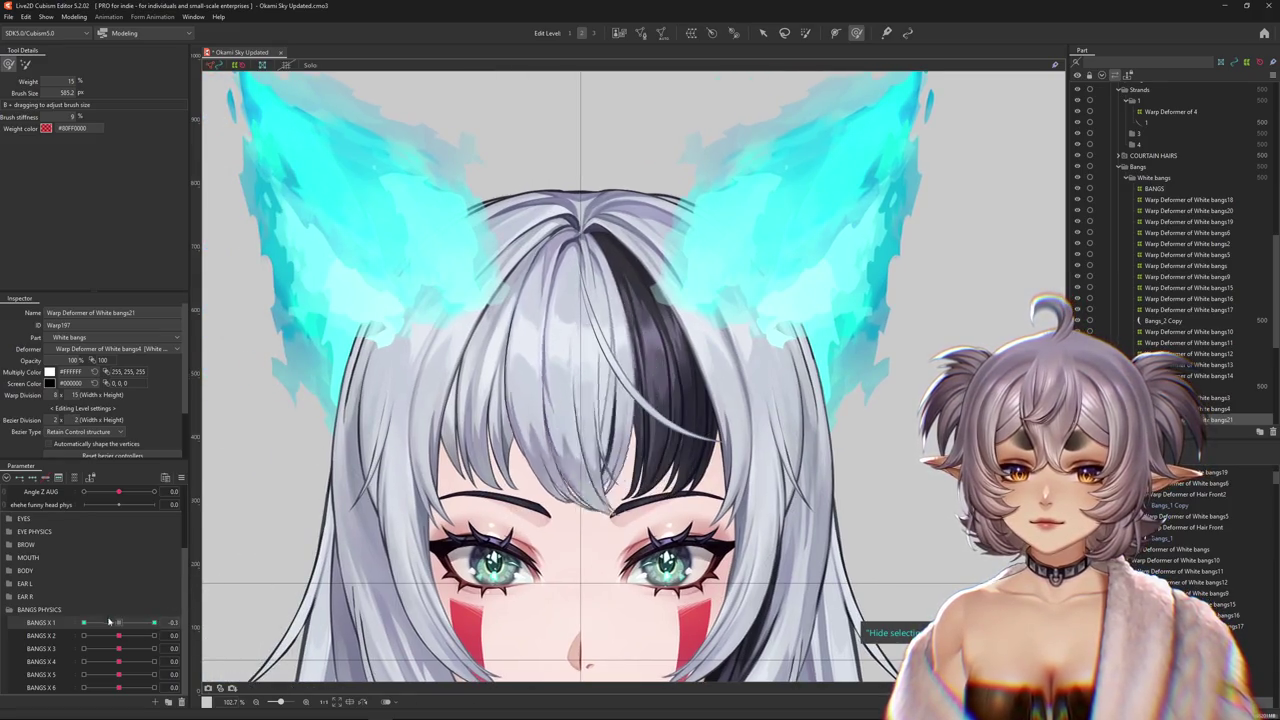
scroll(250, 320, up, 2)
click(26, 64)
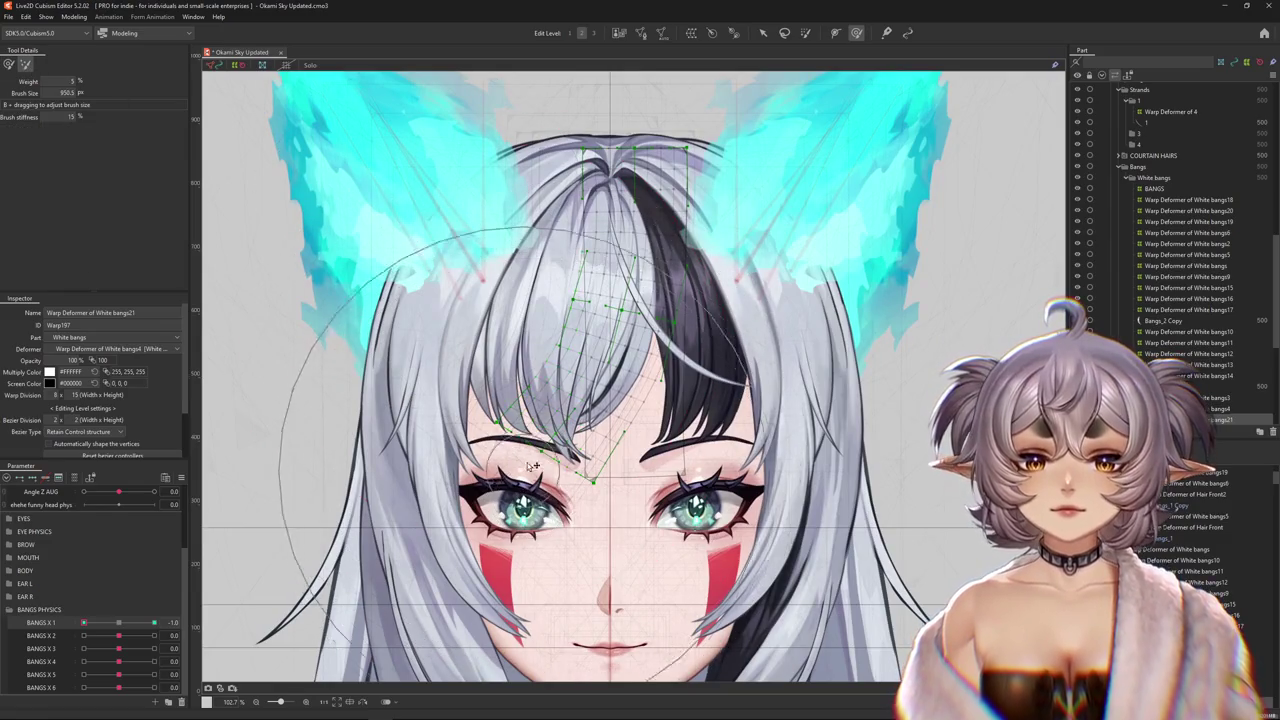
drag(592, 478, 578, 462)
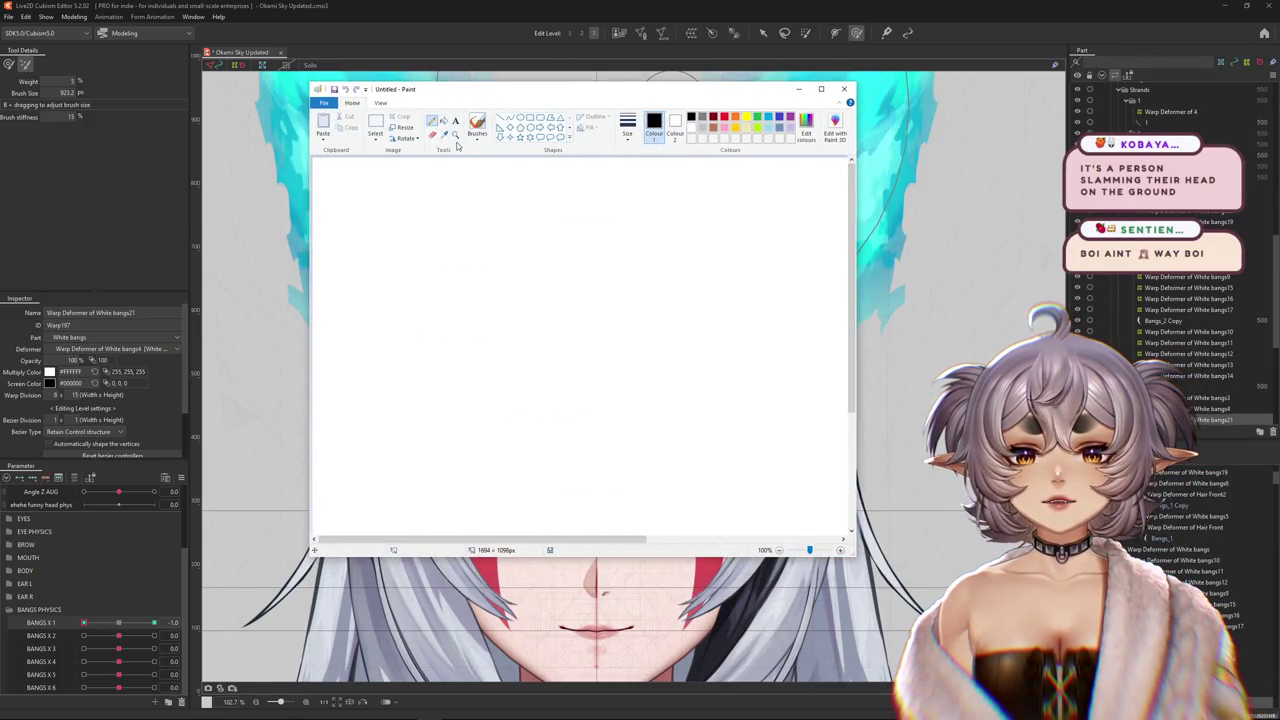
- Choose a drawing brush in Paint, cancelling an accidental Exit prompt along the way
click(478, 137)
click(477, 174)
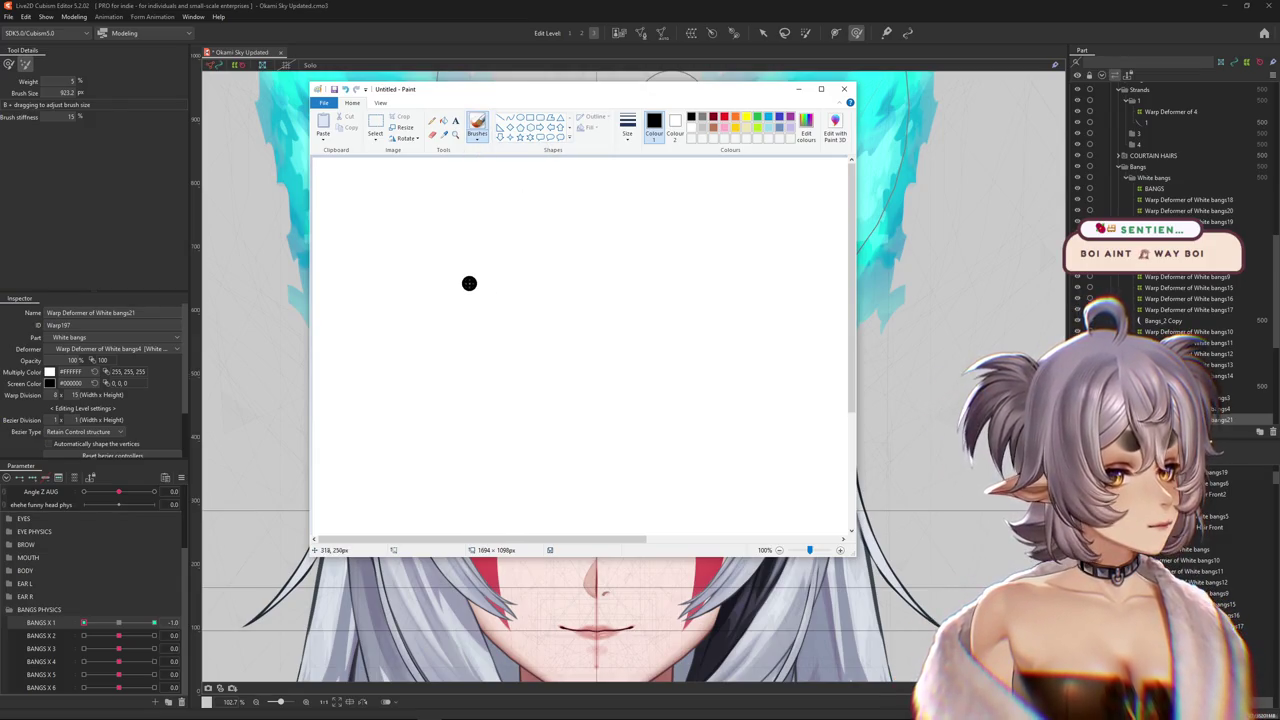
scroll(468, 141, down, 1)
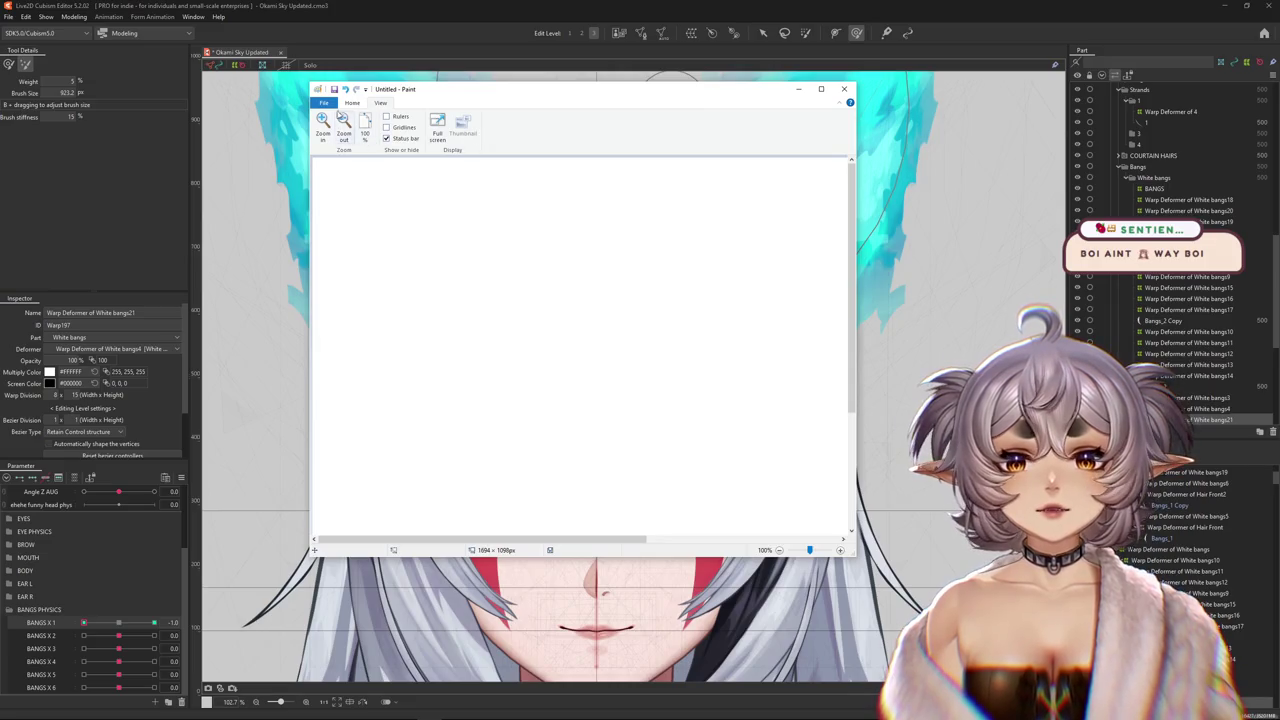
click(324, 102)
click(335, 163)
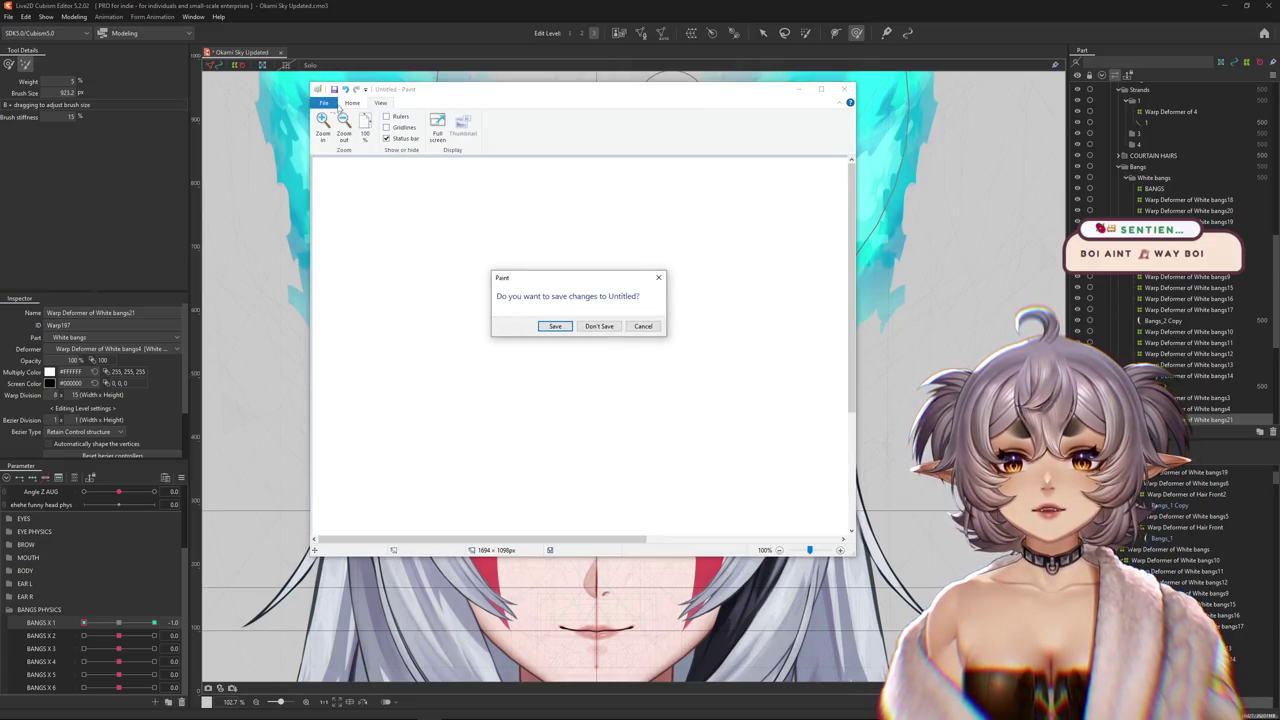
click(658, 278)
scroll(515, 120, up, 1)
click(477, 132)
click(478, 159)
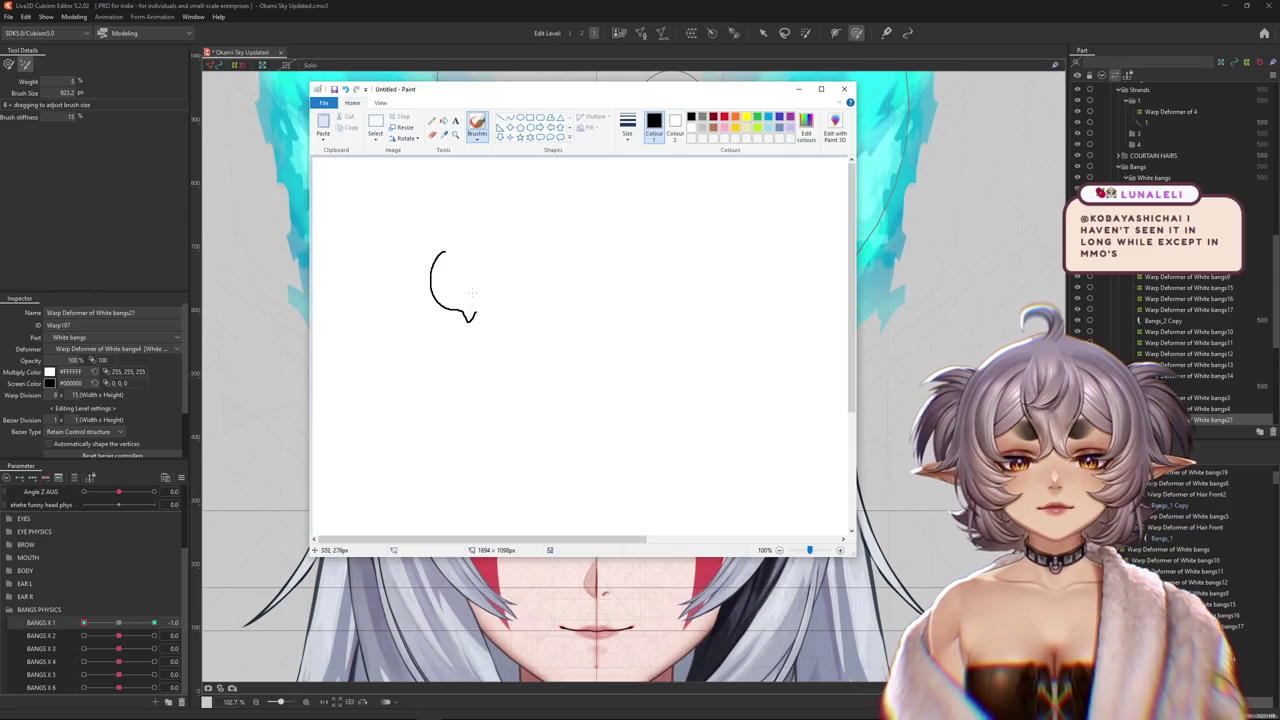
- Undo the first stroke, draw the kneeling stick figure, then close Paint without saving
key(ctrl+z)
mouse_move(445, 257)
mouse_down()
mouse_move(424, 273)
mouse_move(495, 298)
mouse_up()
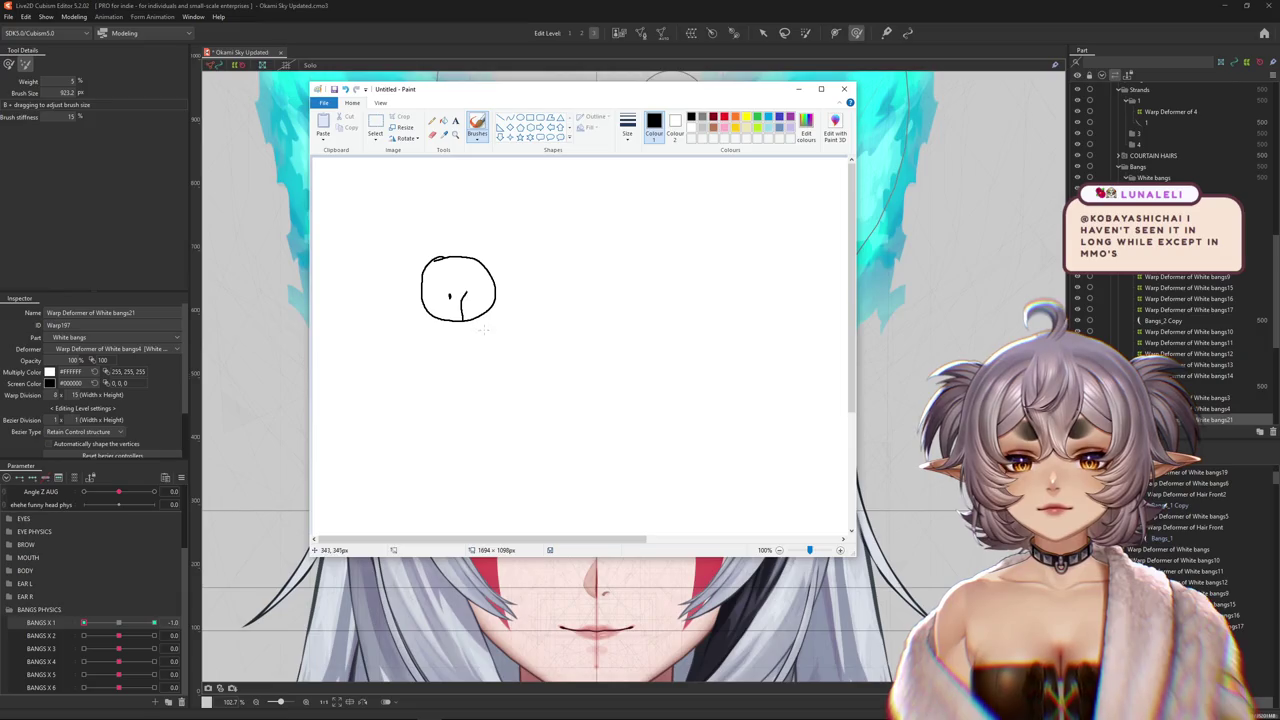
drag(524, 282, 522, 378)
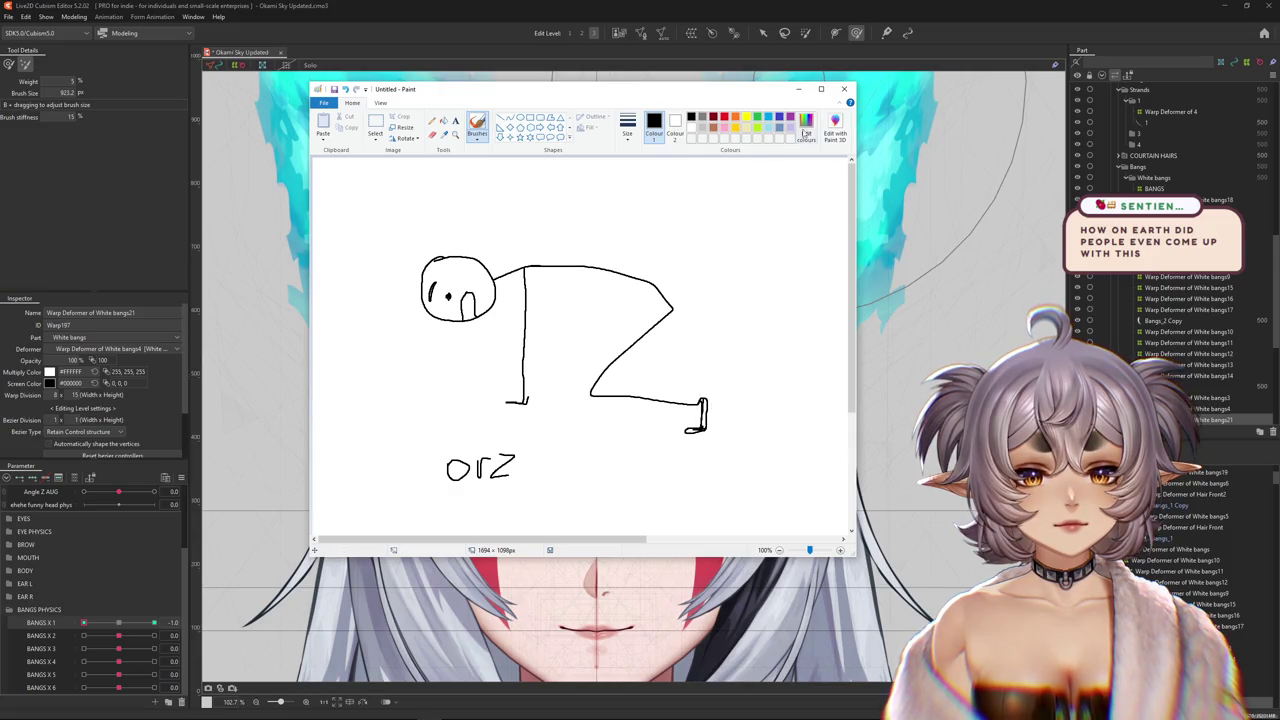
click(844, 88)
click(600, 326)
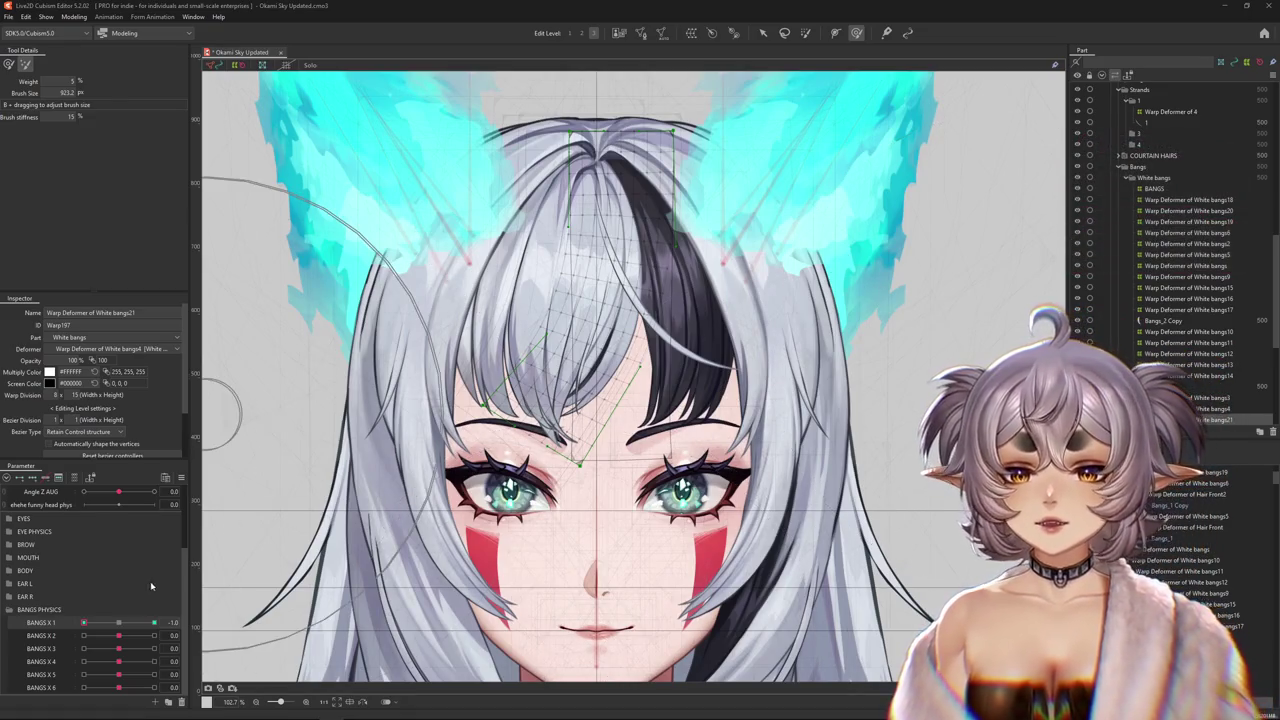
- Select the BANGS X 1 parameter back in Cubism
click(75, 621)
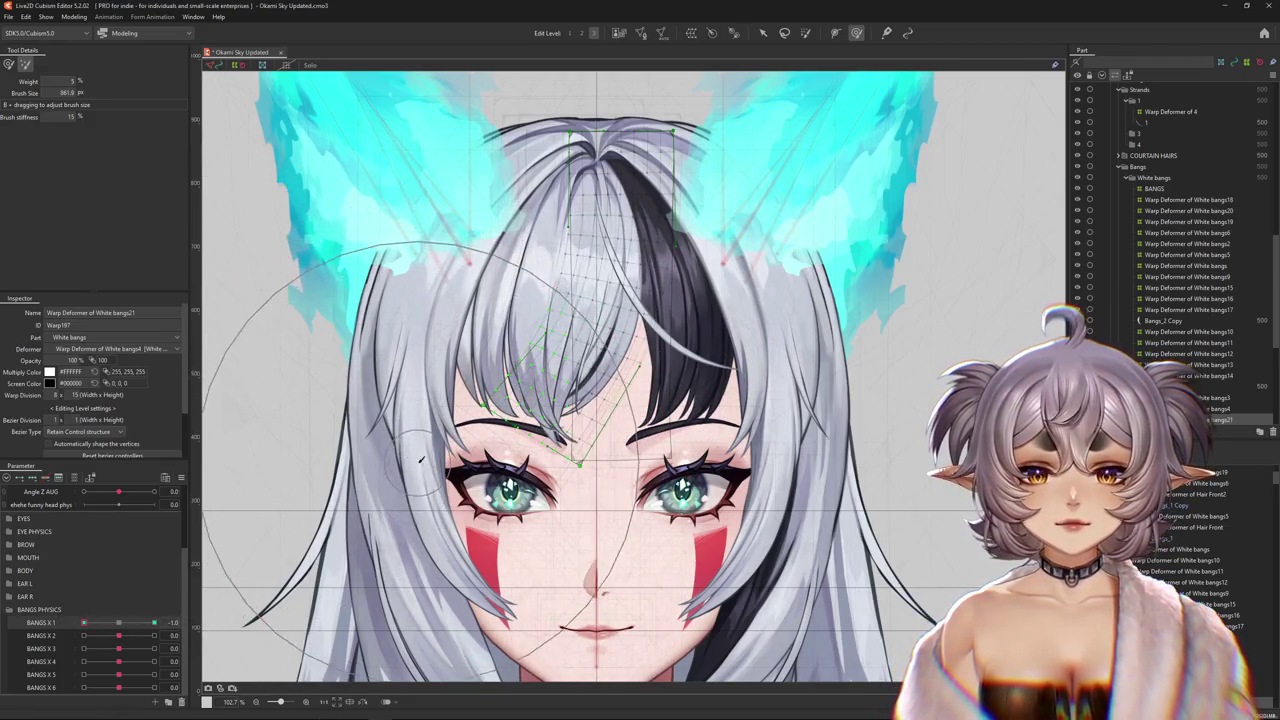
- Hide the mesh overlay, test the sway across BANGS X 1, then select the Bangs_3 strand
drag(415, 488, 261, 259)
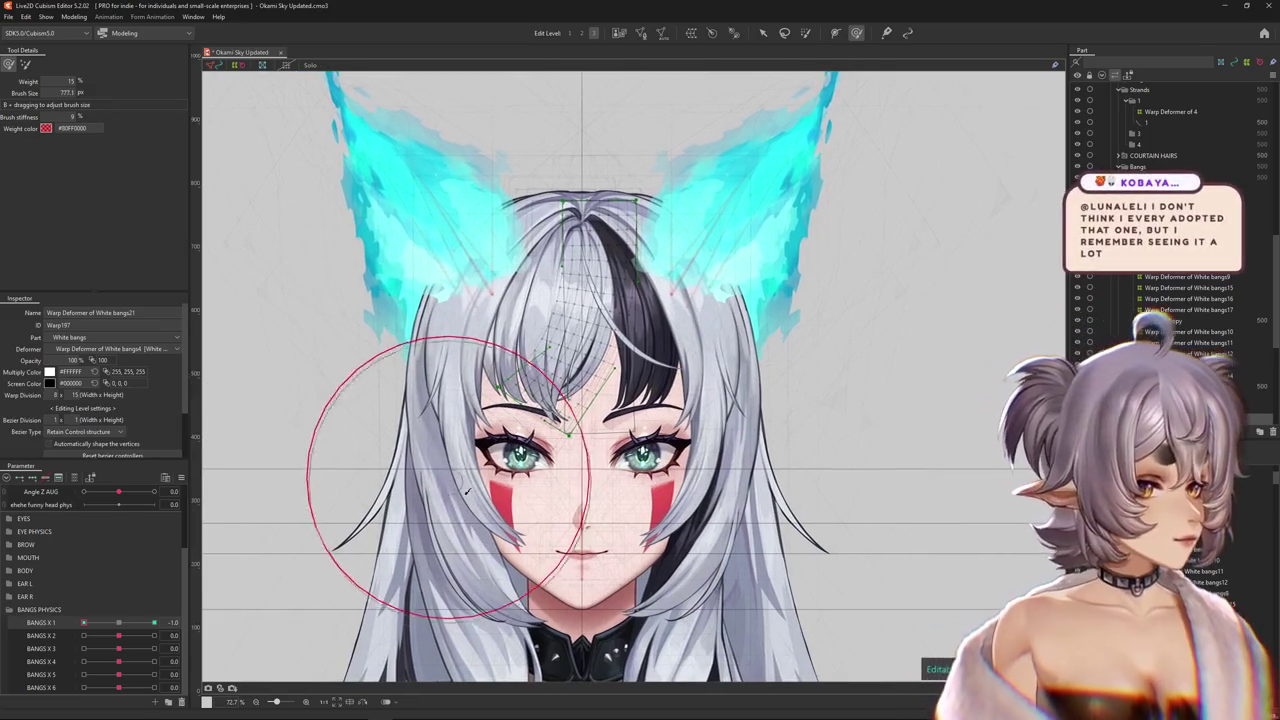
key(ctrl+h)
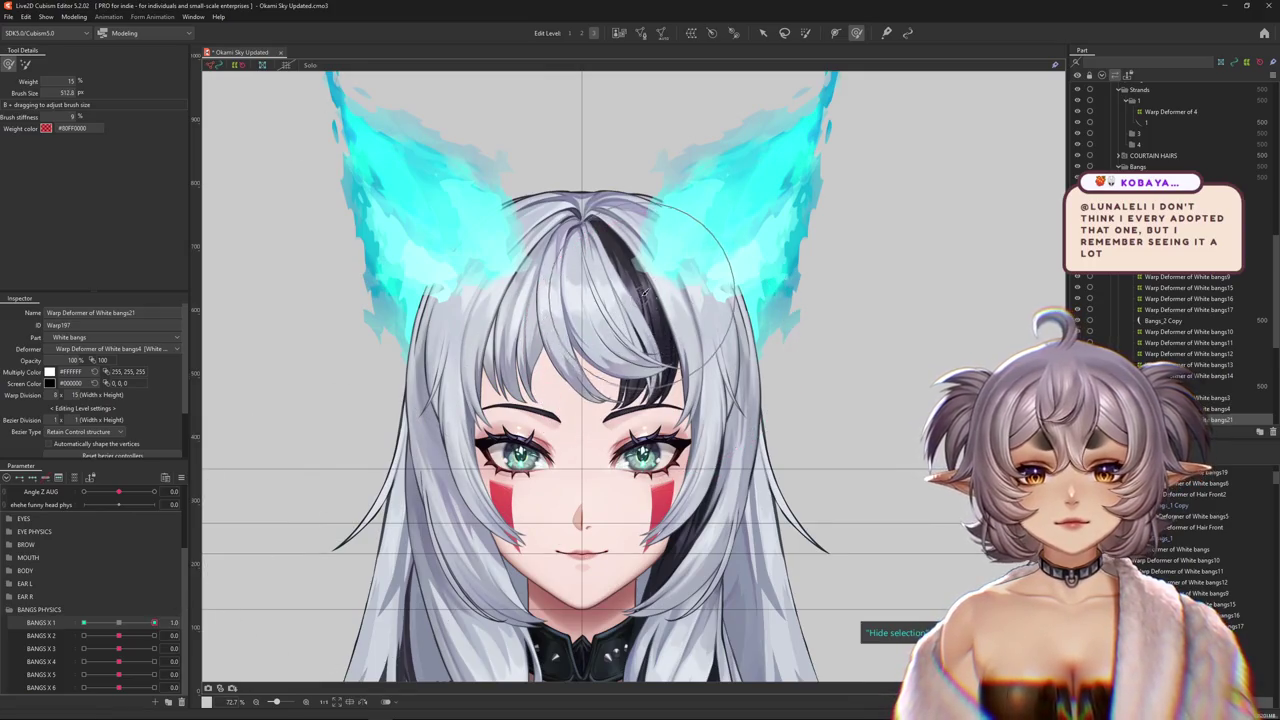
drag(657, 342, 652, 345)
drag(153, 622, 119, 623)
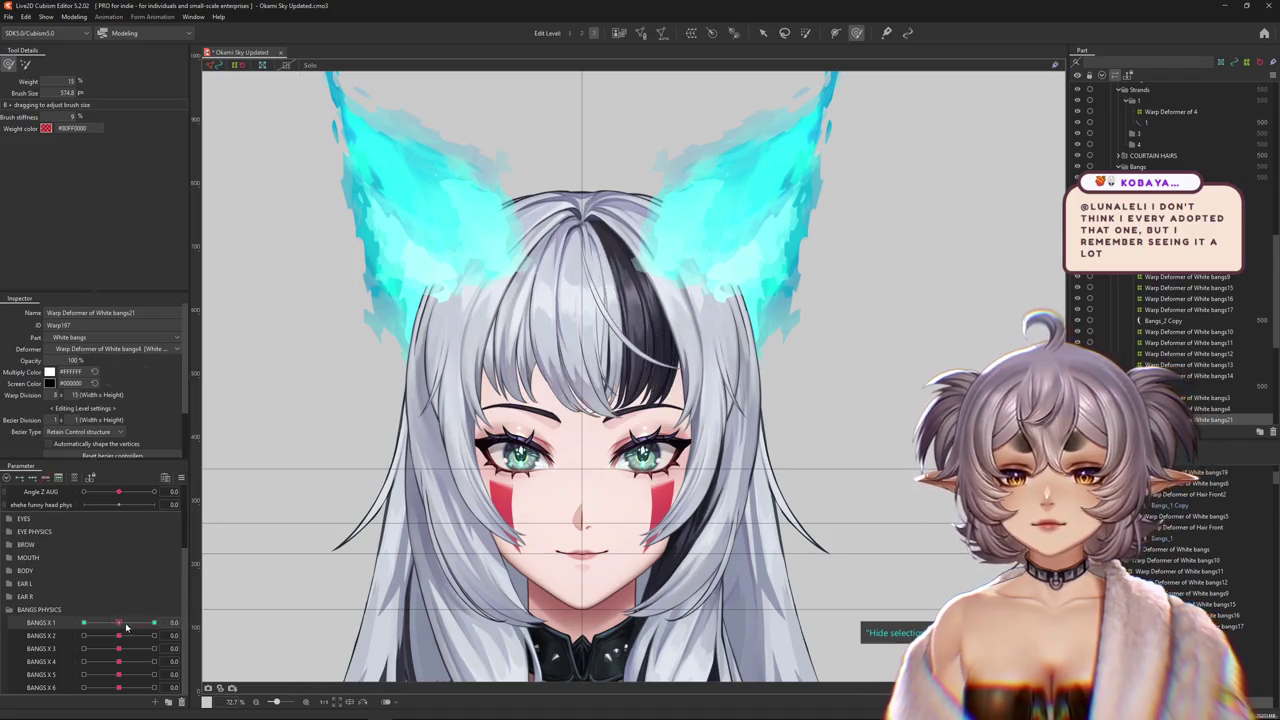
click(600, 300)
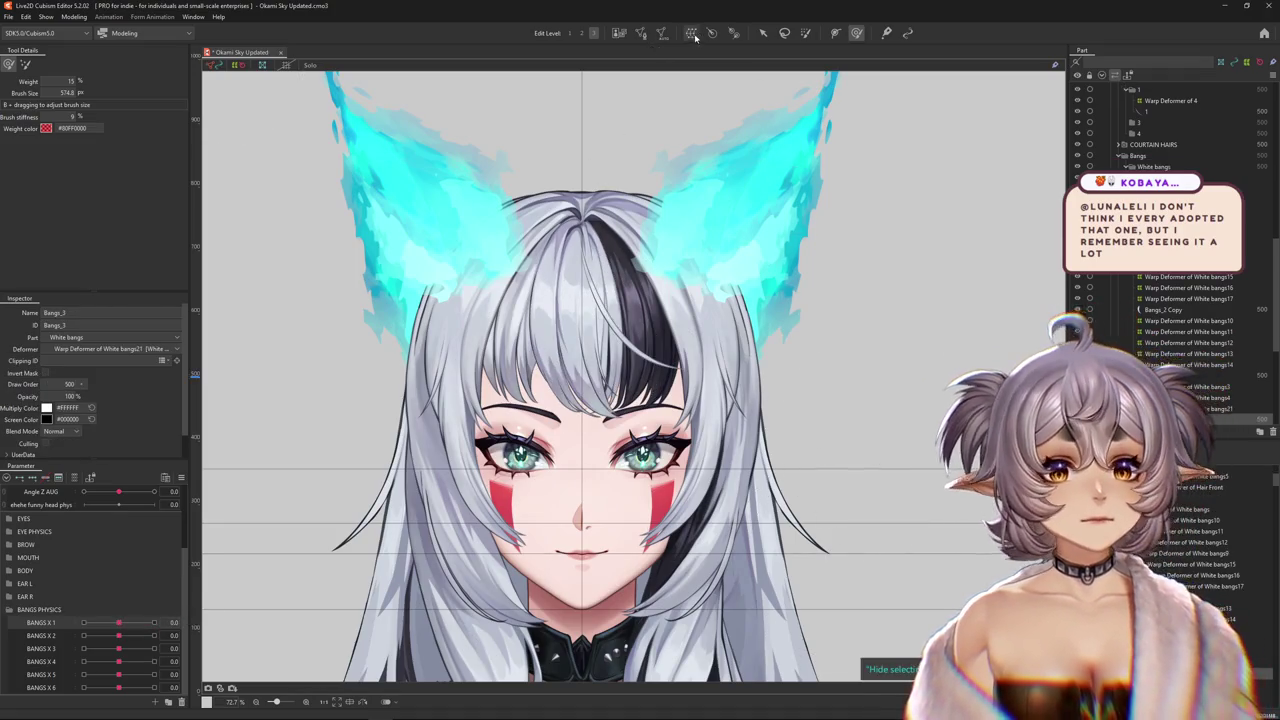
- Create a warp deformer for Bangs_3 and bend the strand right at BANGS X 2 1.0
key(ctrl+w)
click(612, 366)
scroll(700, 200, up, 5)
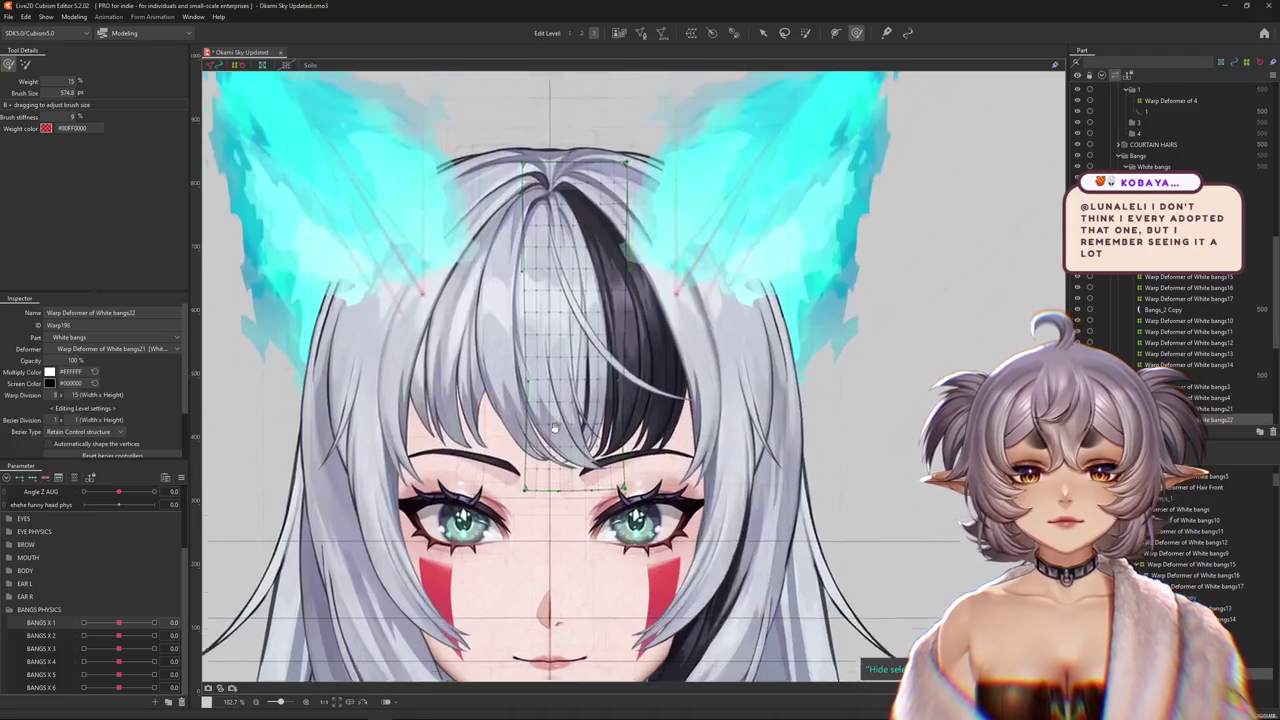
drag(119, 623, 154, 636)
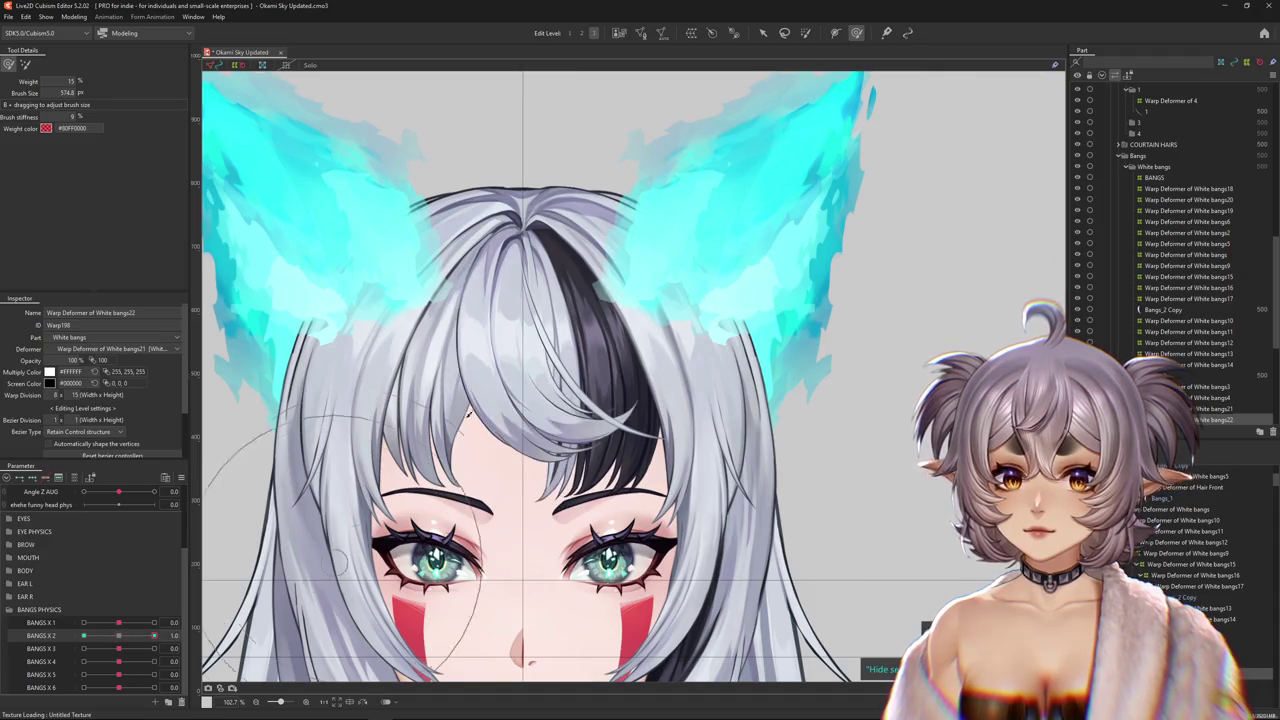
key(v)
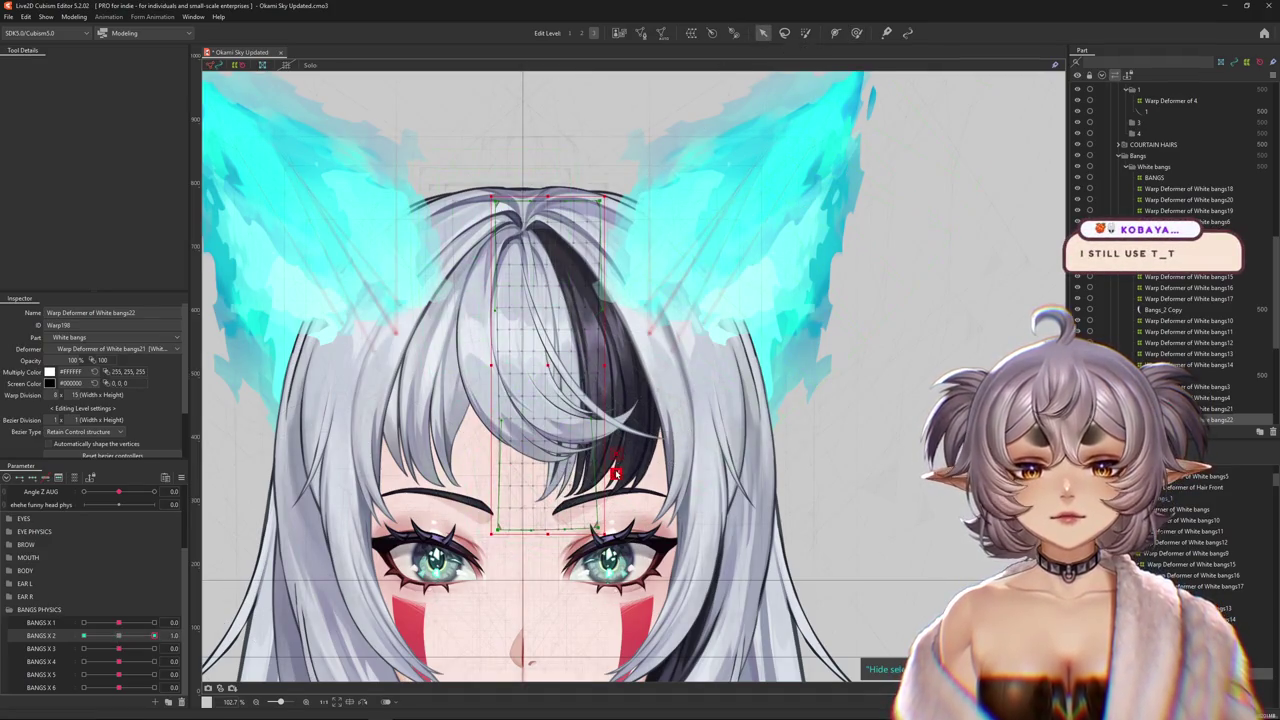
key(t)
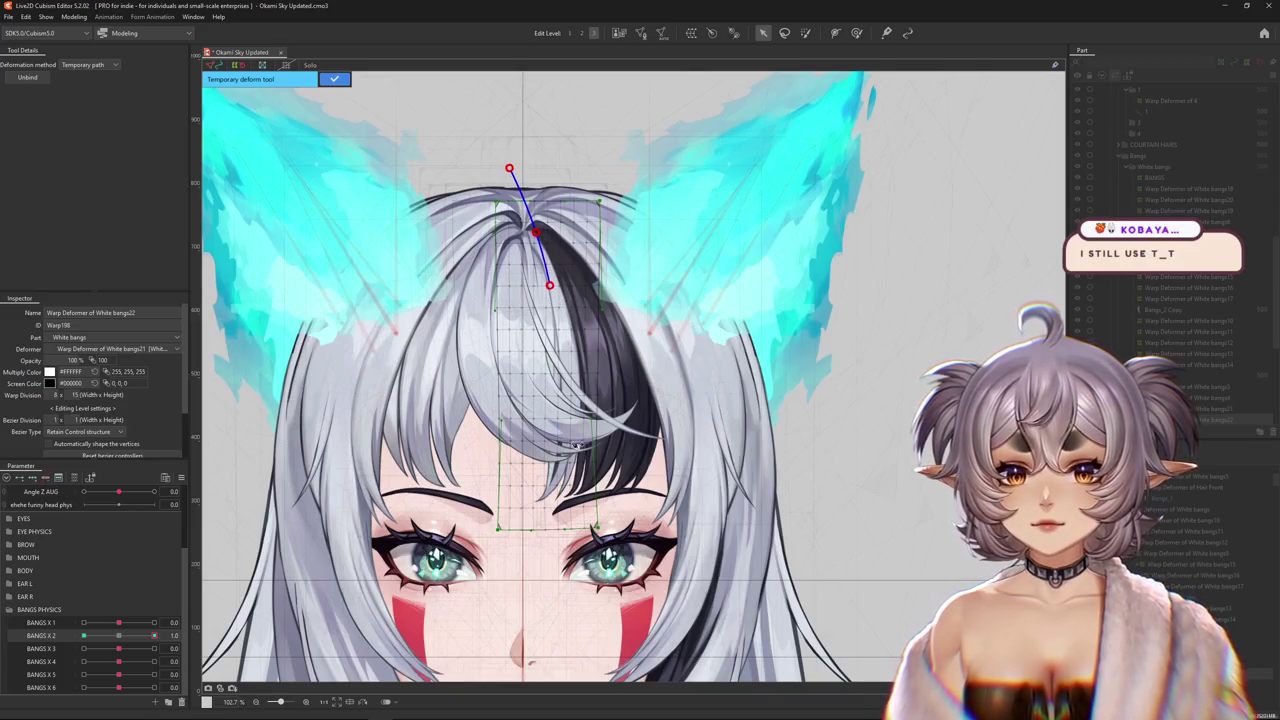
drag(545, 628, 647, 598)
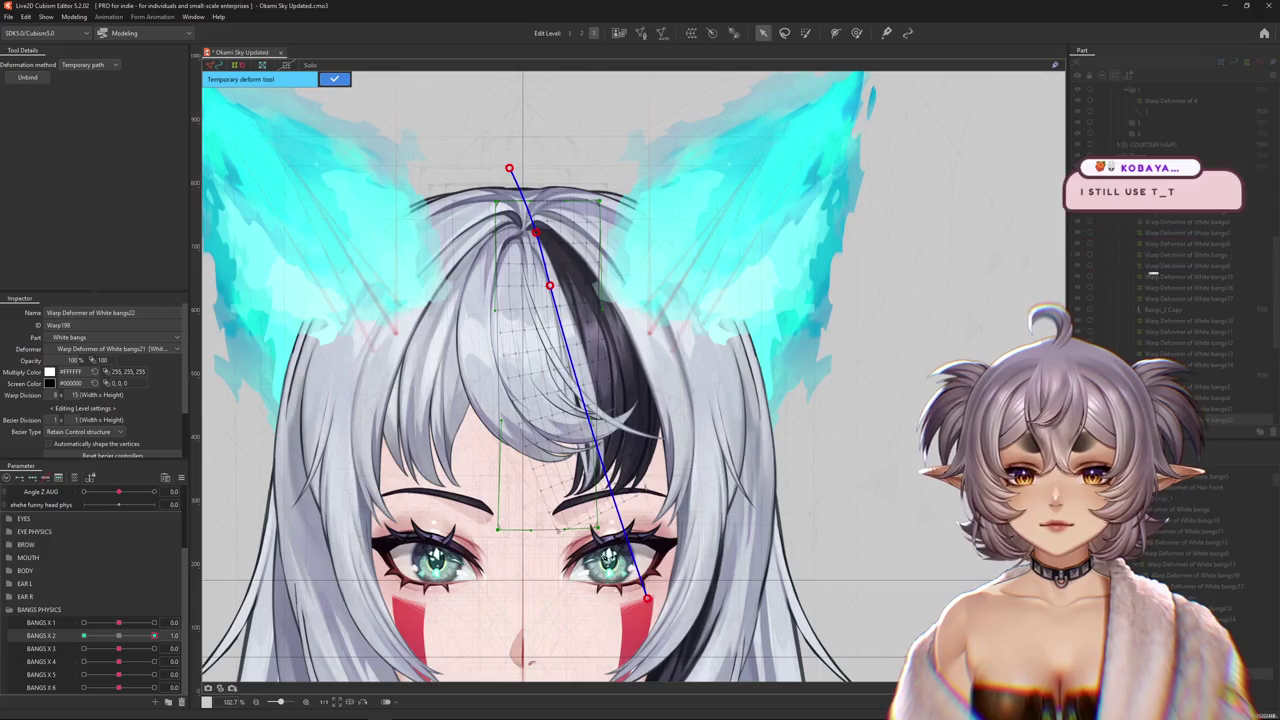
click(334, 78)
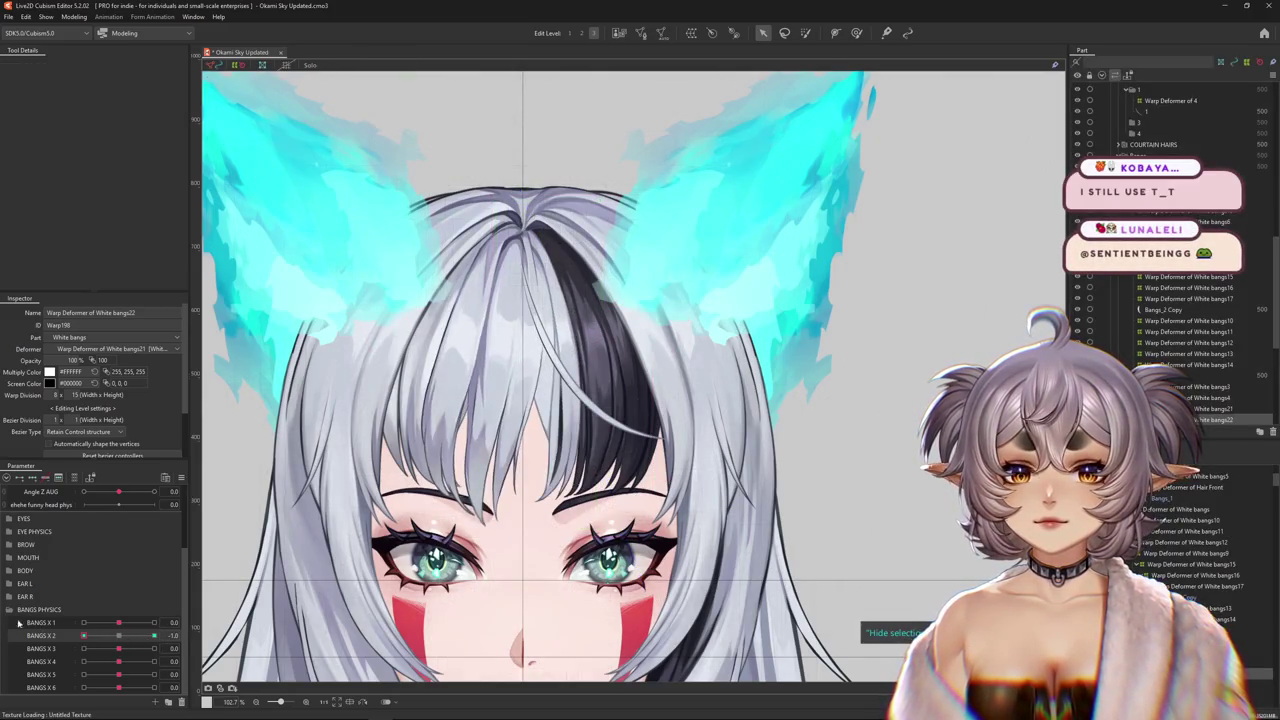
- Curve the strand left with a Temporary path at BANGS X 2 -1.0, then paint weight on the deformer's top
key(t)
click(87, 64)
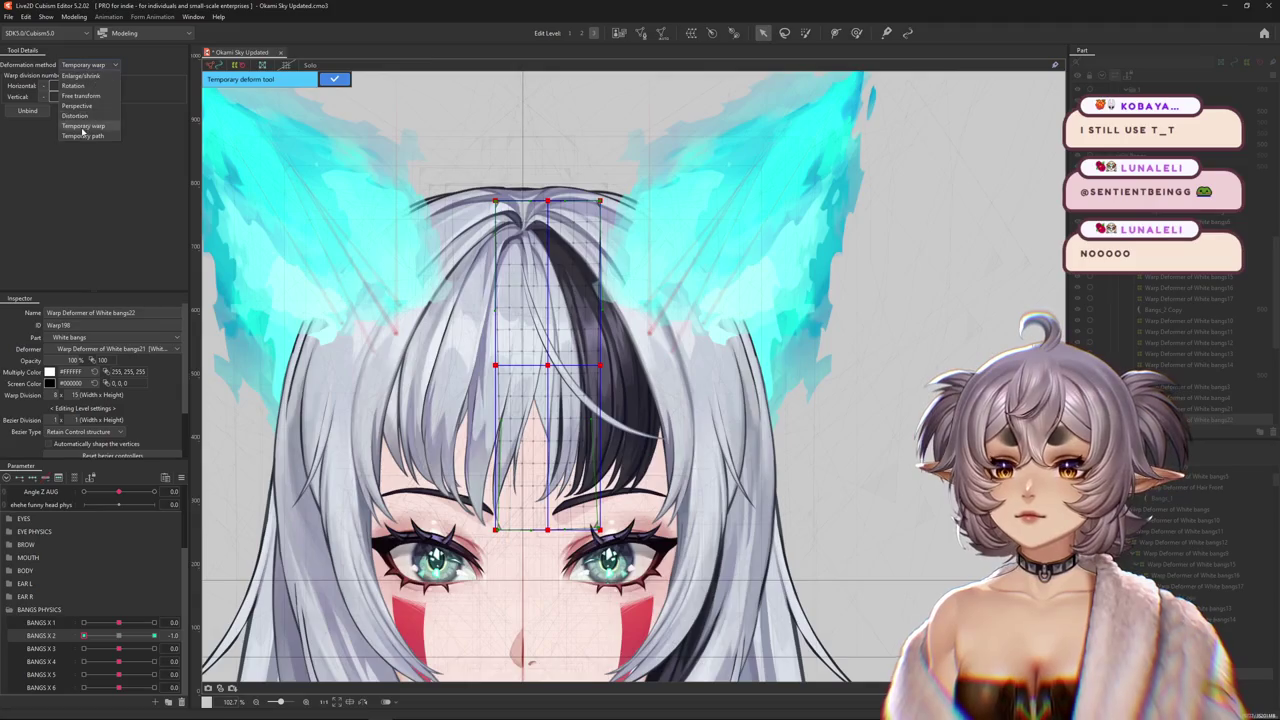
click(80, 72)
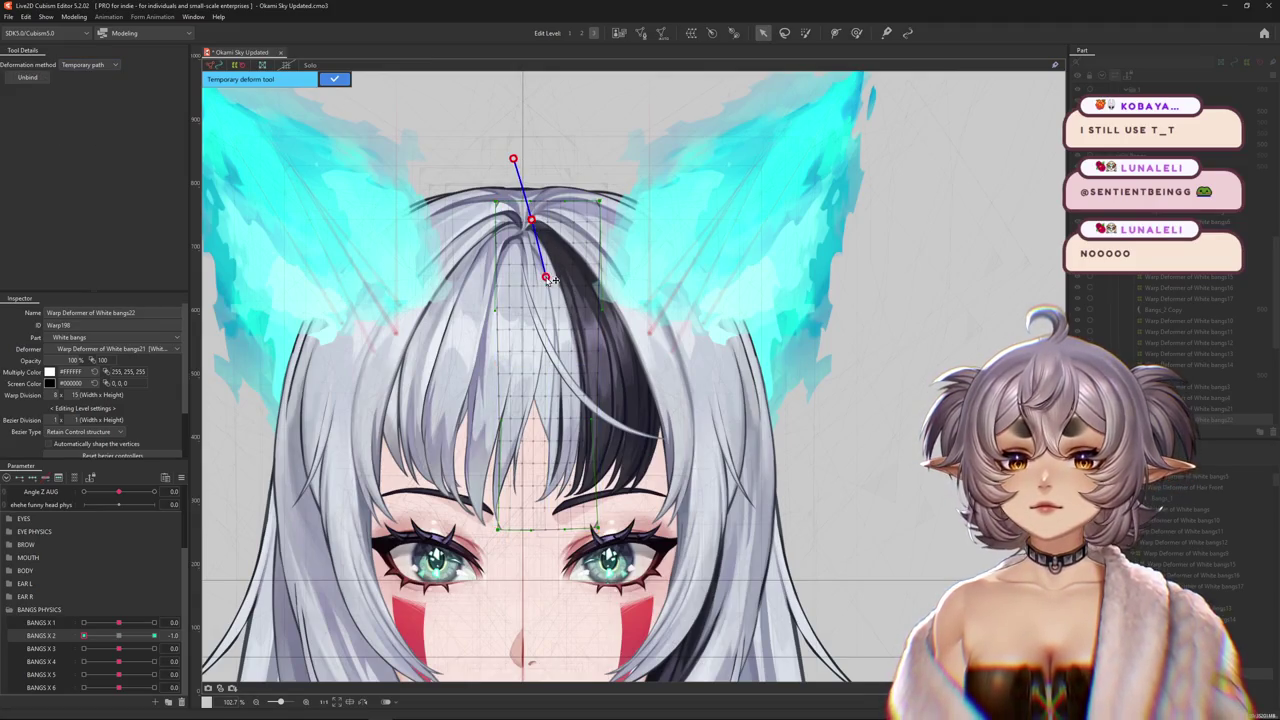
drag(558, 632, 465, 633)
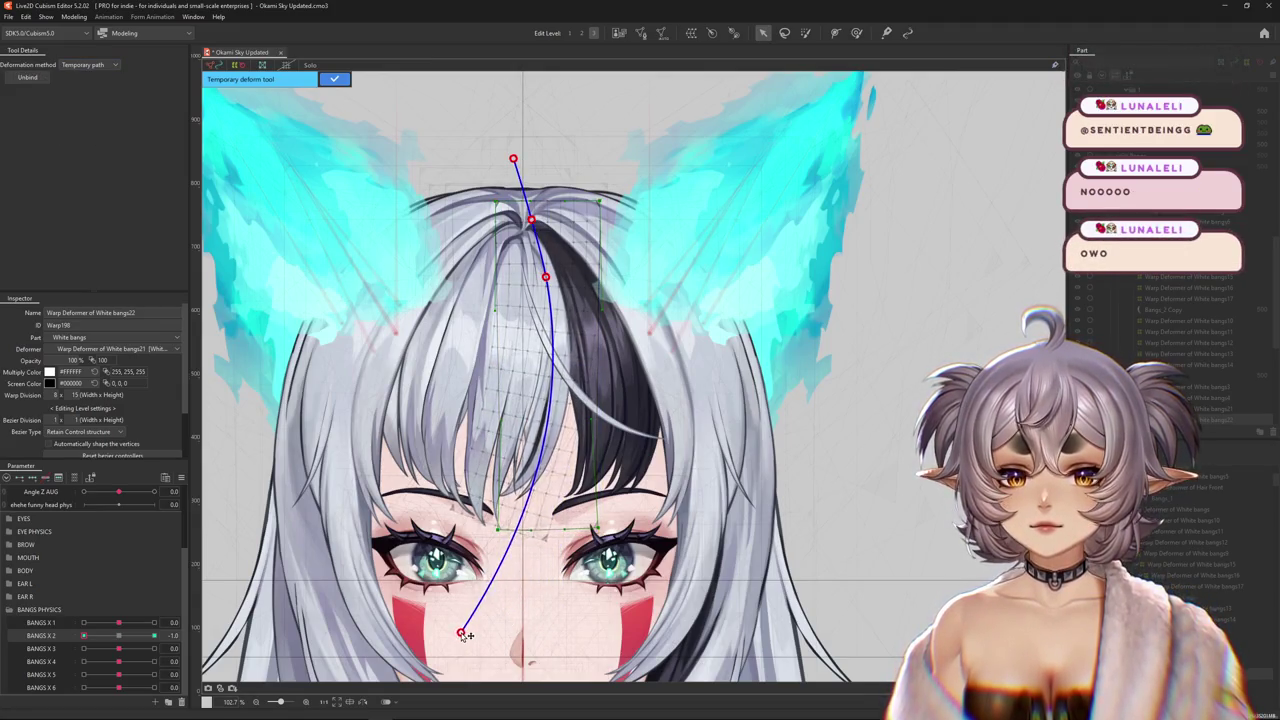
key(Escape)
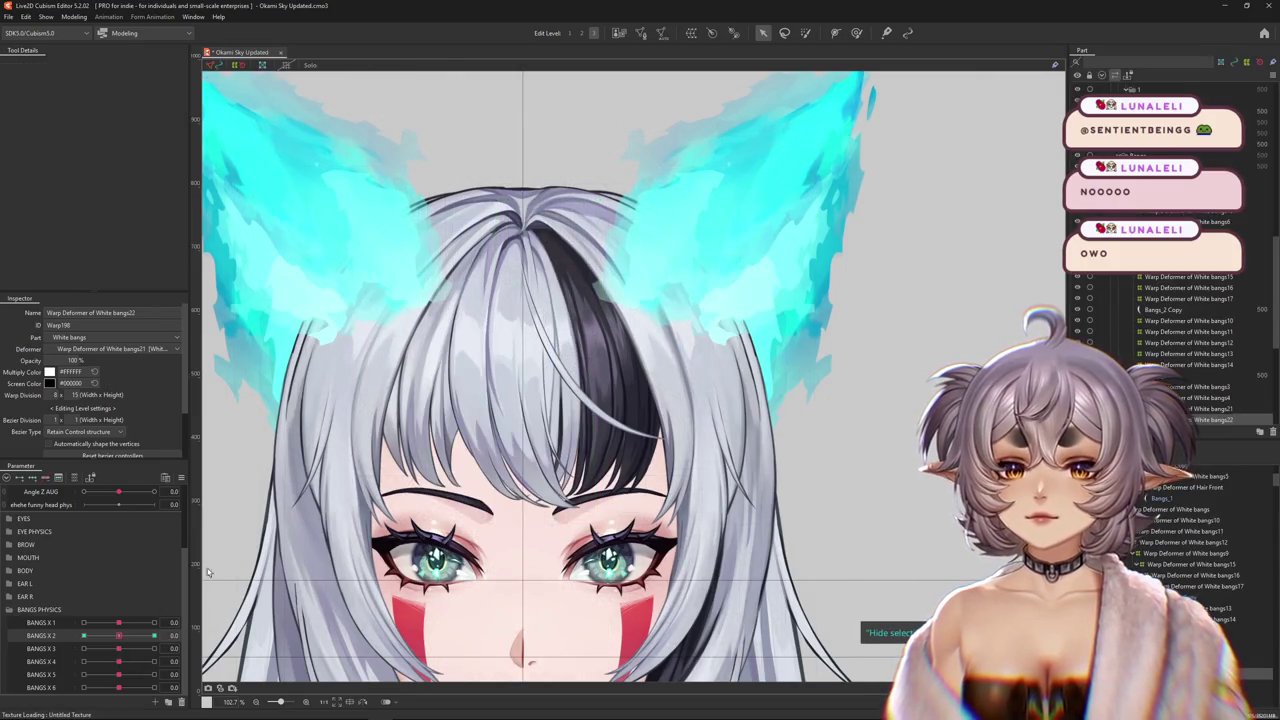
key(b)
drag(534, 126, 543, 80)
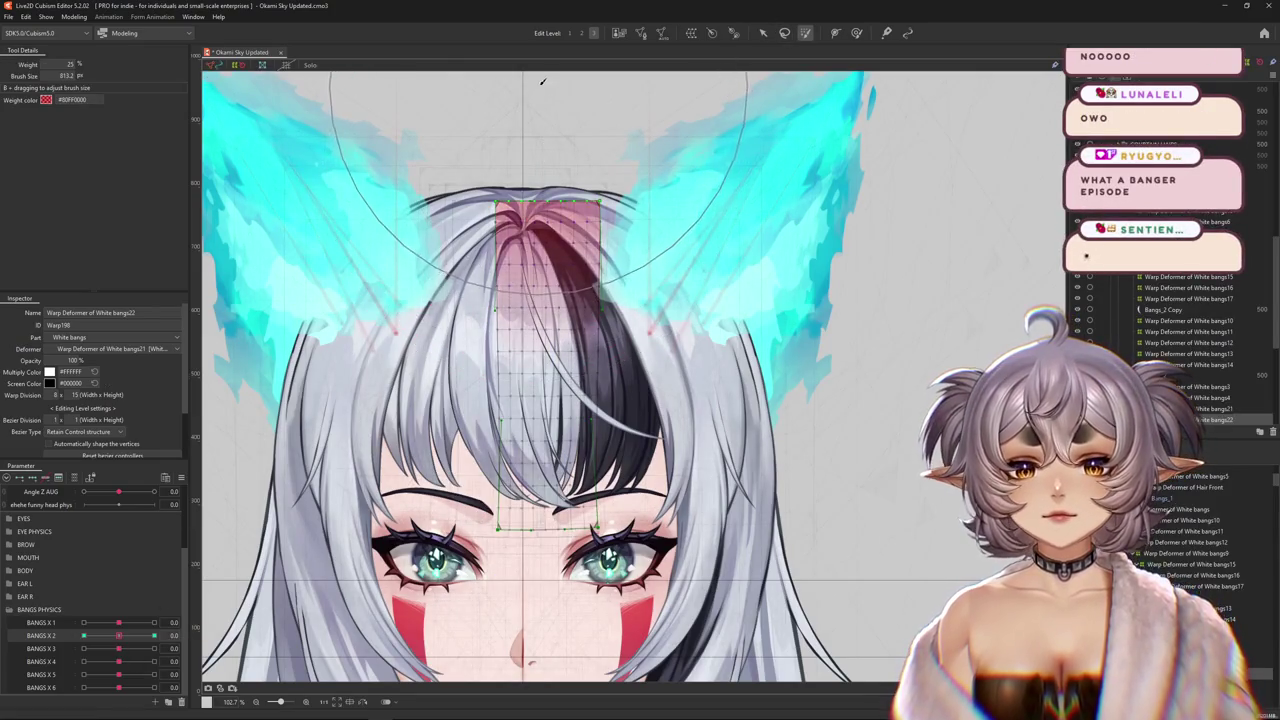
- Test the weight-pinned strand by sweeping BANGS X 2 between -1.0, 0 and 1.0
click(154, 635)
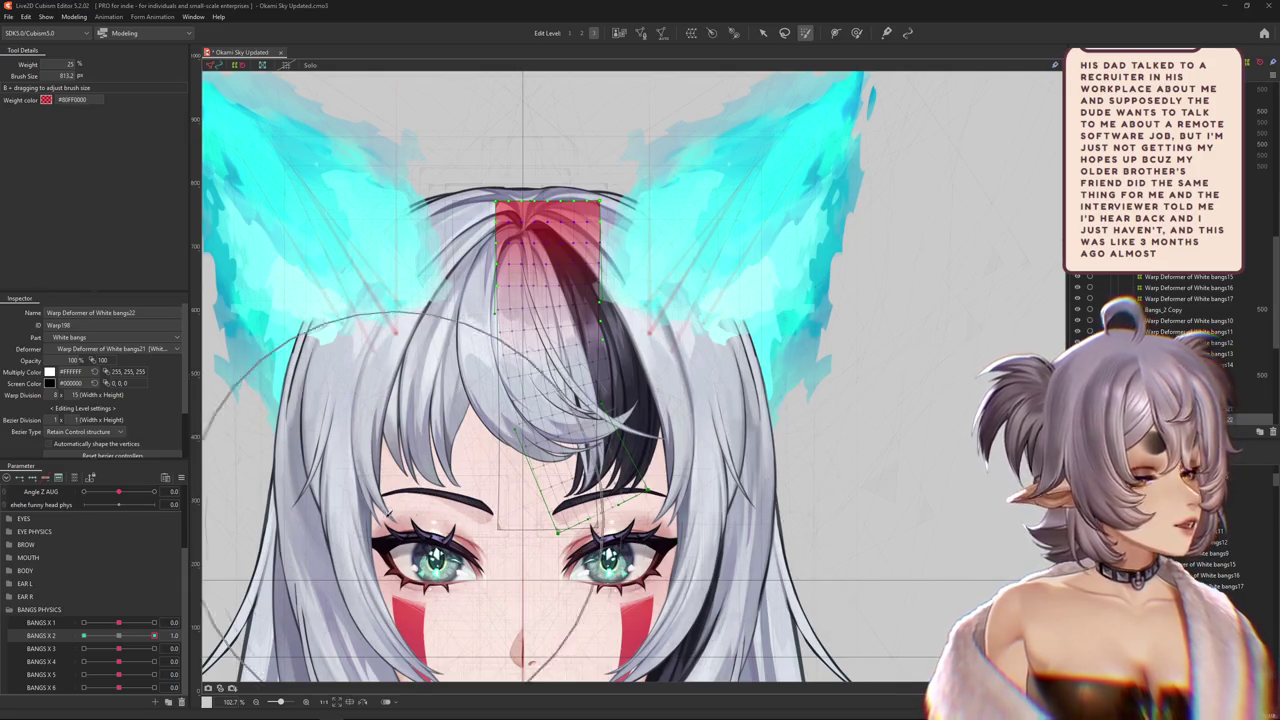
click(158, 636)
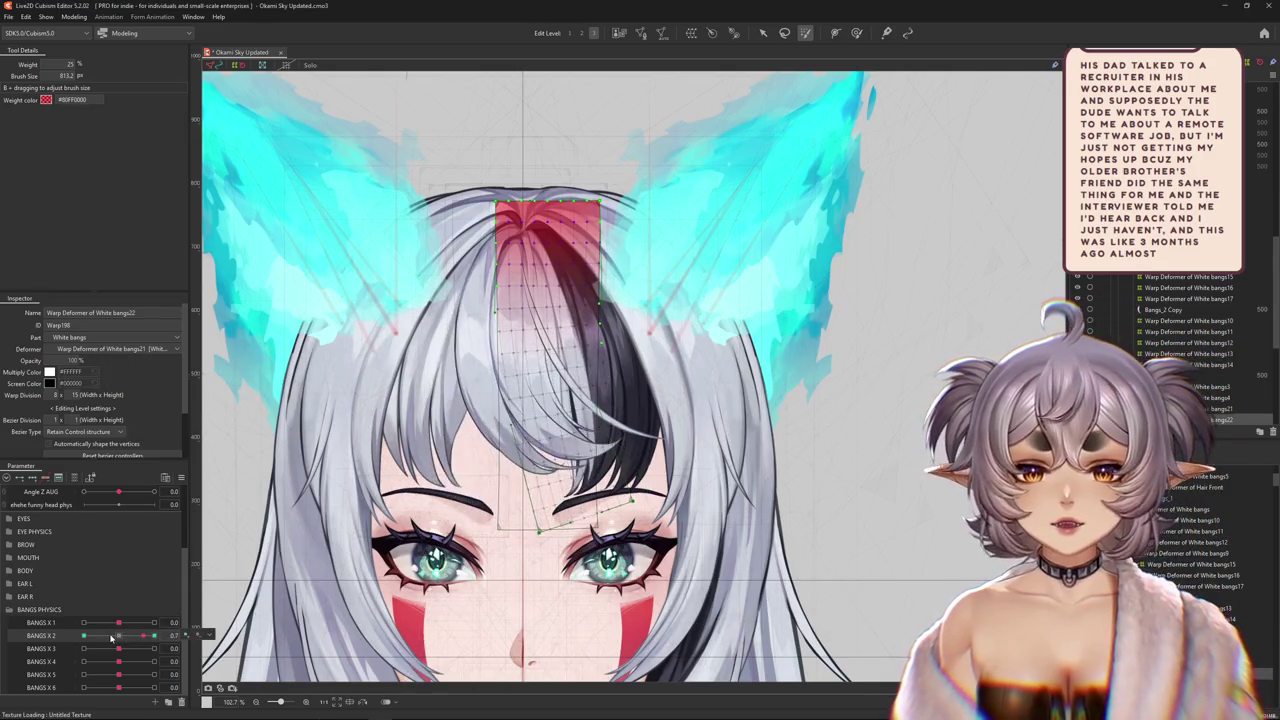
drag(158, 636, 118, 636)
drag(400, 300, 408, 344)
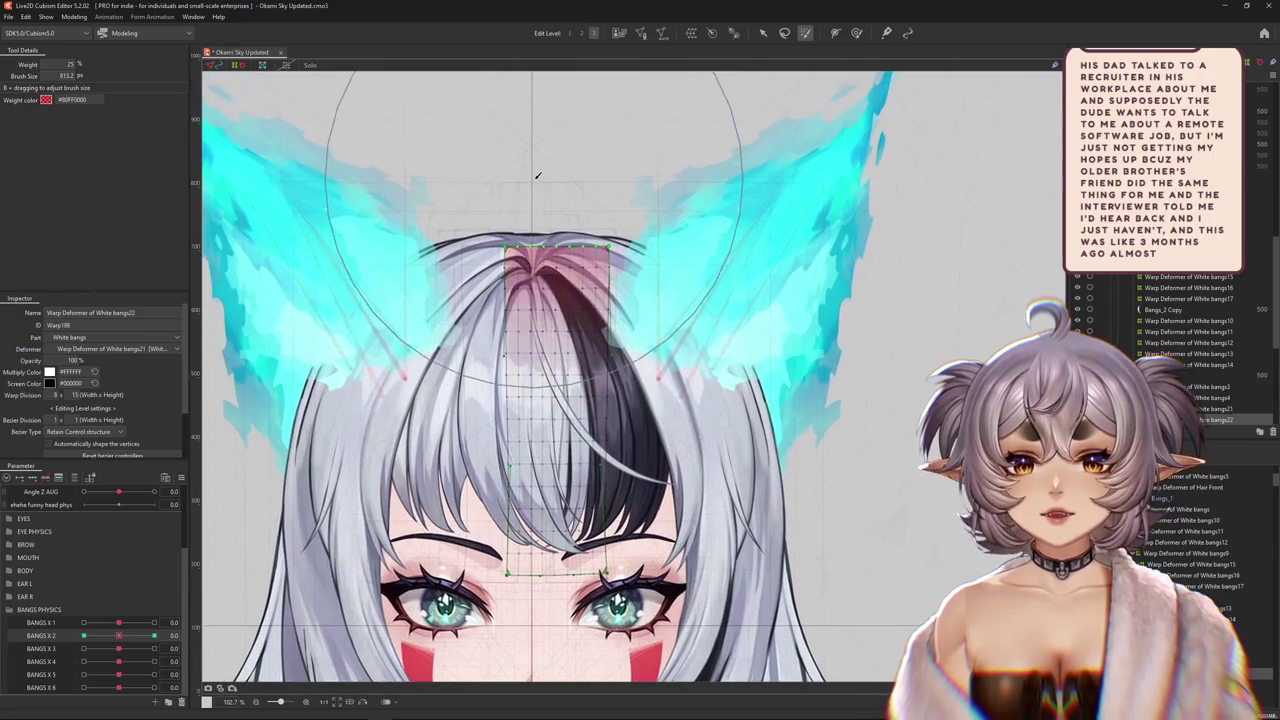
drag(148, 636, 84, 636)
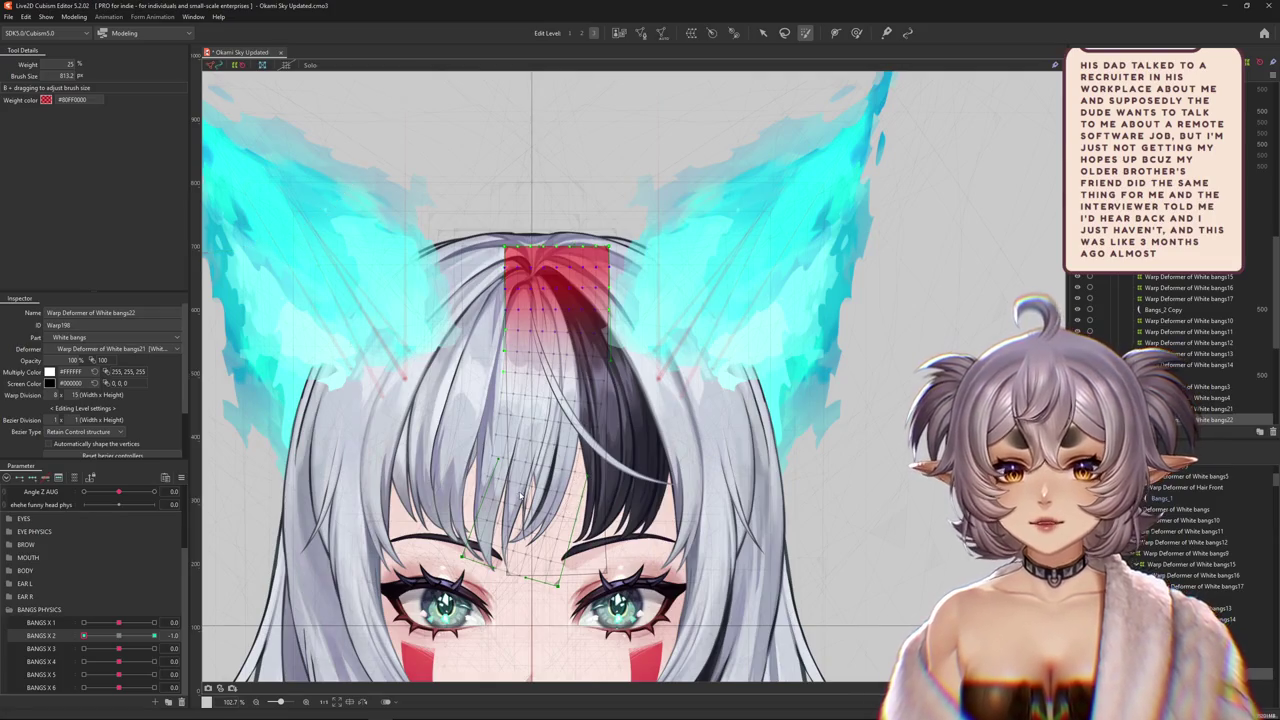
drag(84, 636, 229, 622)
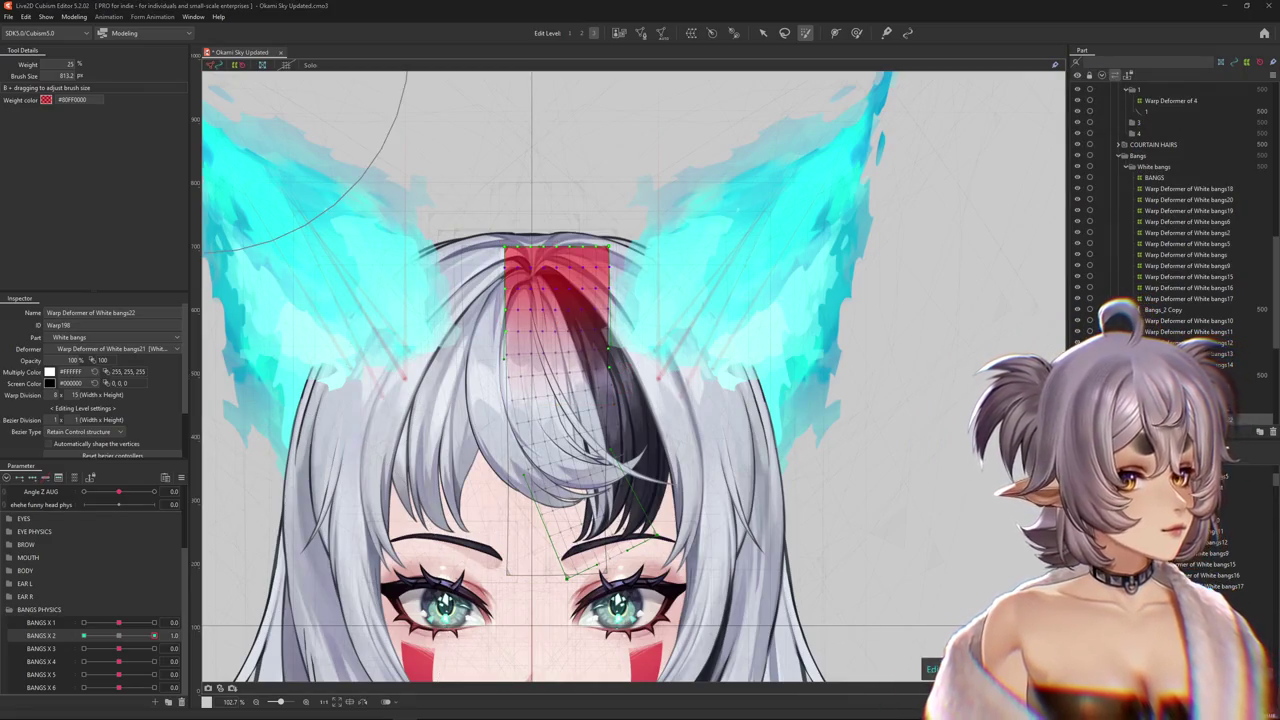
drag(154, 636, 84, 635)
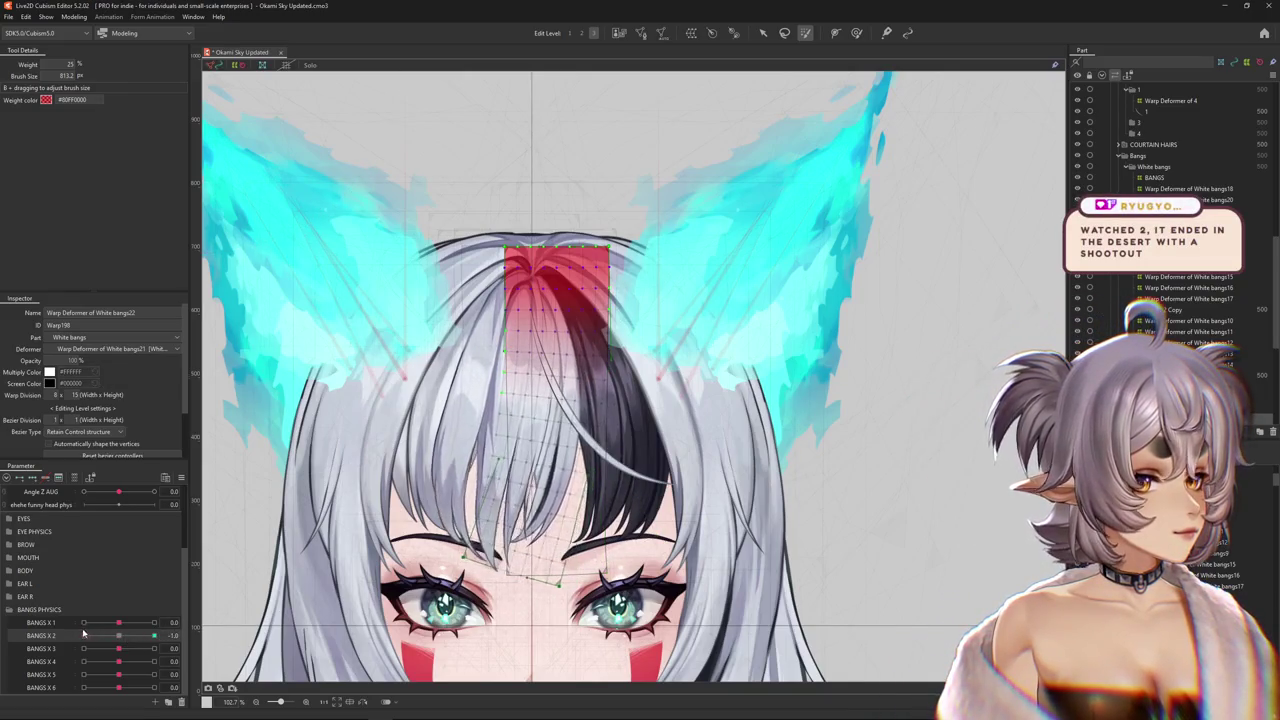
key(h)
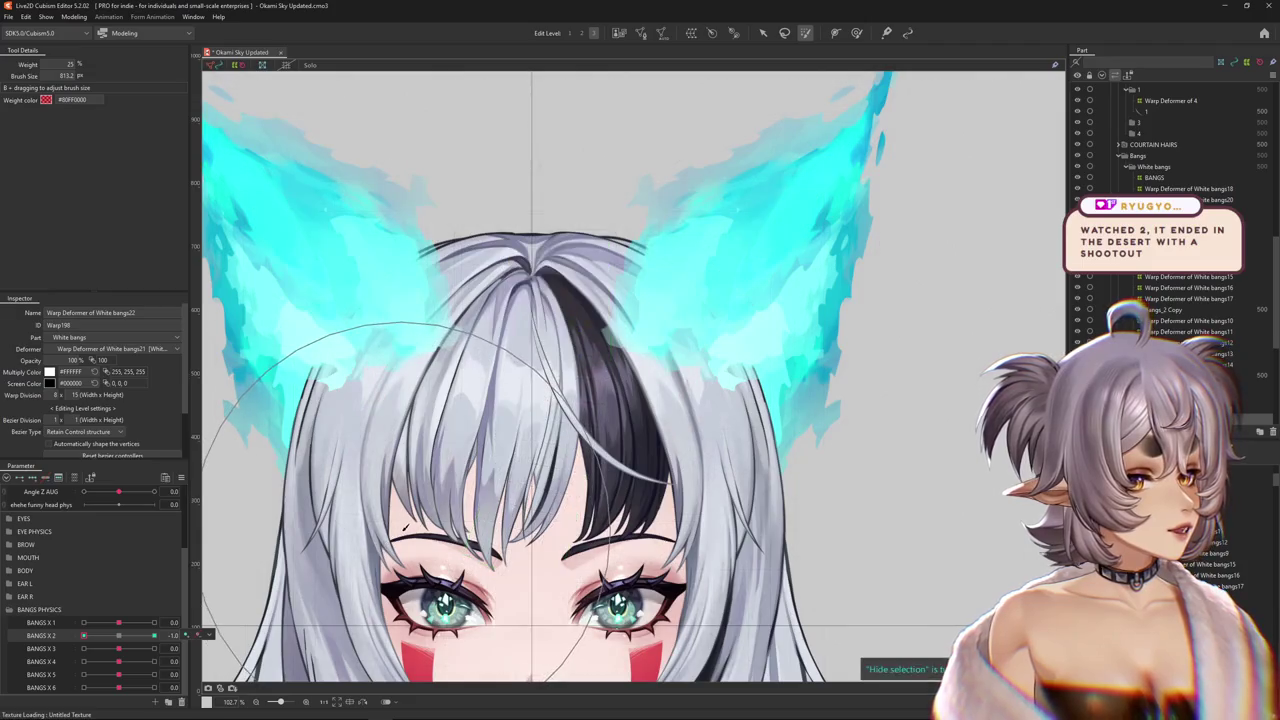
click(856, 33)
key(h)
drag(121, 641, 154, 635)
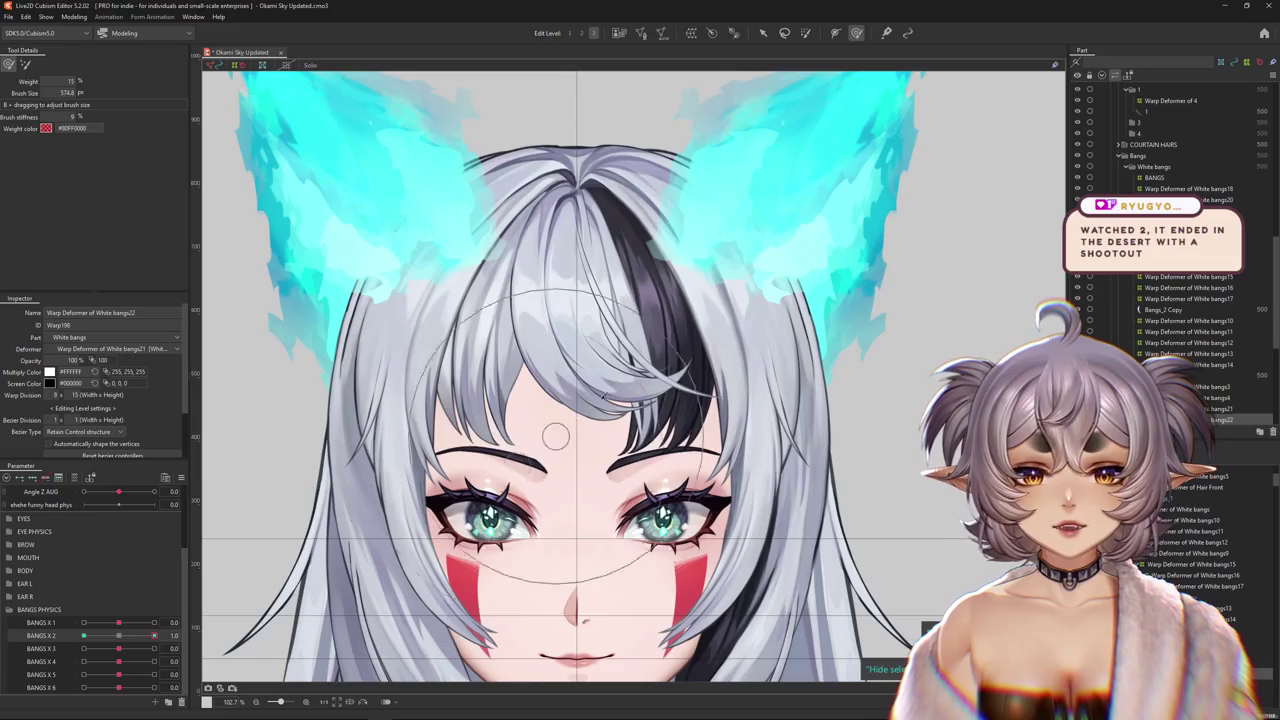
- Shrink the weight brush to about 247 and bring BANGS X 2 back to 0.0
drag(640, 340, 622, 258)
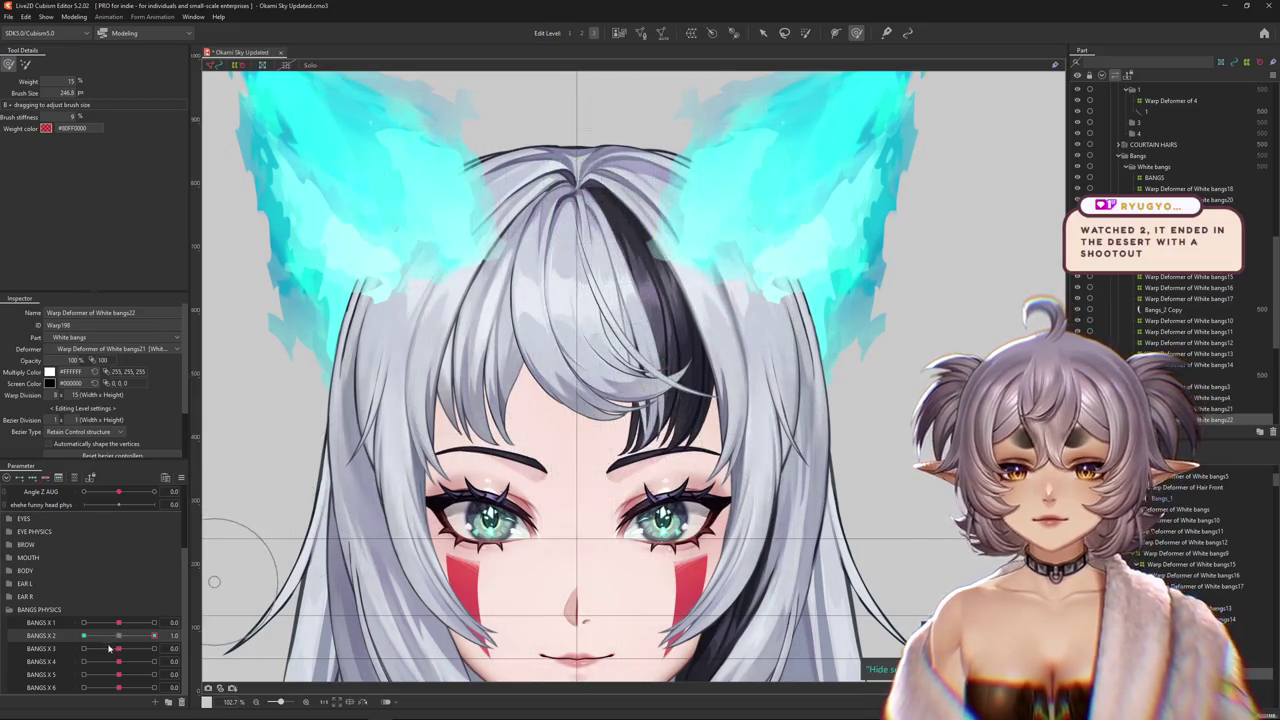
drag(154, 635, 84, 636)
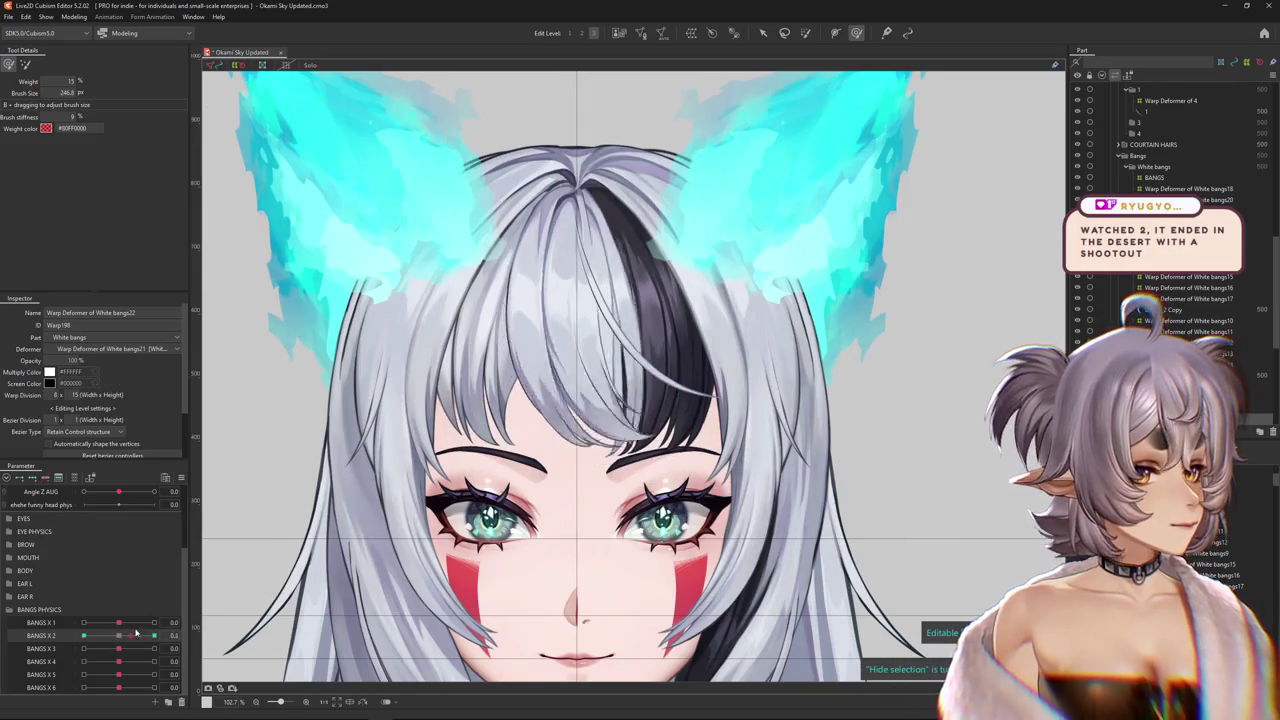
scroll(622, 355, up, 1)
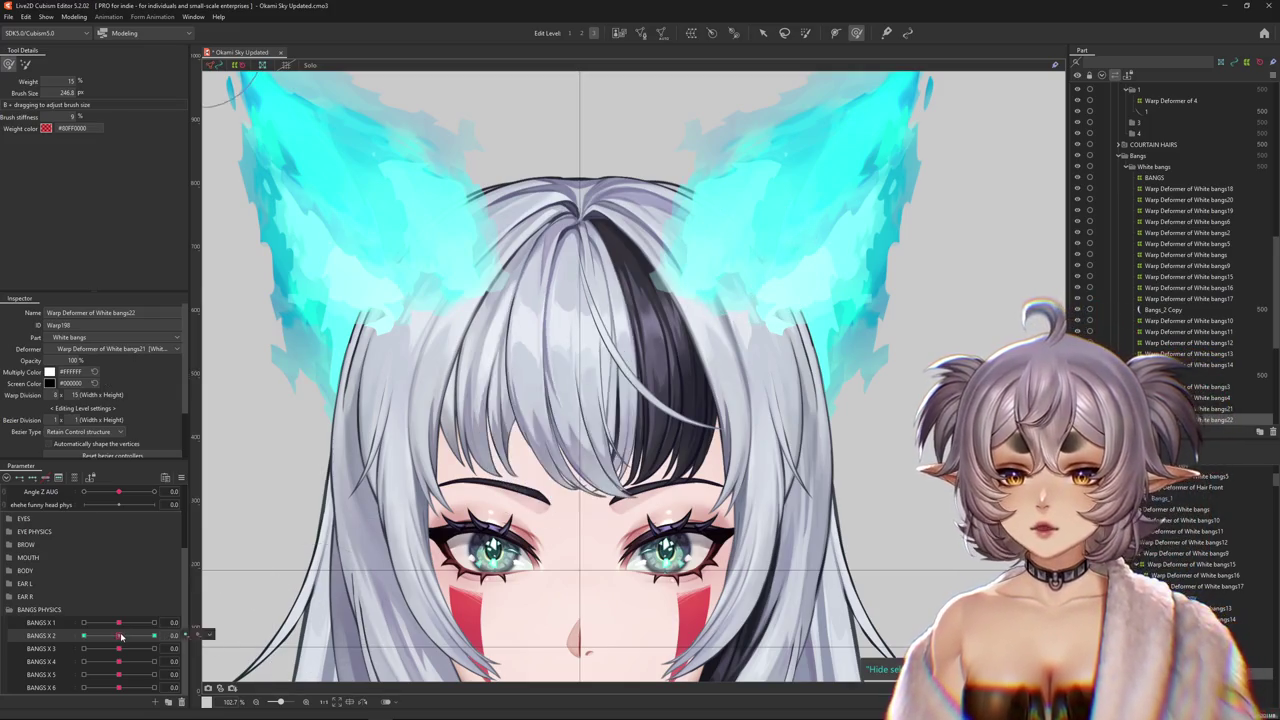
- Resize the deform brush, recentre the view, and nudge the bangs deformer grid
key(b)
drag(520, 298, 557, 541)
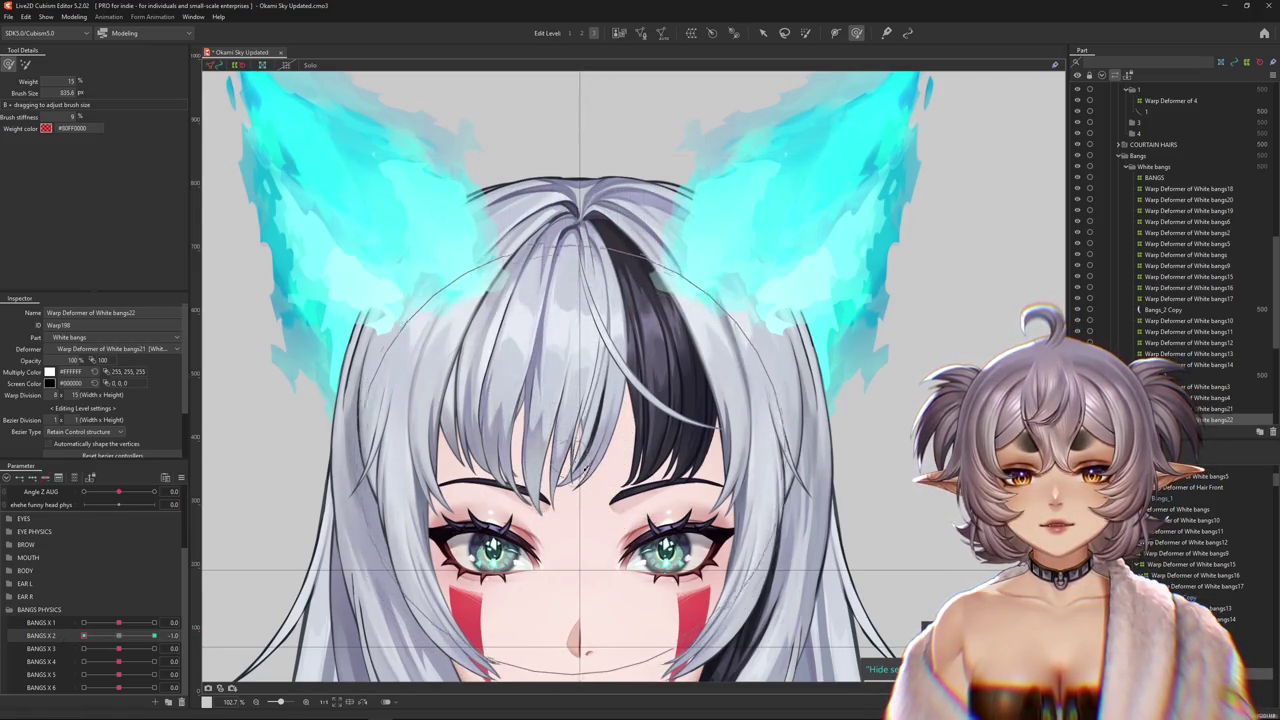
drag(557, 541, 637, 413)
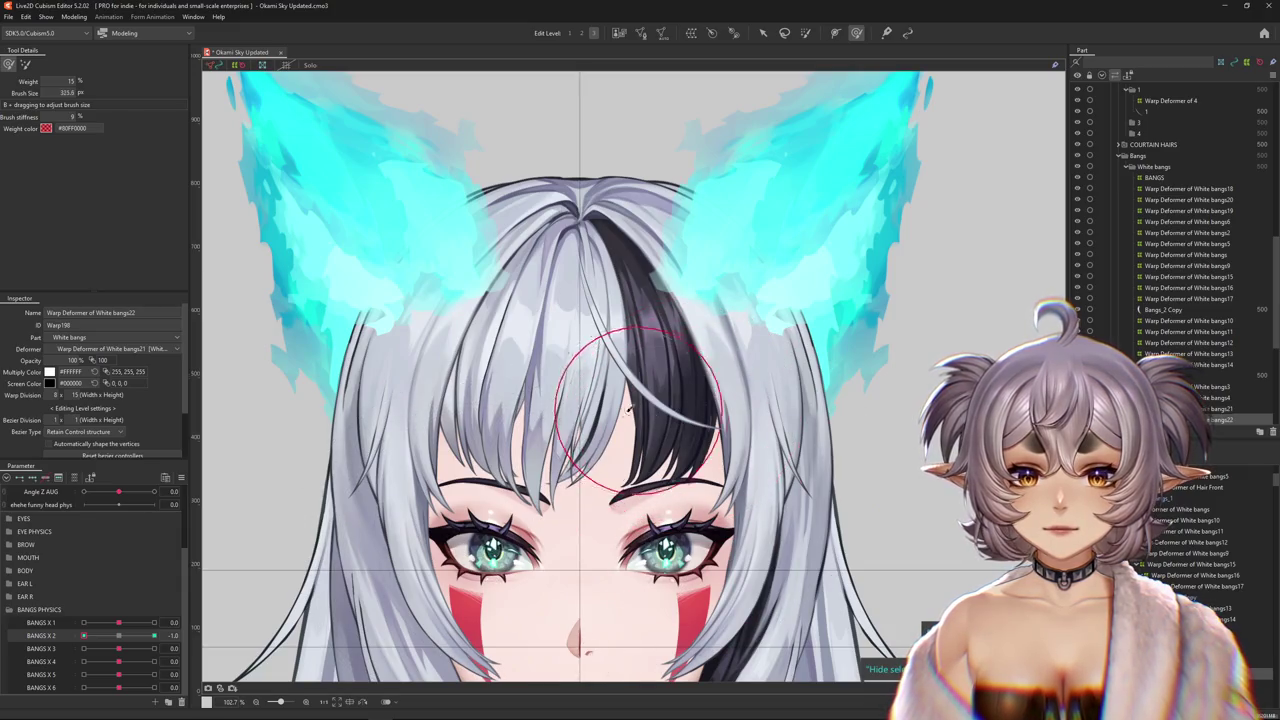
drag(645, 269, 633, 297)
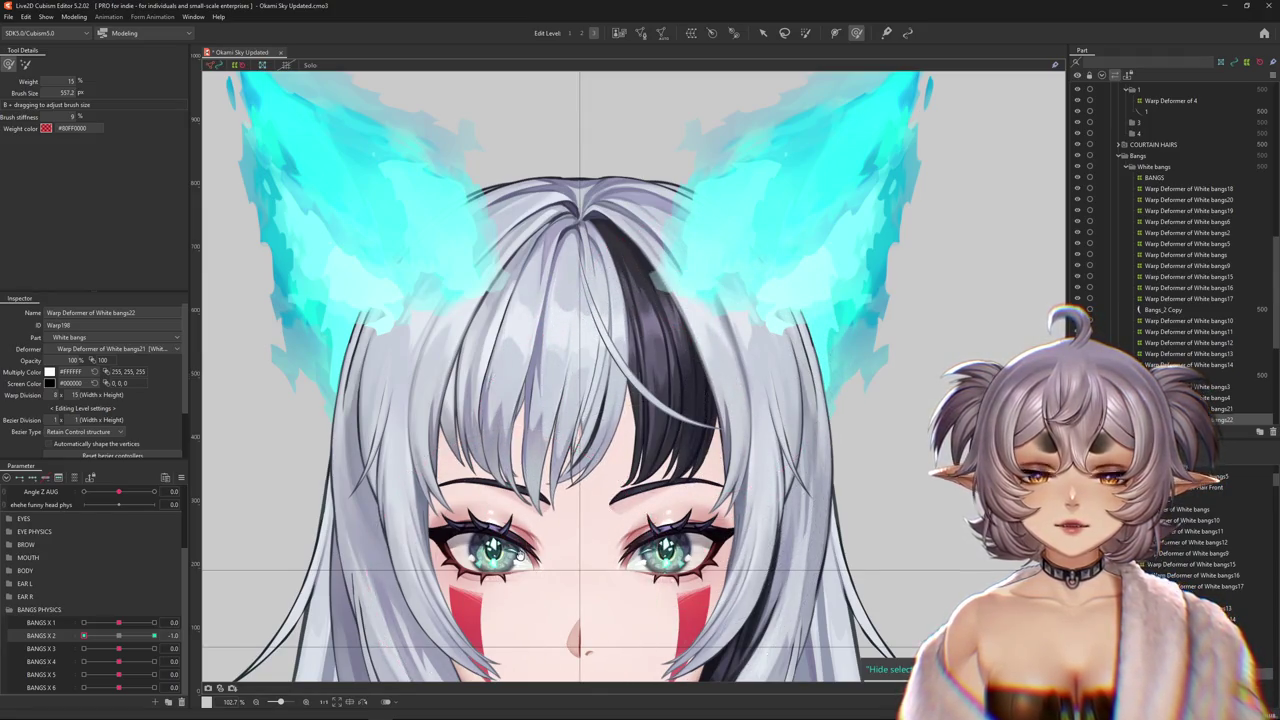
scroll(519, 553, up, 2)
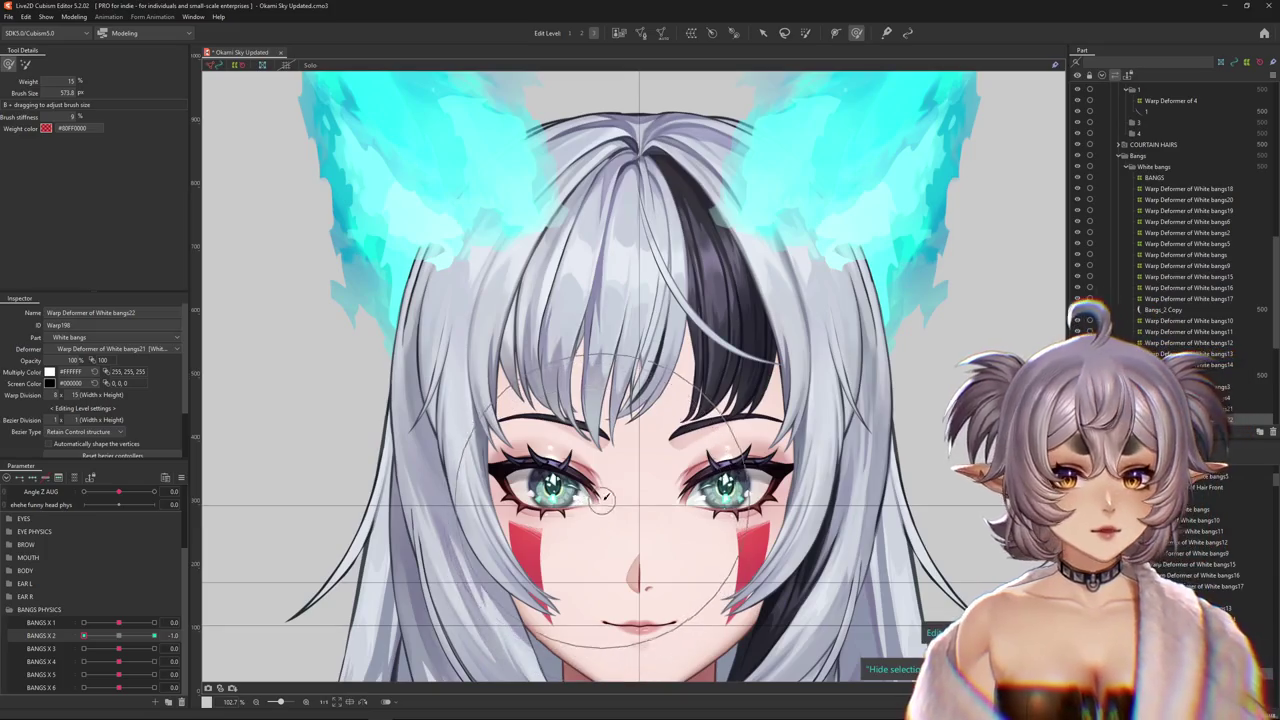
scroll(601, 503, down, 1)
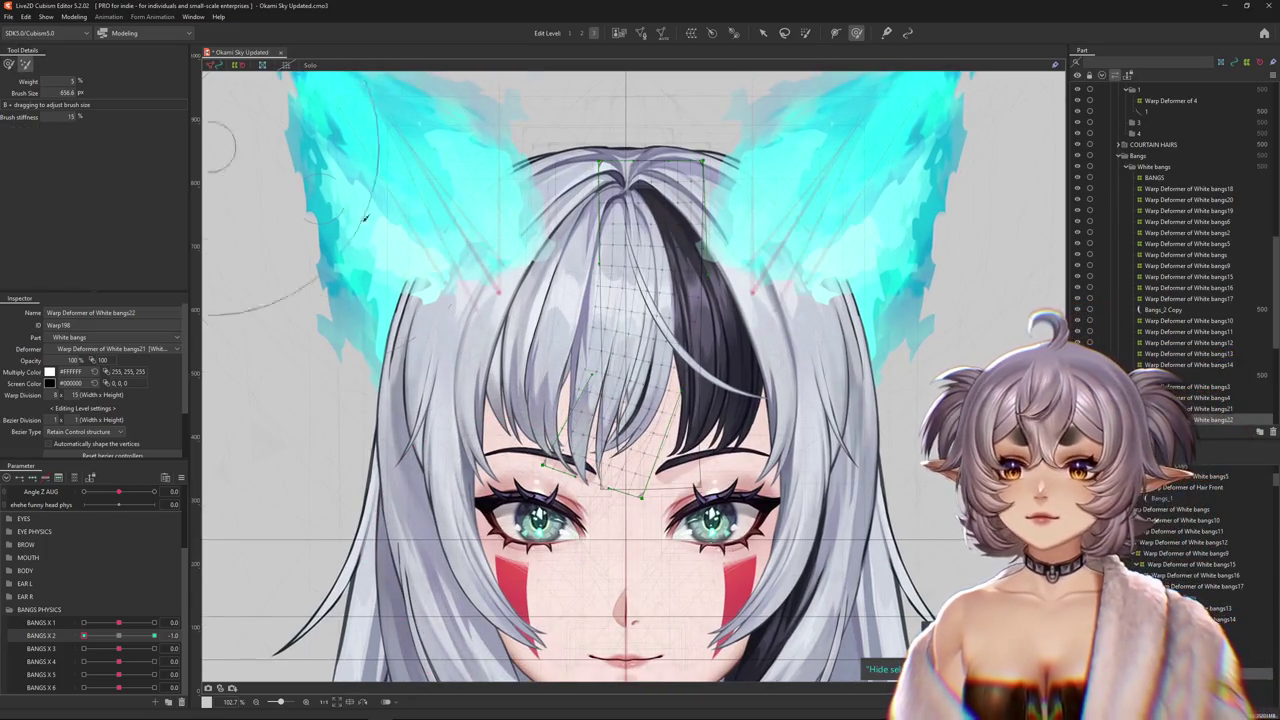
drag(474, 466, 450, 498)
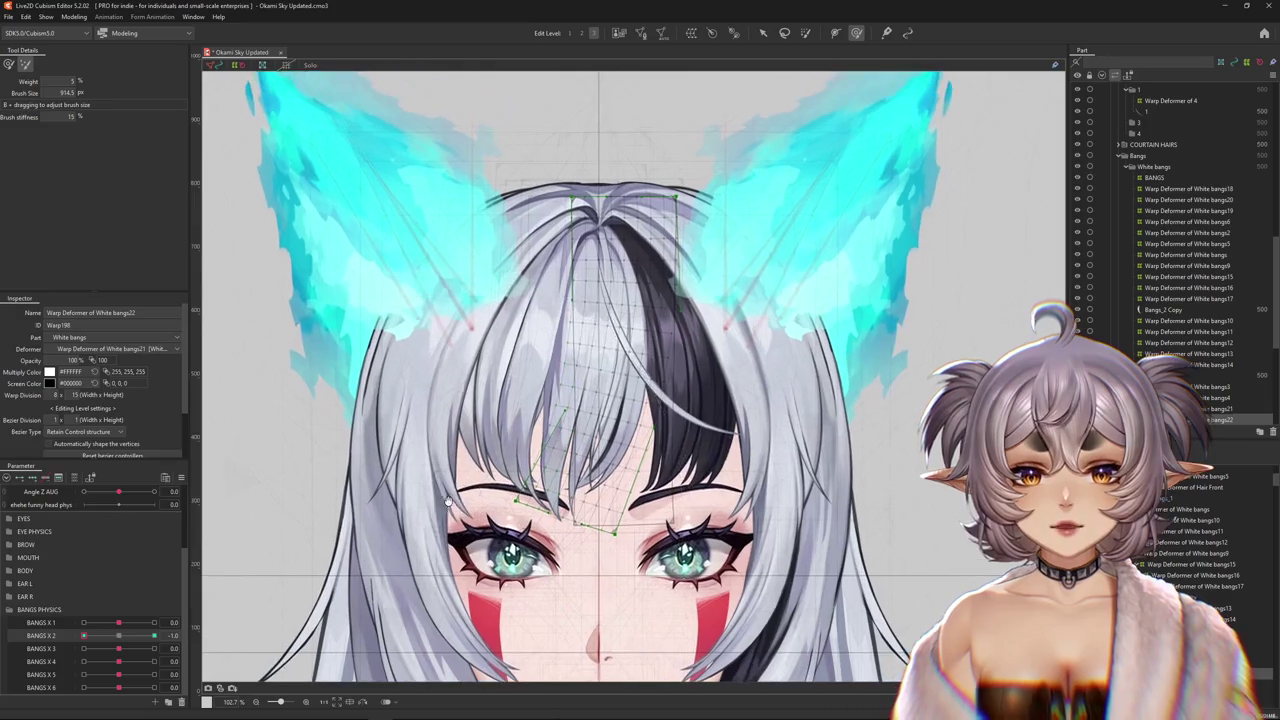
drag(620, 330, 570, 380)
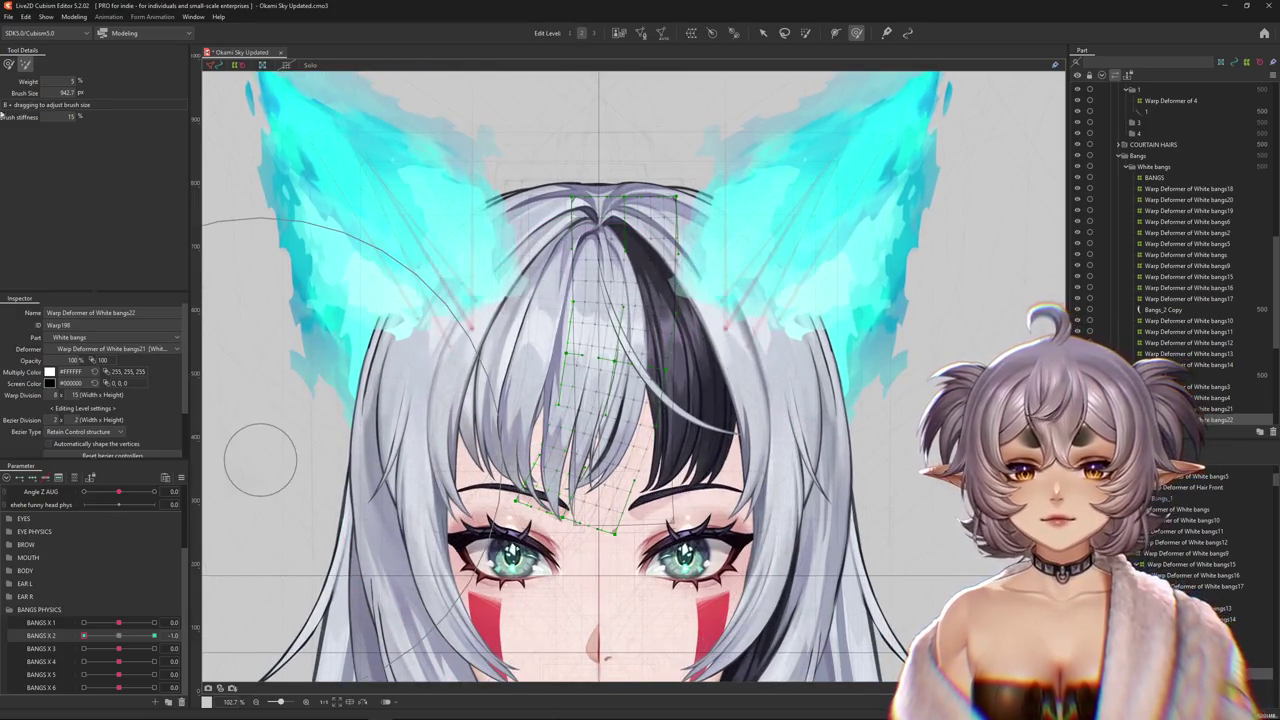
- Switch to the weight brush and enlarge it to about 815 to cover the whole fringe
click(8, 65)
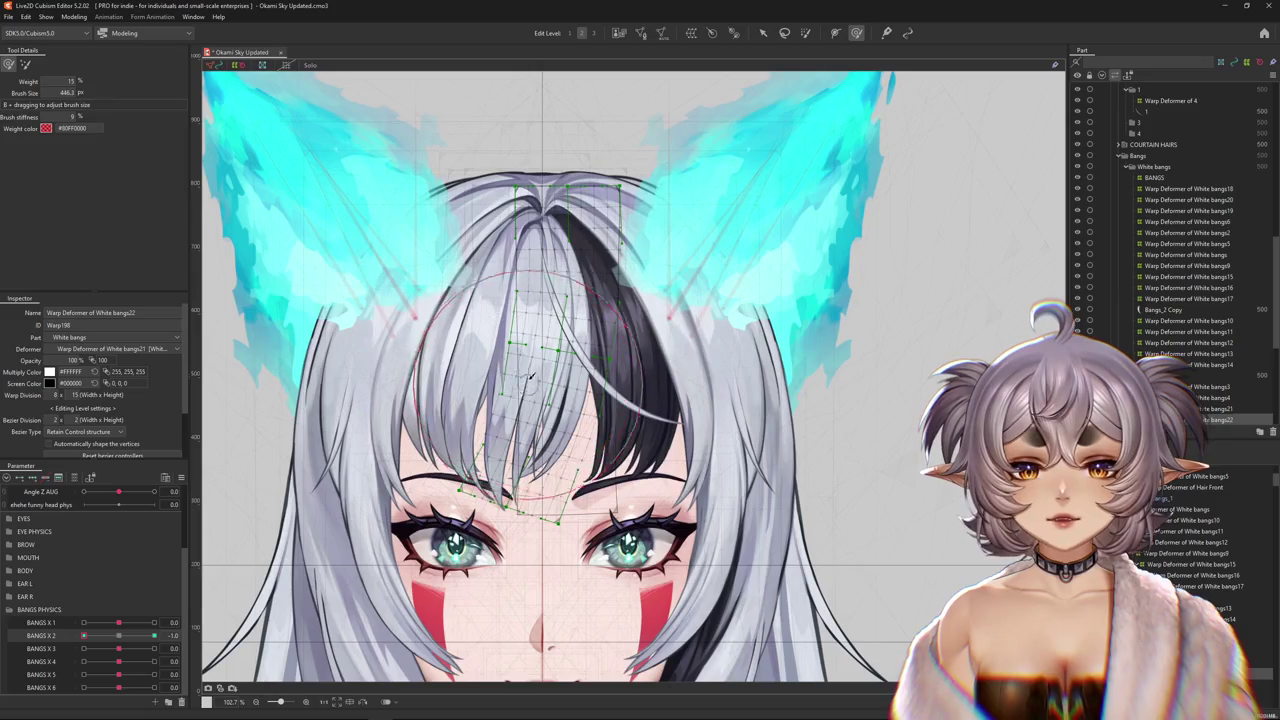
mouse_move(548, 340)
mouse_down()
mouse_move(370, 223)
mouse_move(708, 541)
mouse_up()
drag(670, 605, 806, 519)
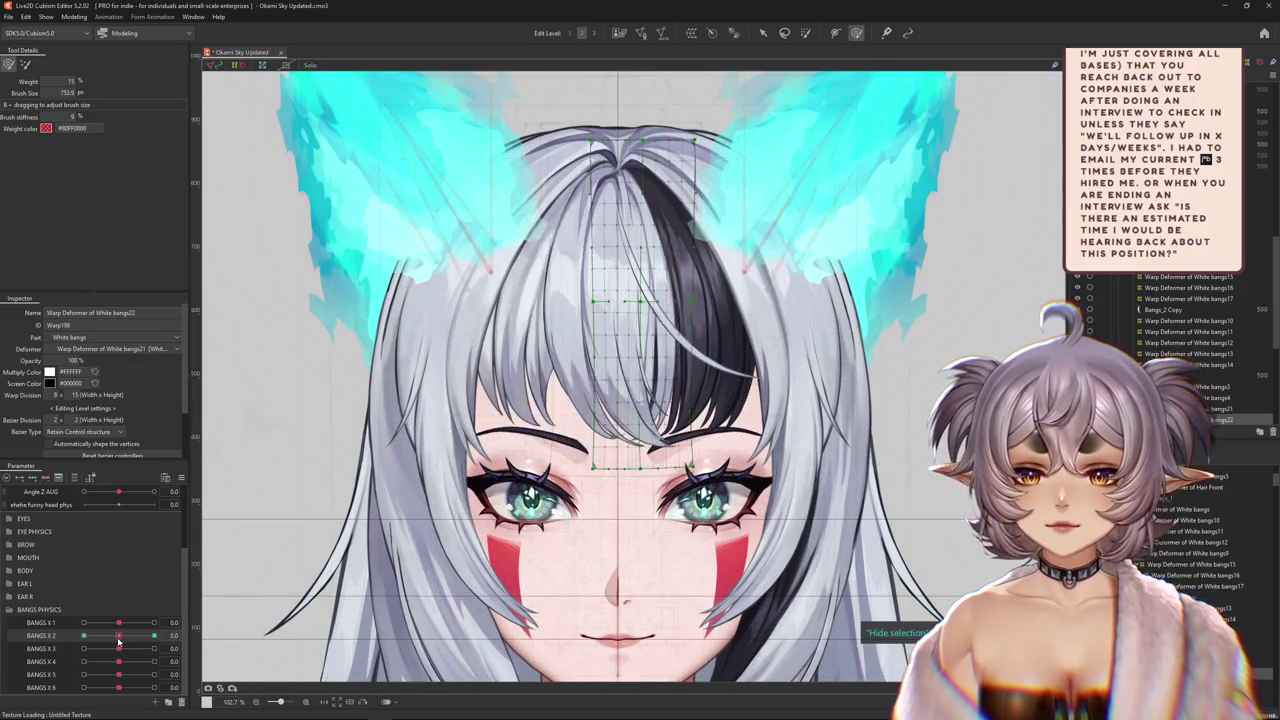
mouse_move(500, 525)
mouse_down()
mouse_move(565, 512)
mouse_move(540, 520)
mouse_move(572, 545)
mouse_up()
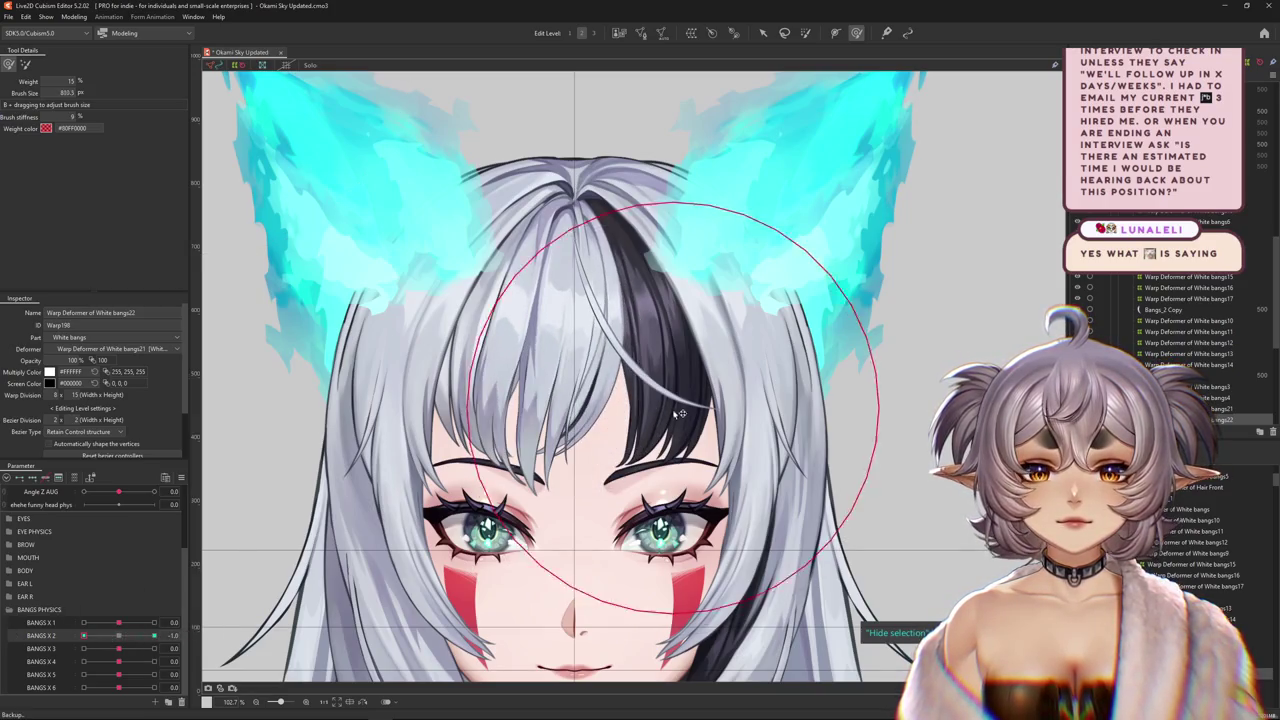
- Weight-paint the top of the bangs warp to anchor the roots
key(g)
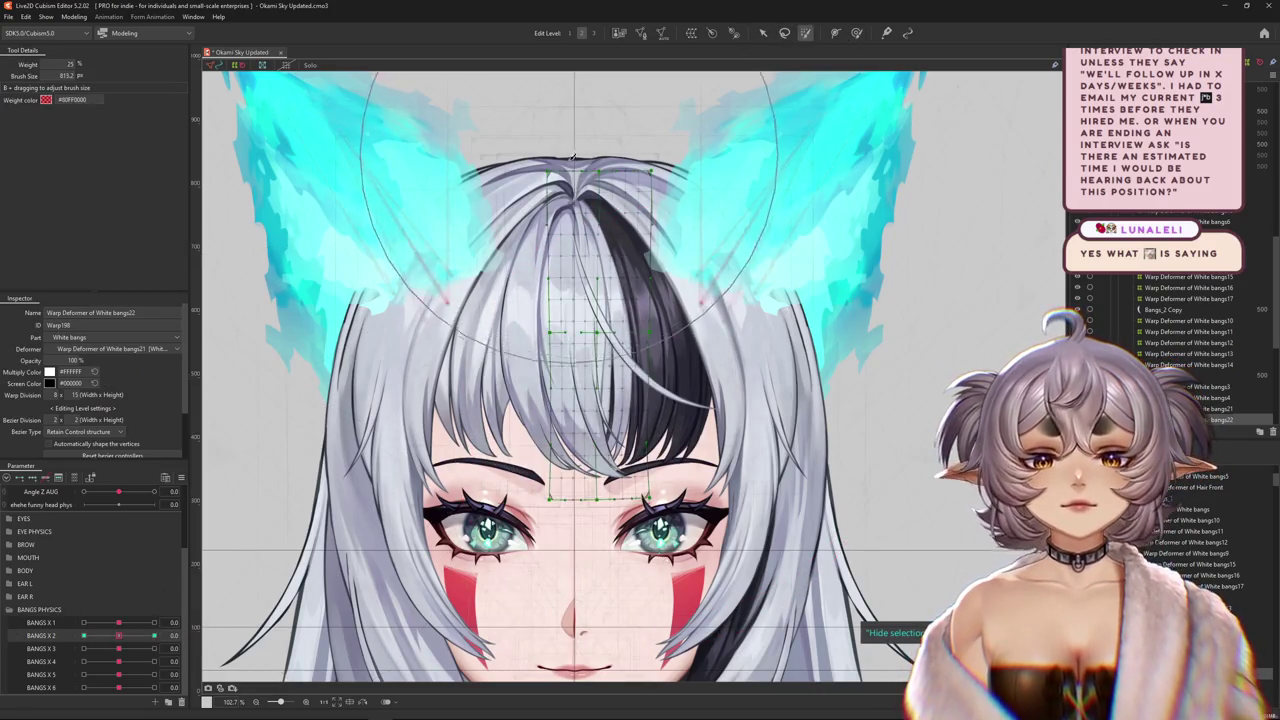
drag(118, 635, 83, 635)
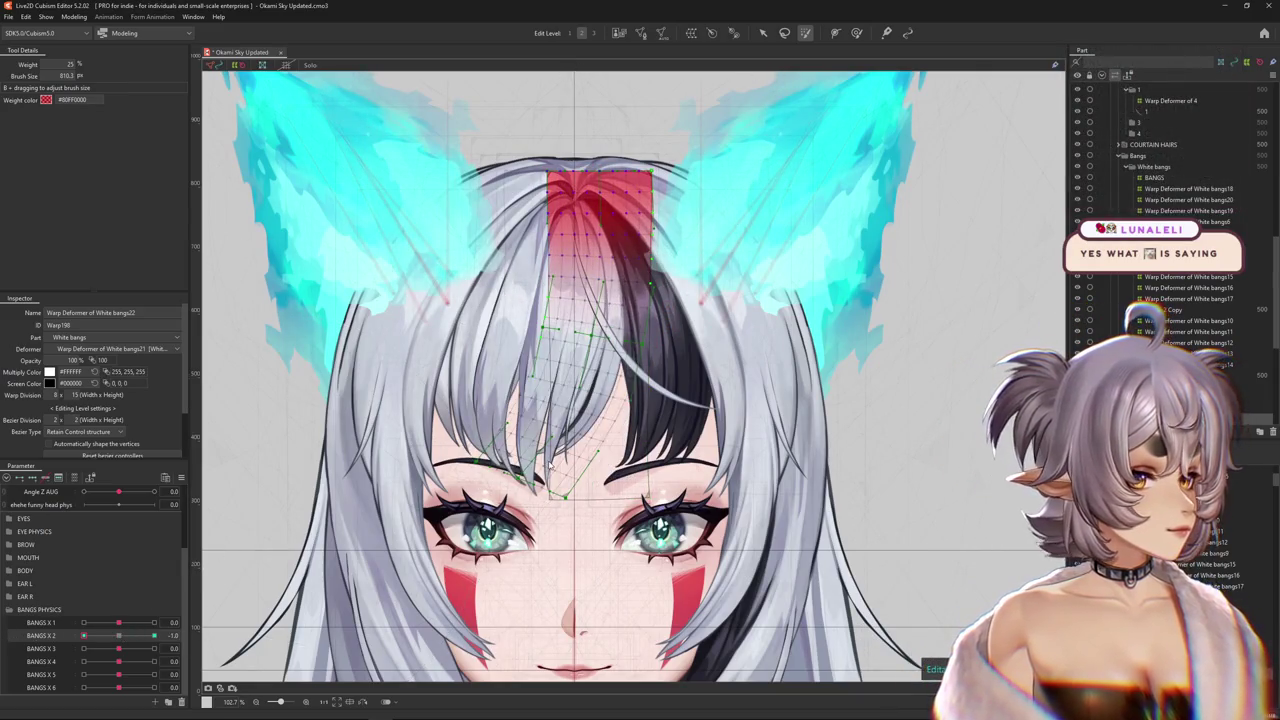
mouse_move(83, 635)
mouse_down()
mouse_move(131, 636)
mouse_move(118, 635)
mouse_up()
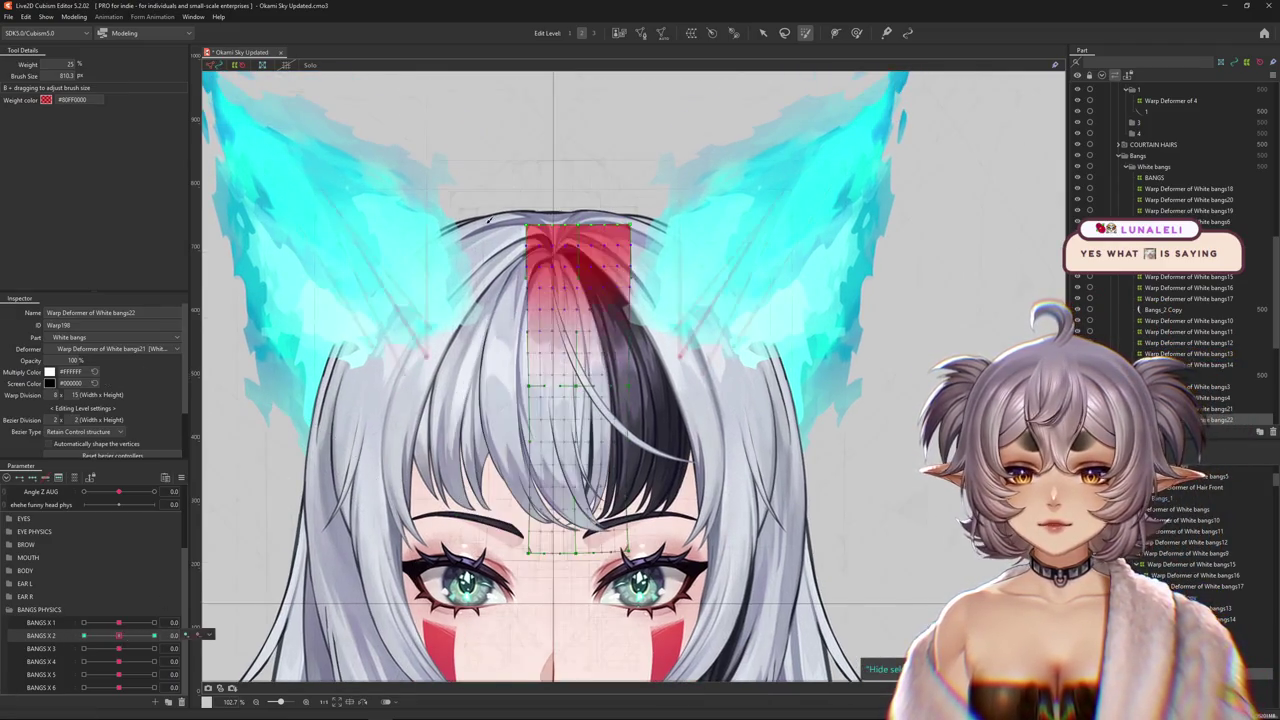
drag(528, 140, 543, 151)
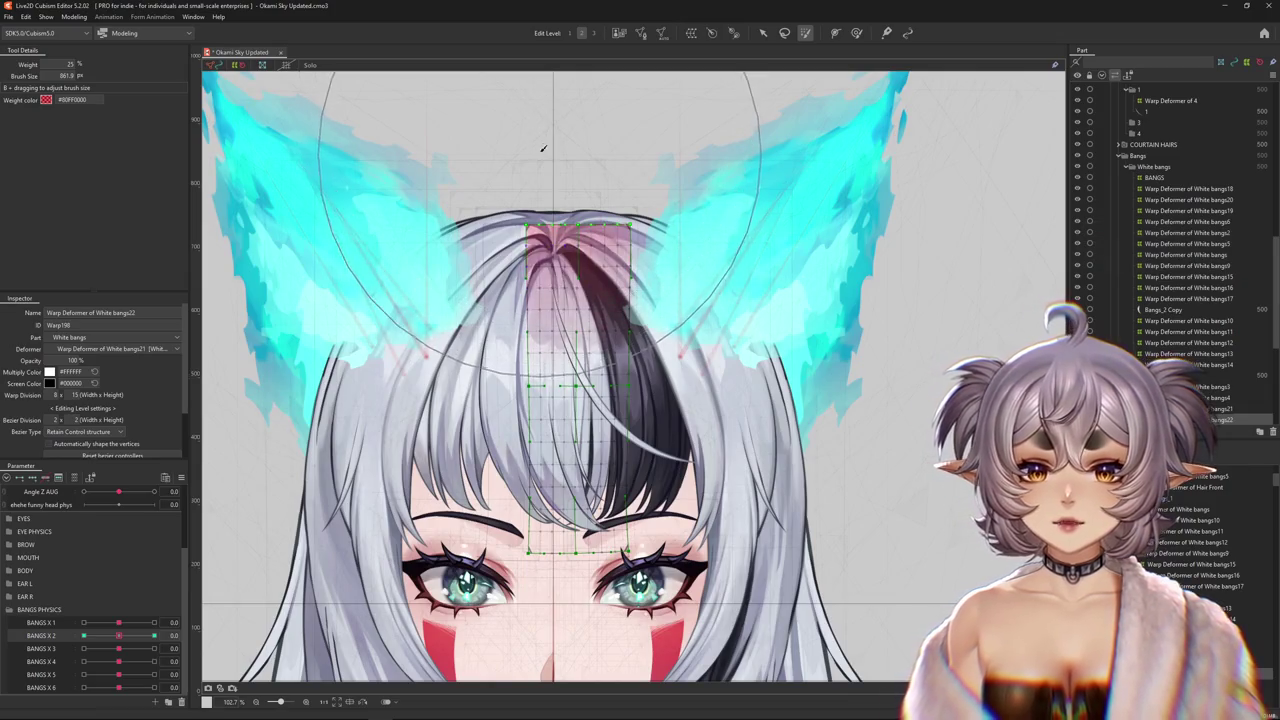
- Bend the bangs into the BANGS X 2 = 1 right-swing shape, then scrub back to 0
click(154, 635)
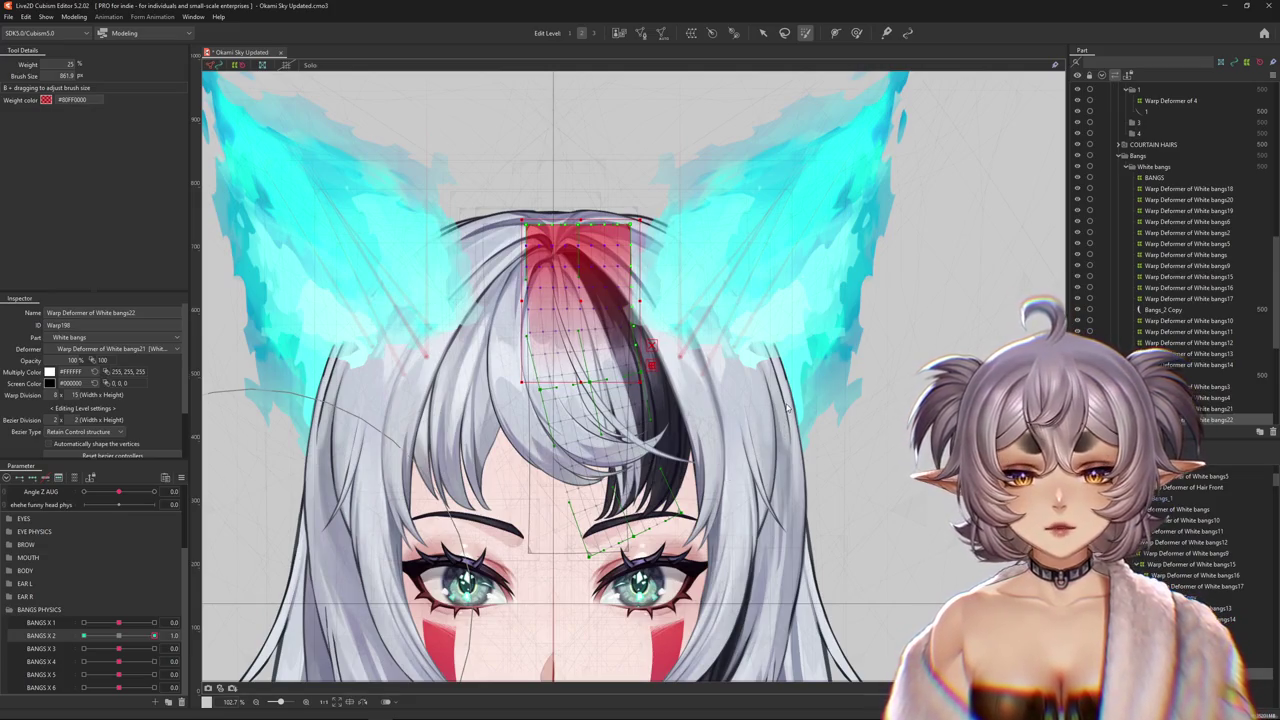
key(b)
mouse_move(524, 324)
mouse_down()
mouse_move(645, 440)
mouse_move(600, 350)
mouse_up()
drag(586, 429, 597, 525)
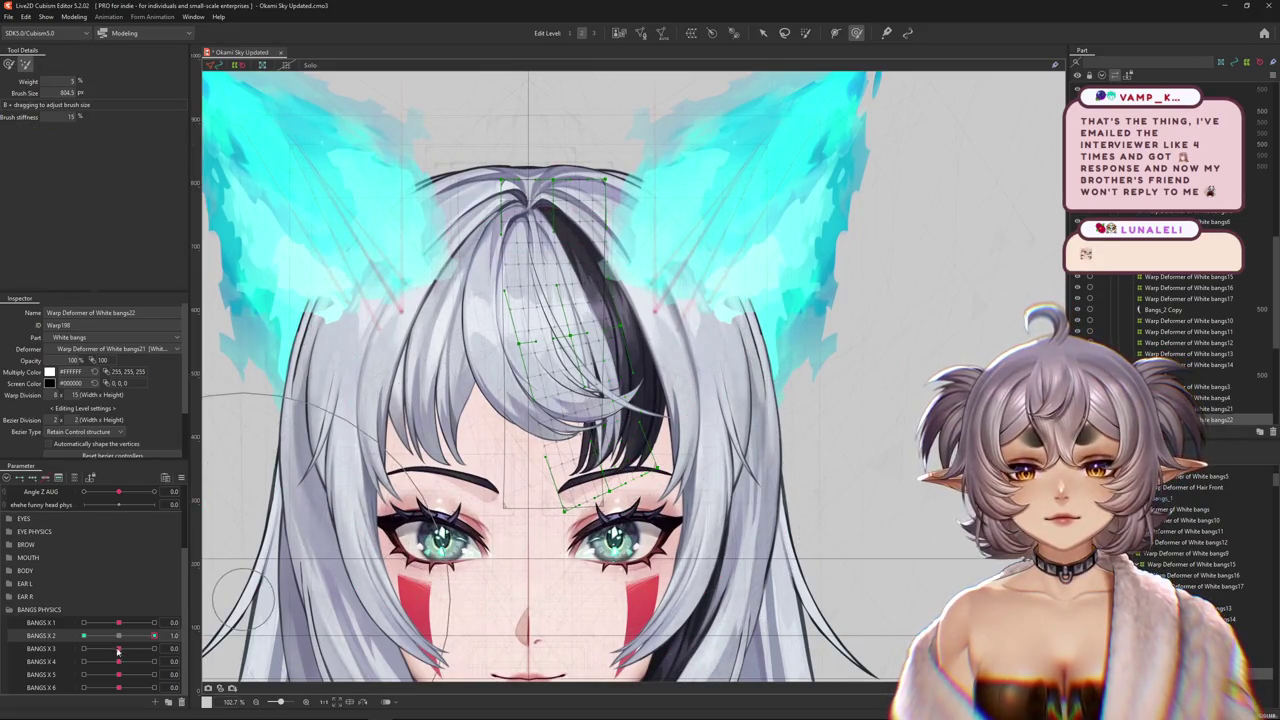
click(84, 635)
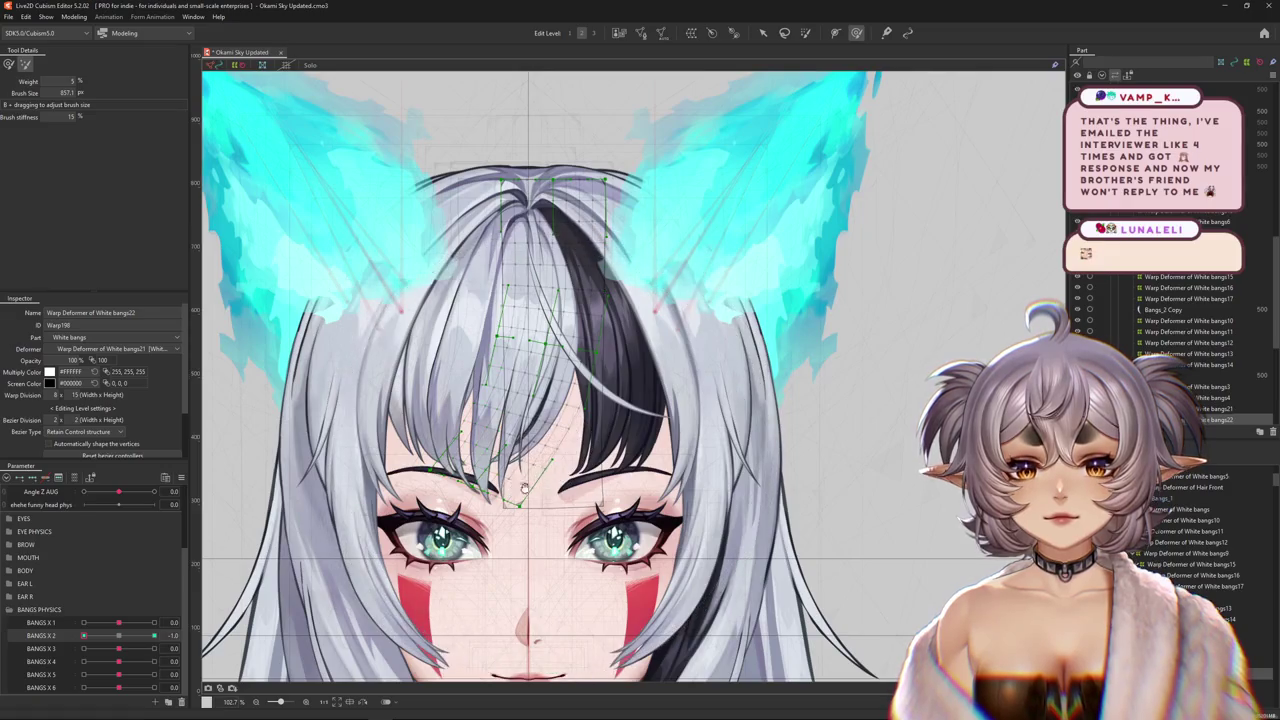
drag(84, 635, 119, 635)
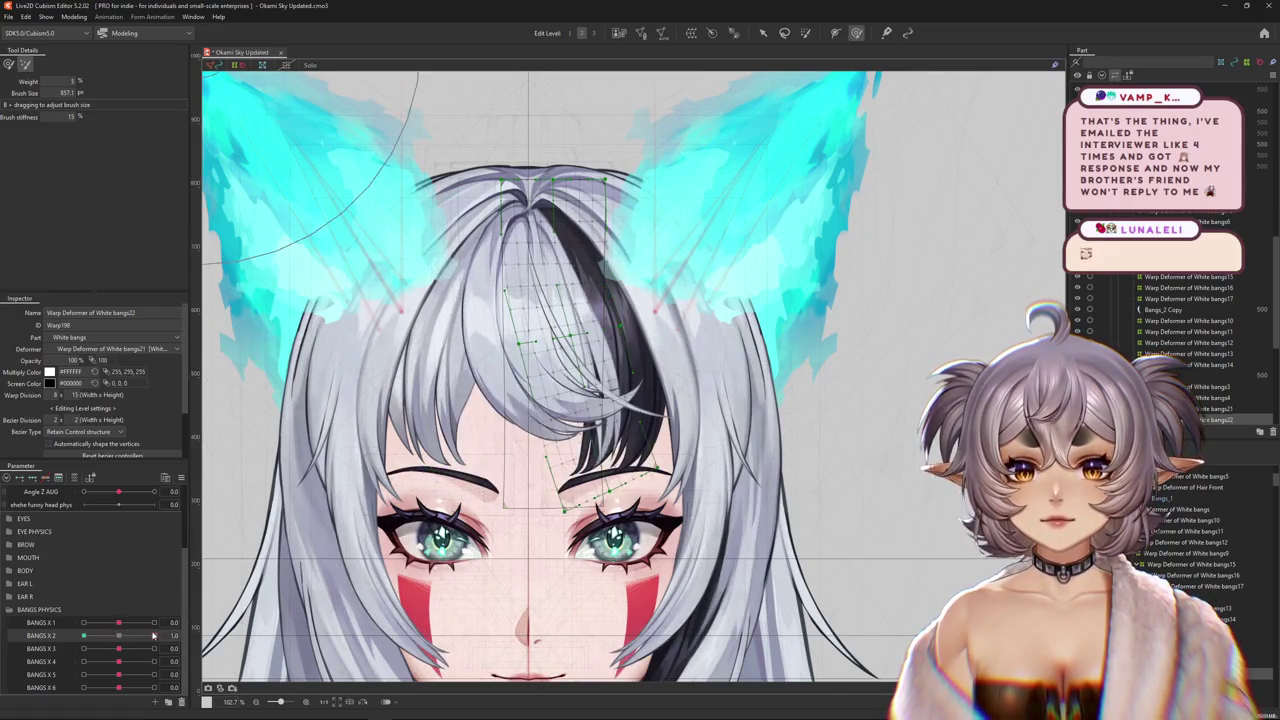
key(g)
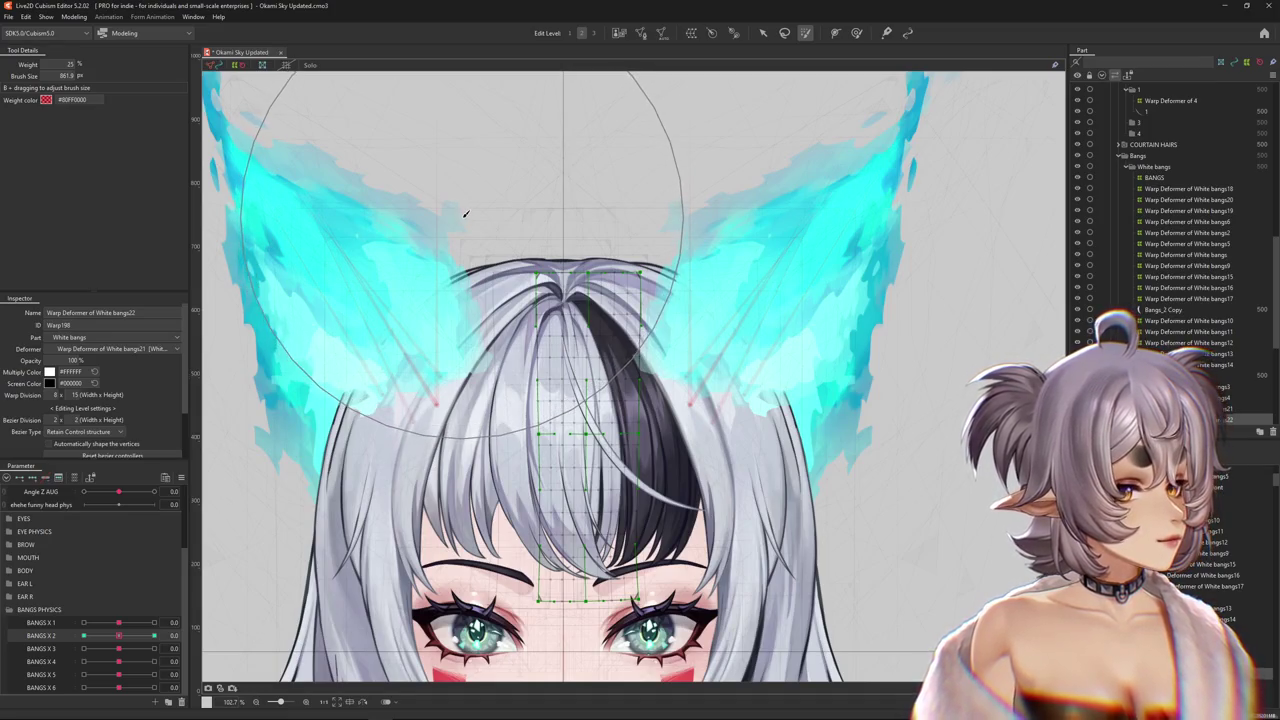
- Shrink the weight brush and paint heavier weight across the bangs' root row
drag(432, 212, 422, 240)
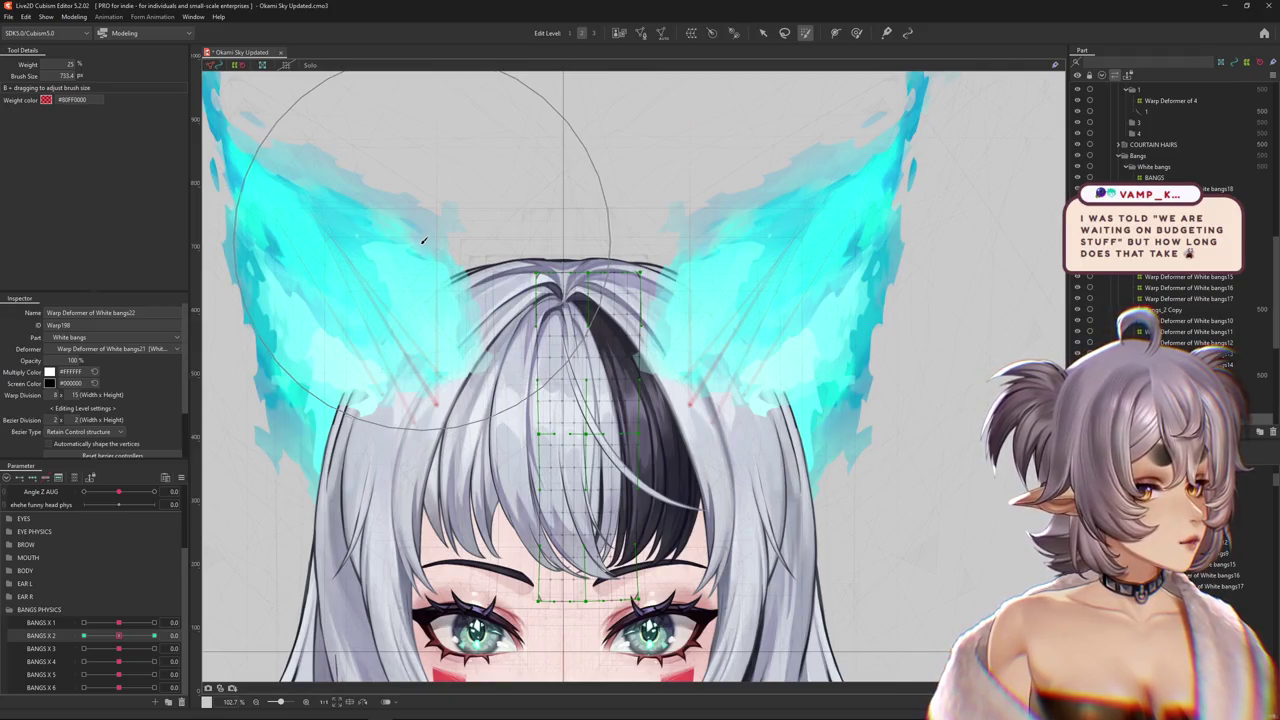
mouse_move(118, 636)
mouse_down()
mouse_move(80, 636)
mouse_move(118, 636)
mouse_up()
drag(514, 260, 540, 262)
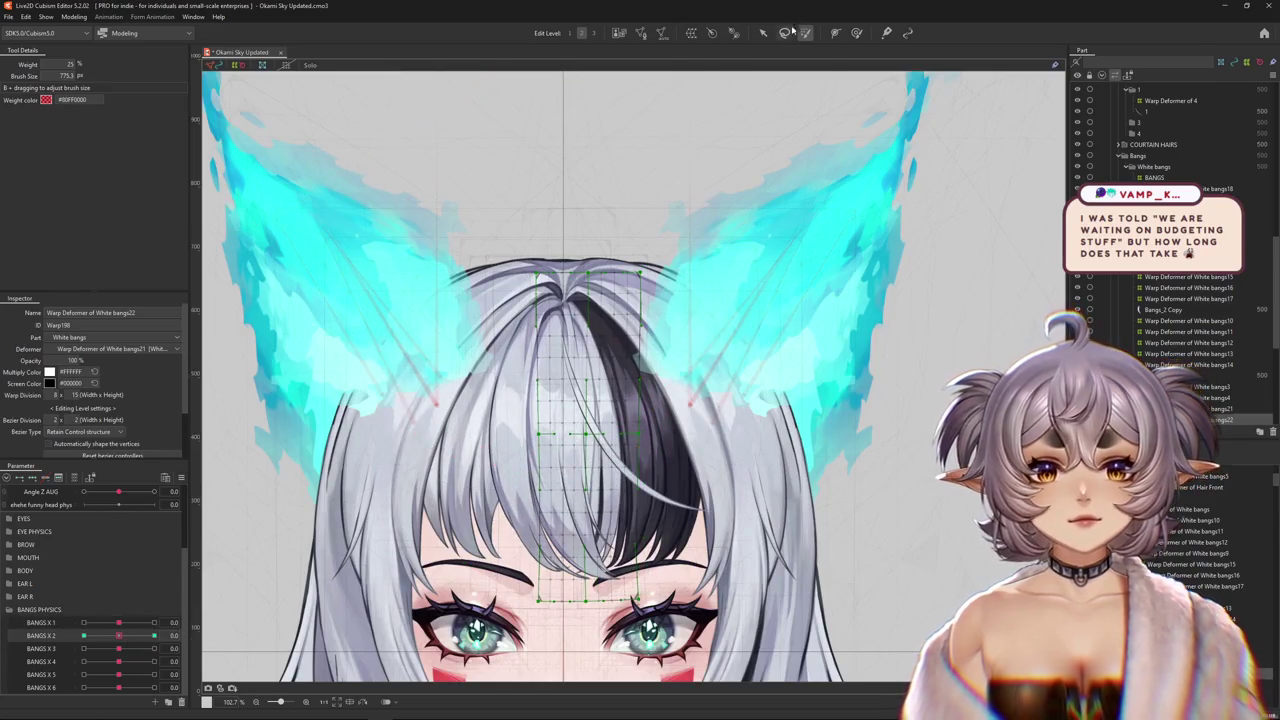
mouse_move(623, 189)
mouse_down()
mouse_move(571, 143)
mouse_move(609, 189)
mouse_up()
mouse_move(716, 217)
mouse_down()
mouse_move(503, 217)
mouse_move(603, 137)
mouse_up()
drag(624, 186, 591, 86)
mouse_move(546, 194)
mouse_down()
mouse_move(592, 126)
mouse_move(586, 163)
mouse_move(731, 216)
mouse_up()
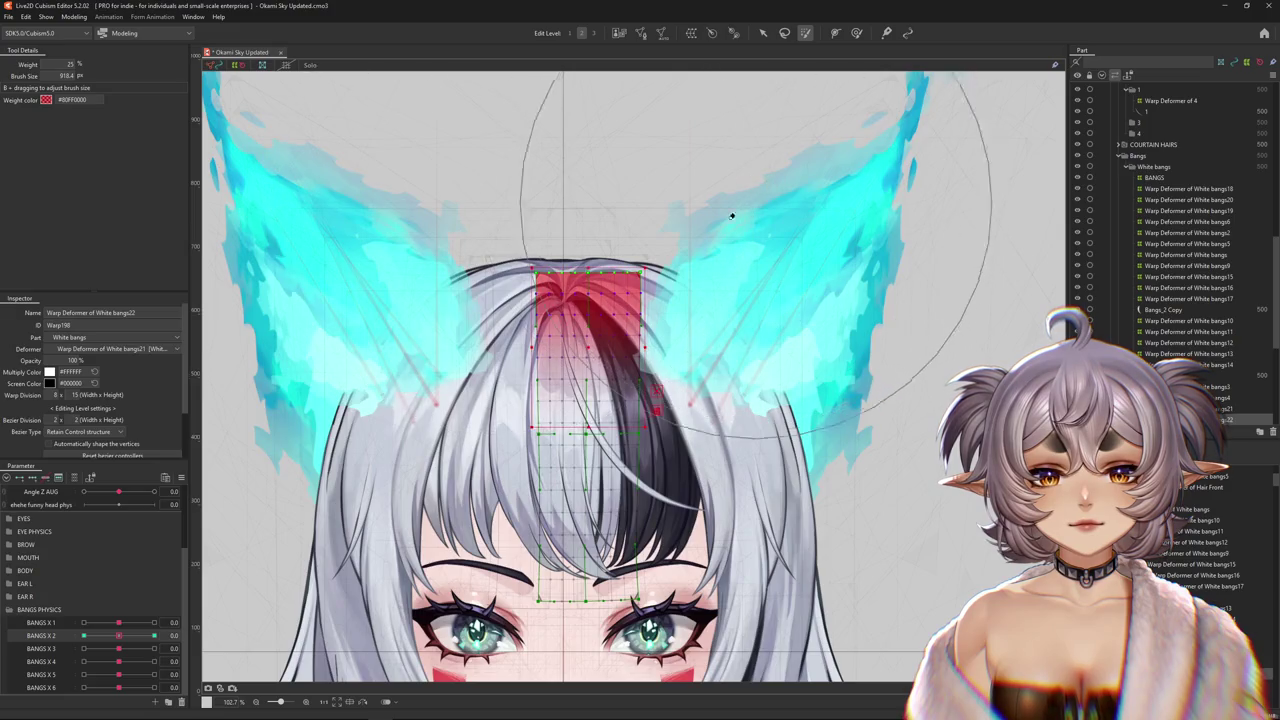
- Preview BANGS X 2 at 1 and -1 with the selection hidden, then pick a smaller Deform Brush
click(154, 635)
key(ctrl+h)
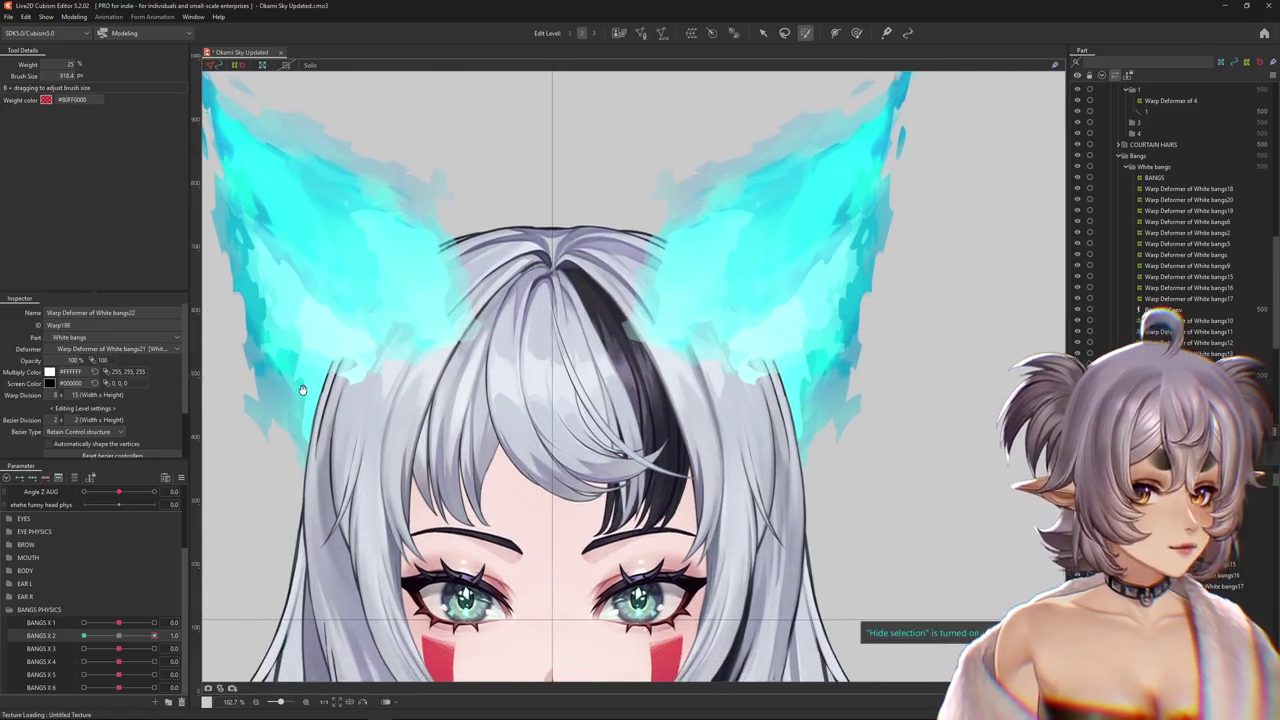
mouse_move(154, 635)
mouse_down()
mouse_move(72, 635)
mouse_move(372, 553)
mouse_up()
click(856, 33)
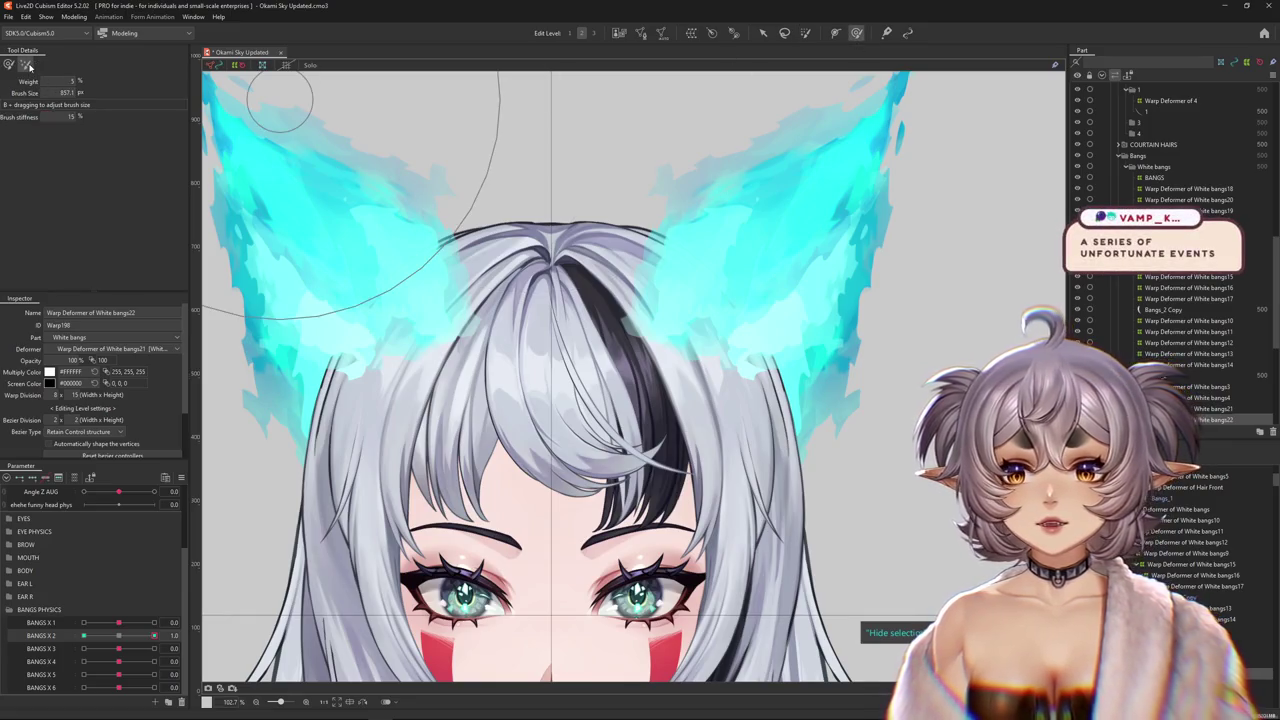
mouse_move(520, 476)
mouse_down()
mouse_move(482, 378)
mouse_move(505, 360)
mouse_up()
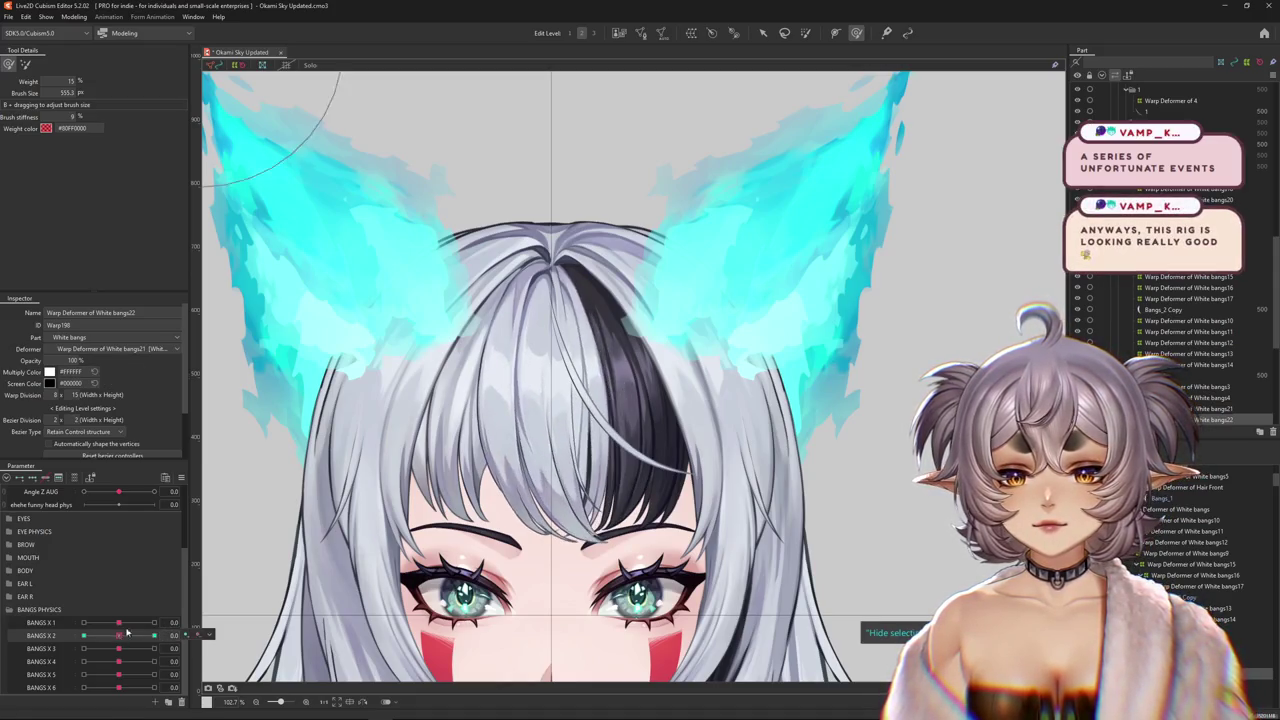
- Add root weight at the bangs top and reshape the BANGS X 2 = -1 left-swing pose
key(b)
drag(506, 109, 619, 97)
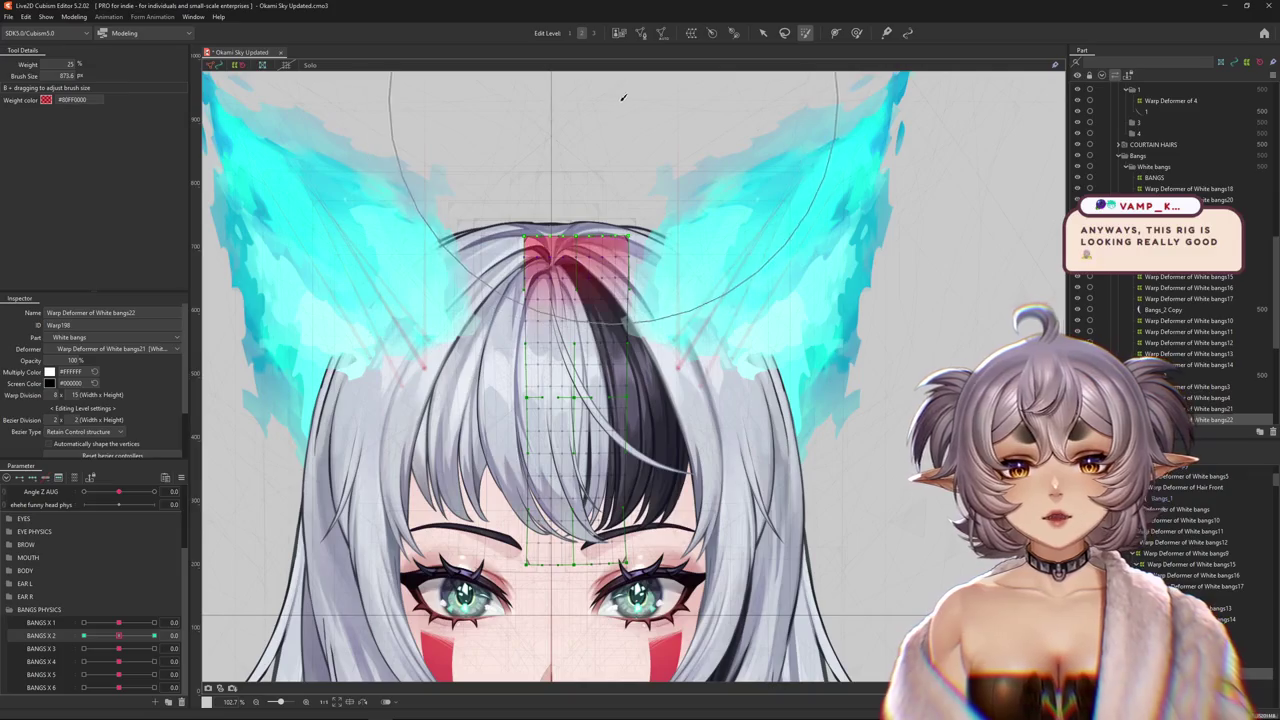
drag(115, 645, 81, 624)
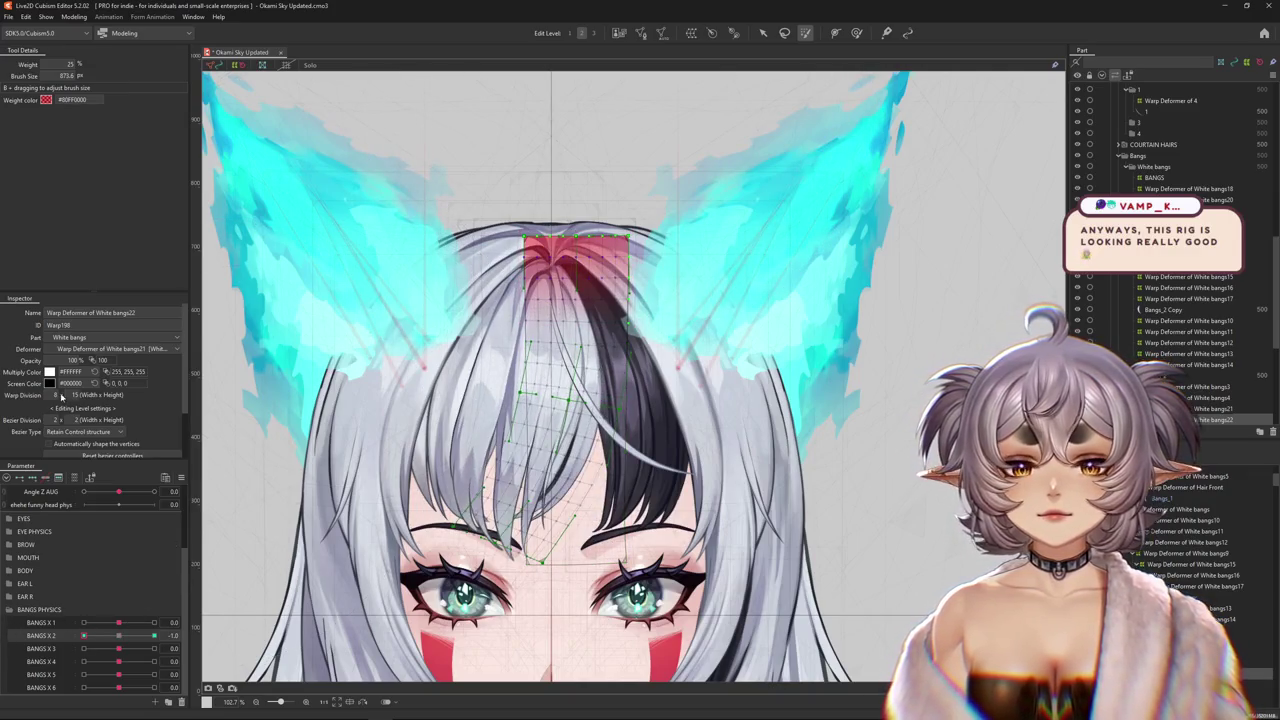
click(857, 37)
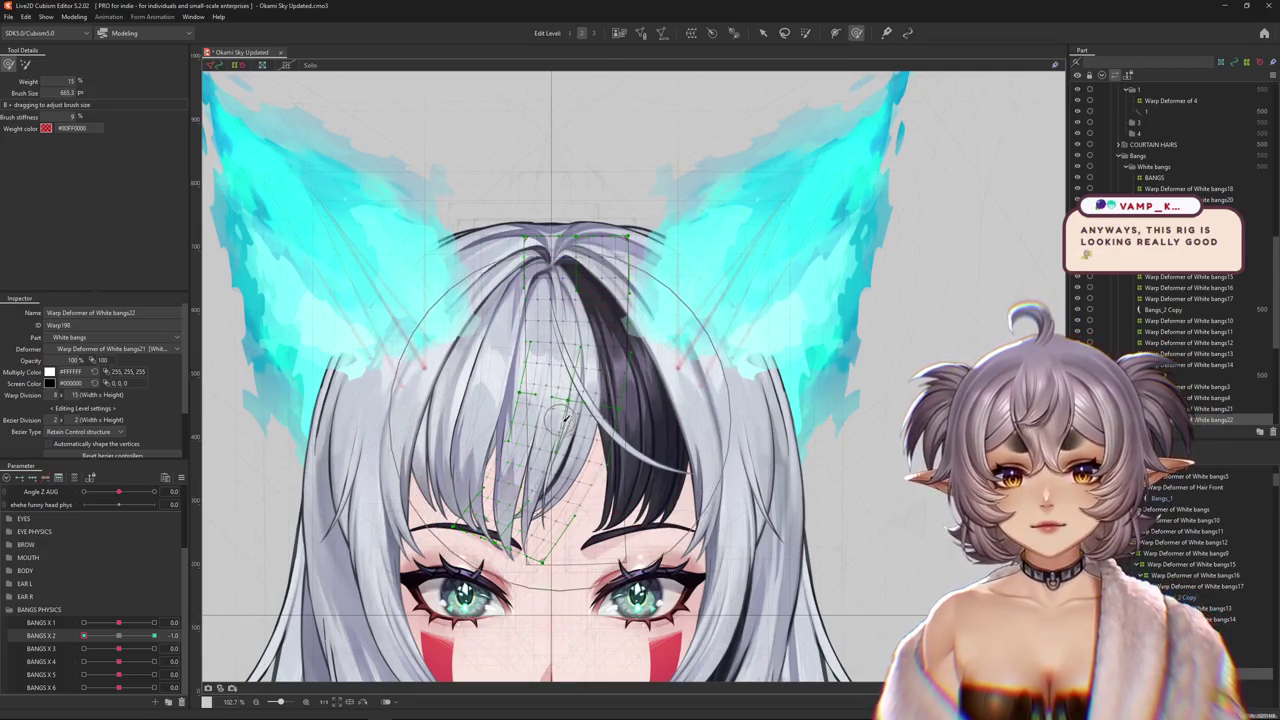
mouse_move(588, 432)
mouse_down()
mouse_move(620, 410)
mouse_move(636, 429)
mouse_move(670, 432)
mouse_move(562, 496)
mouse_up()
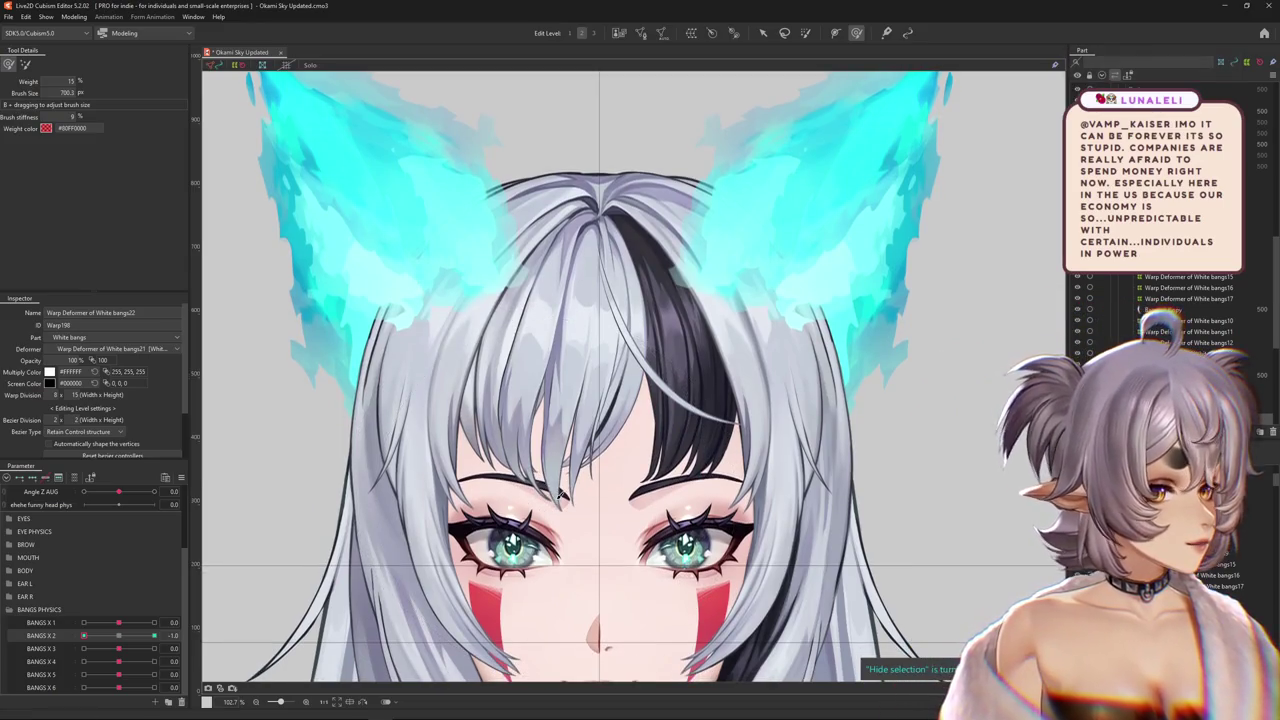
- Scrub BANGS X 2 to preview the sway and return to the Deform Brush
scroll(560, 494, down, 2)
scroll(545, 488, down, 2)
scroll(531, 481, down, 1)
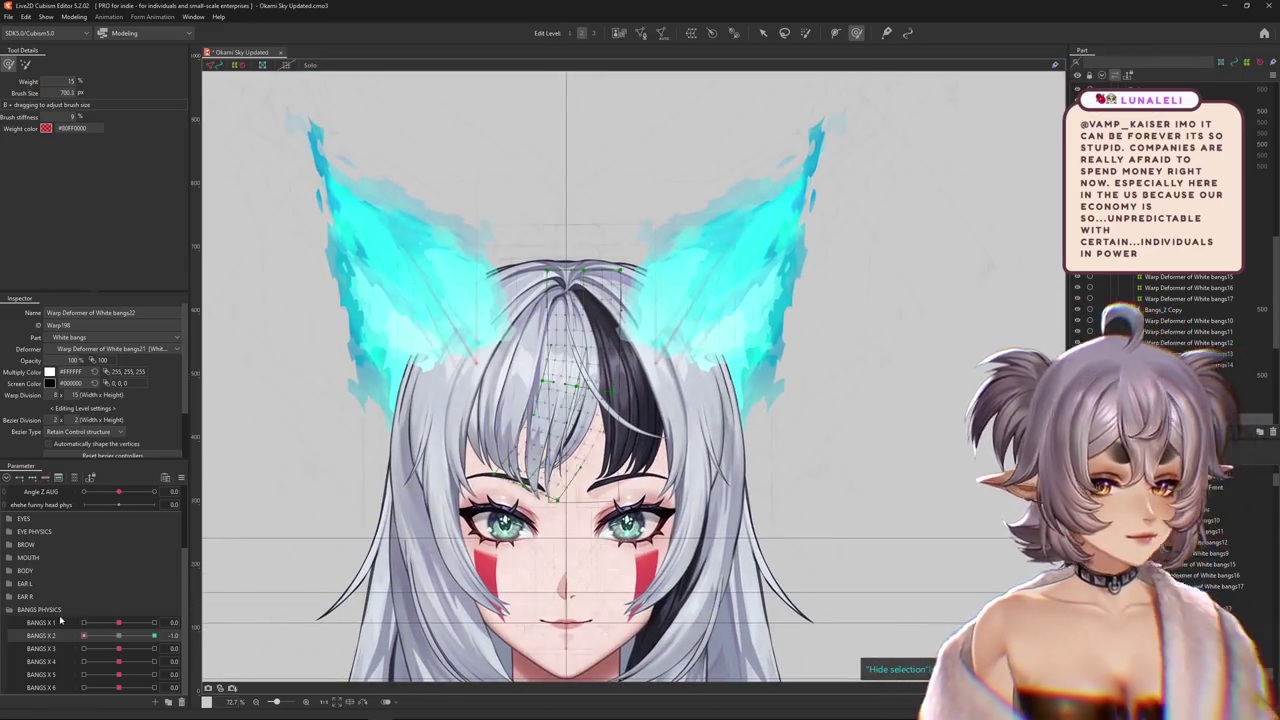
drag(123, 641, 122, 637)
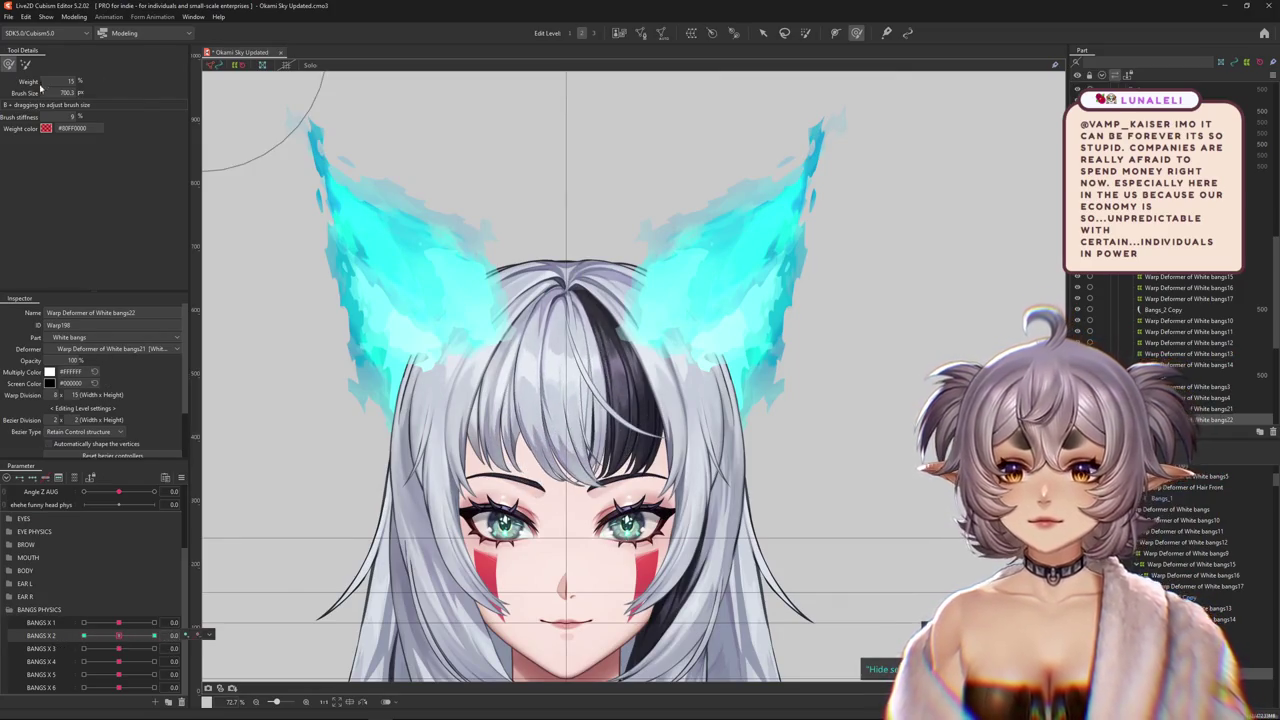
key(b)
scroll(560, 178, up, 3)
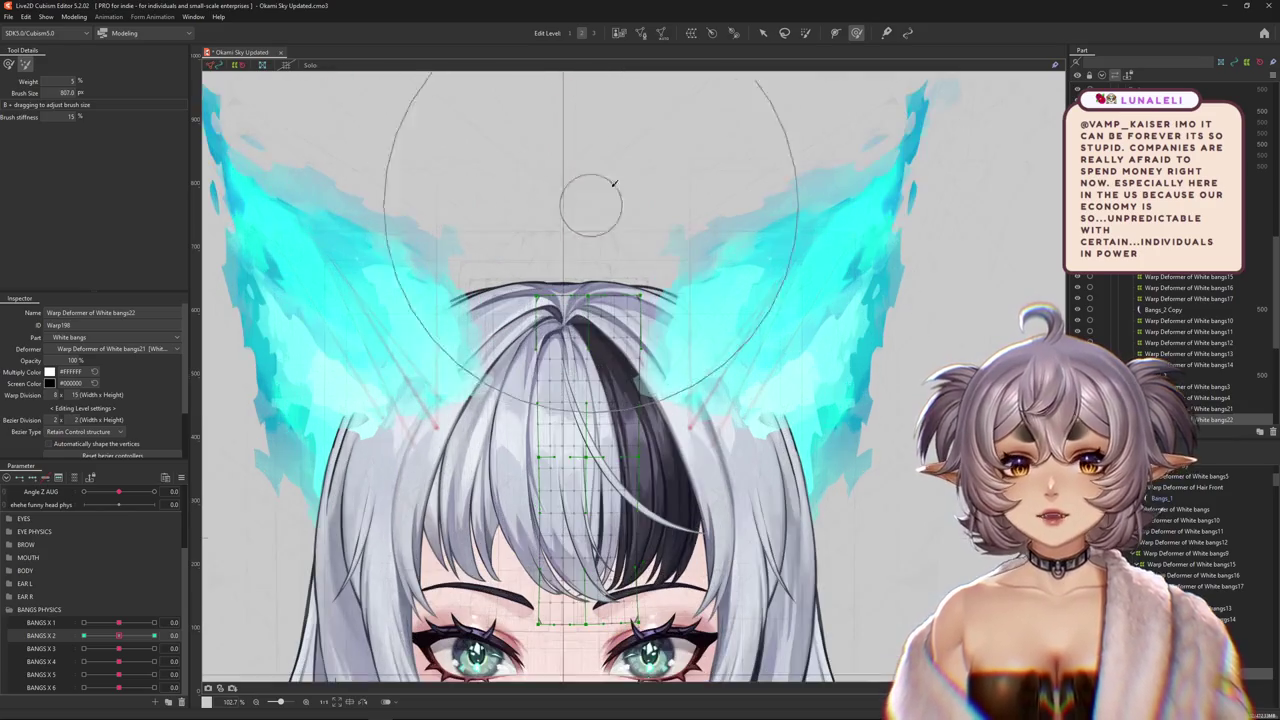
- Paint root weight on the White bangs22 warp top while testing BANGS X 2 at ±1
click(806, 32)
mouse_move(400, 150)
mouse_down()
mouse_move(490, 220)
mouse_move(563, 253)
mouse_up()
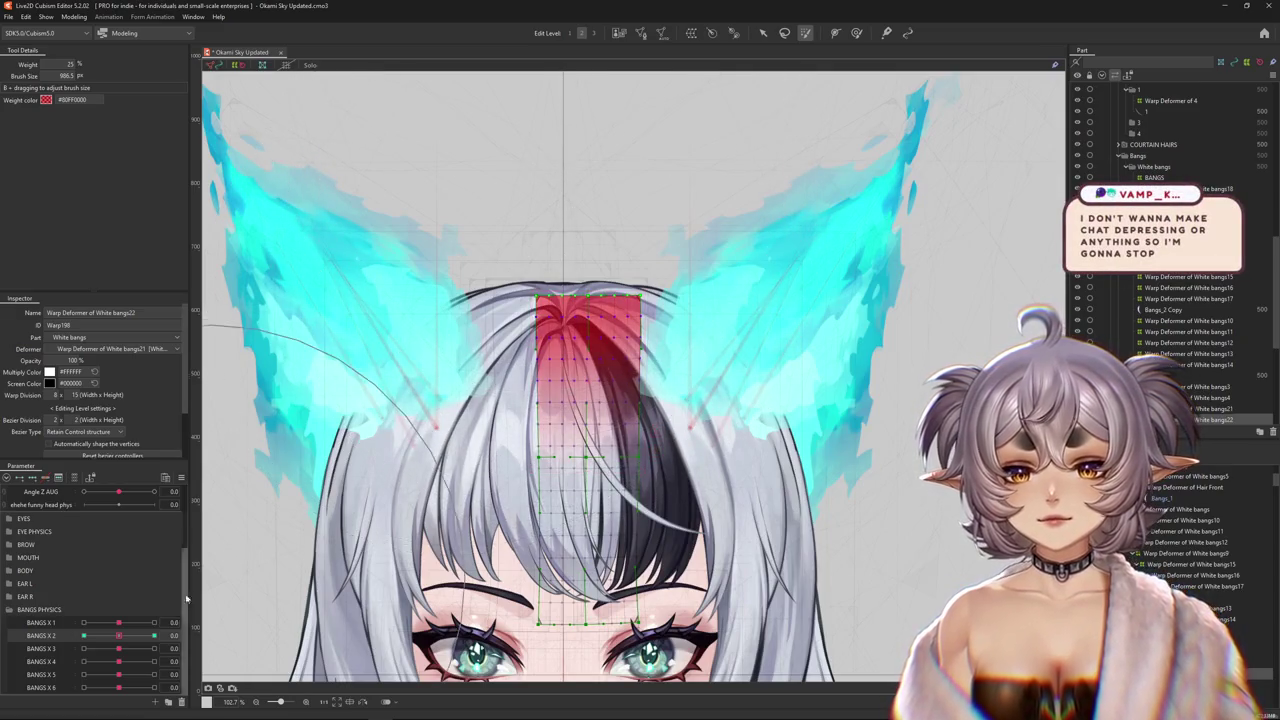
drag(118, 635, 245, 627)
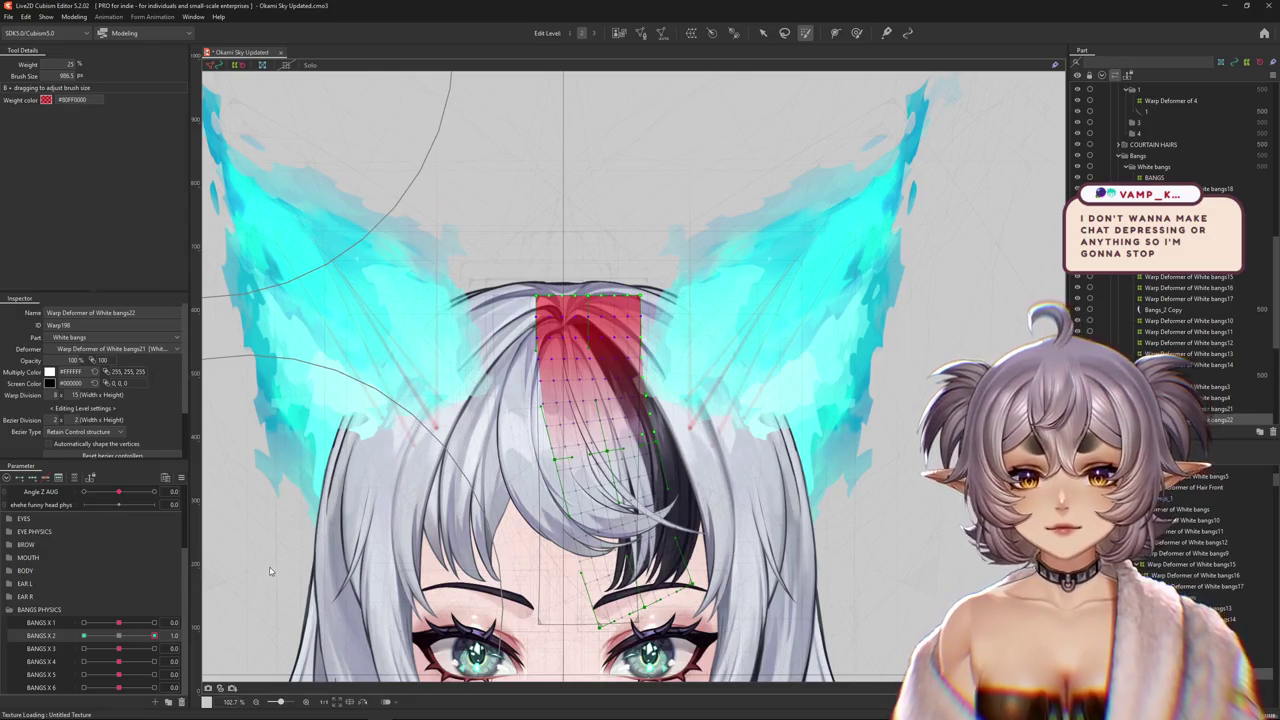
mouse_move(154, 635)
mouse_down()
mouse_move(80, 636)
mouse_move(118, 636)
mouse_up()
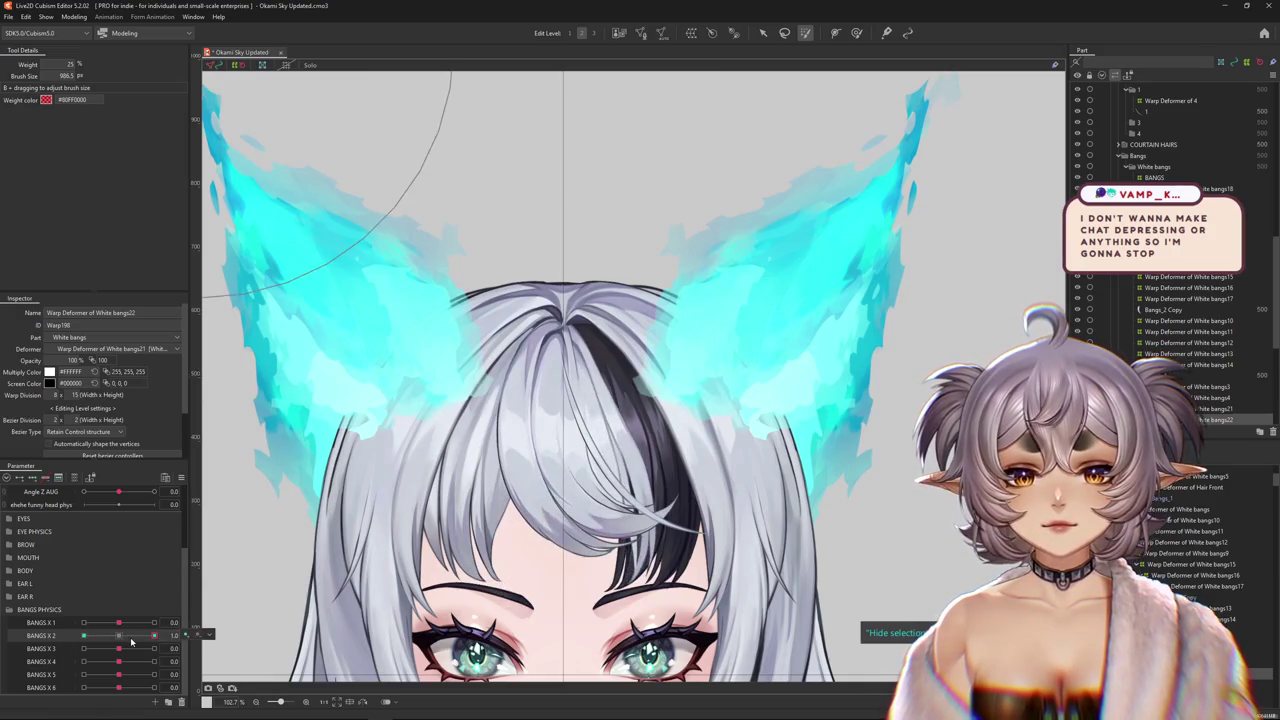
drag(460, 335, 517, 209)
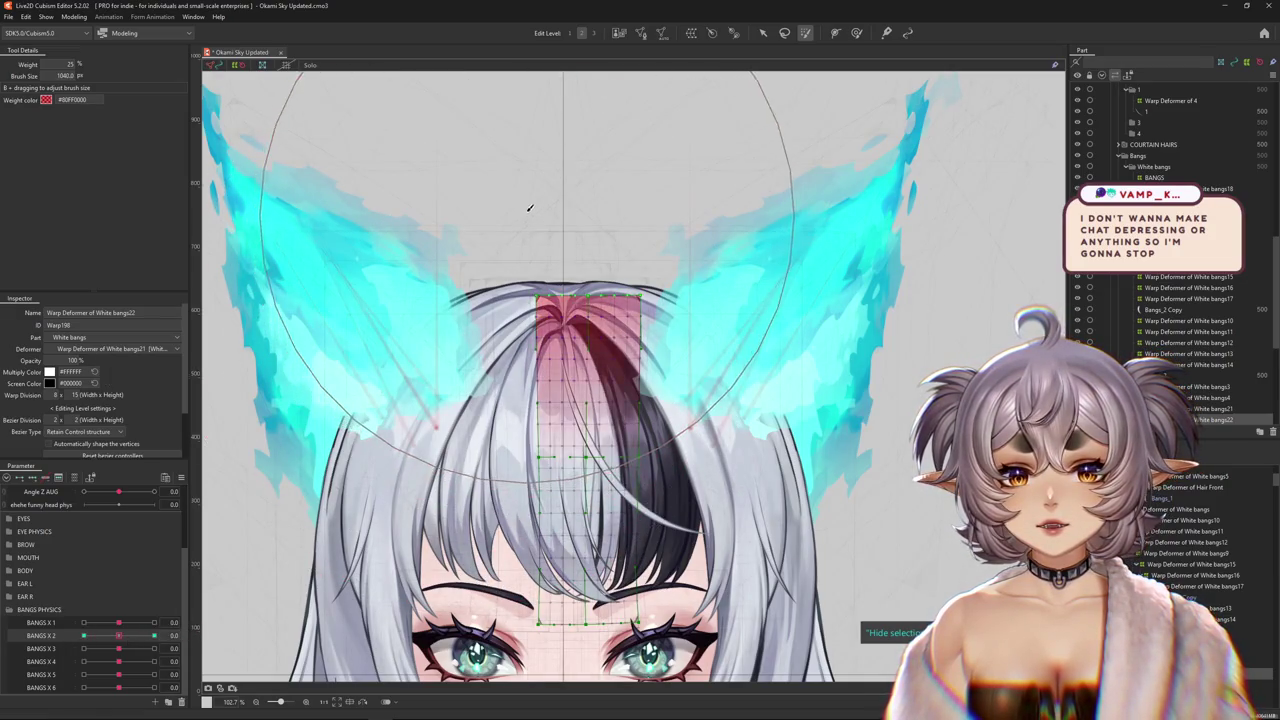
drag(118, 636, 84, 636)
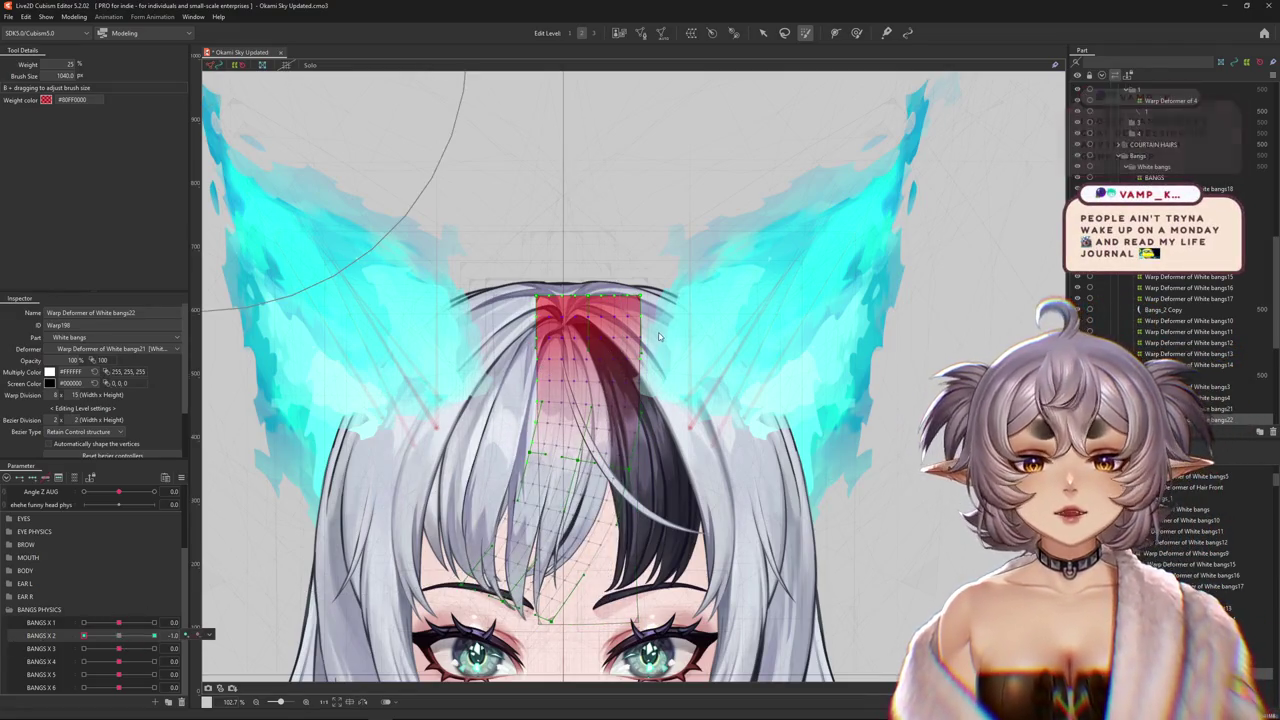
- Reshape the bangs with the Deform Brush in the BANGS X 2 = -1 left-swing pose
drag(697, 449, 815, 262)
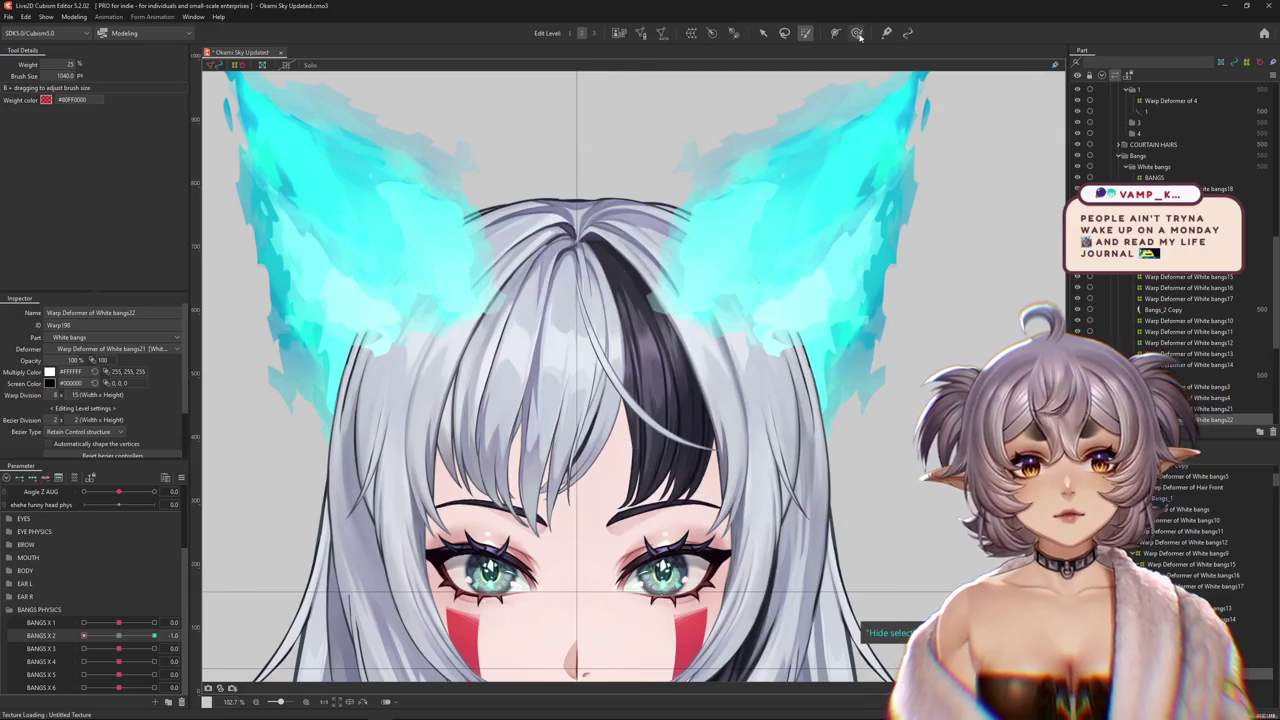
click(857, 33)
drag(680, 350, 696, 302)
drag(530, 485, 447, 452)
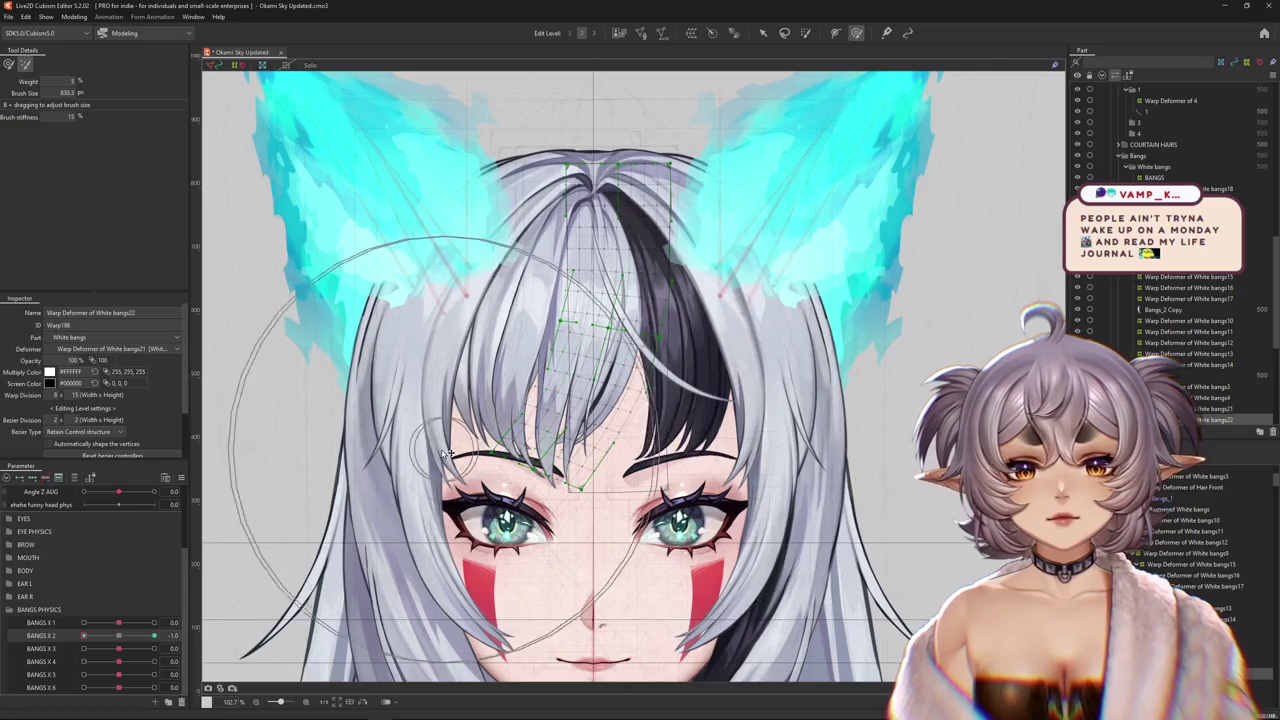
- Paint weight over the strand at BANGS X 2 = -1, then set BANGS X 2 to 1.0
click(8, 64)
drag(120, 641, 84, 636)
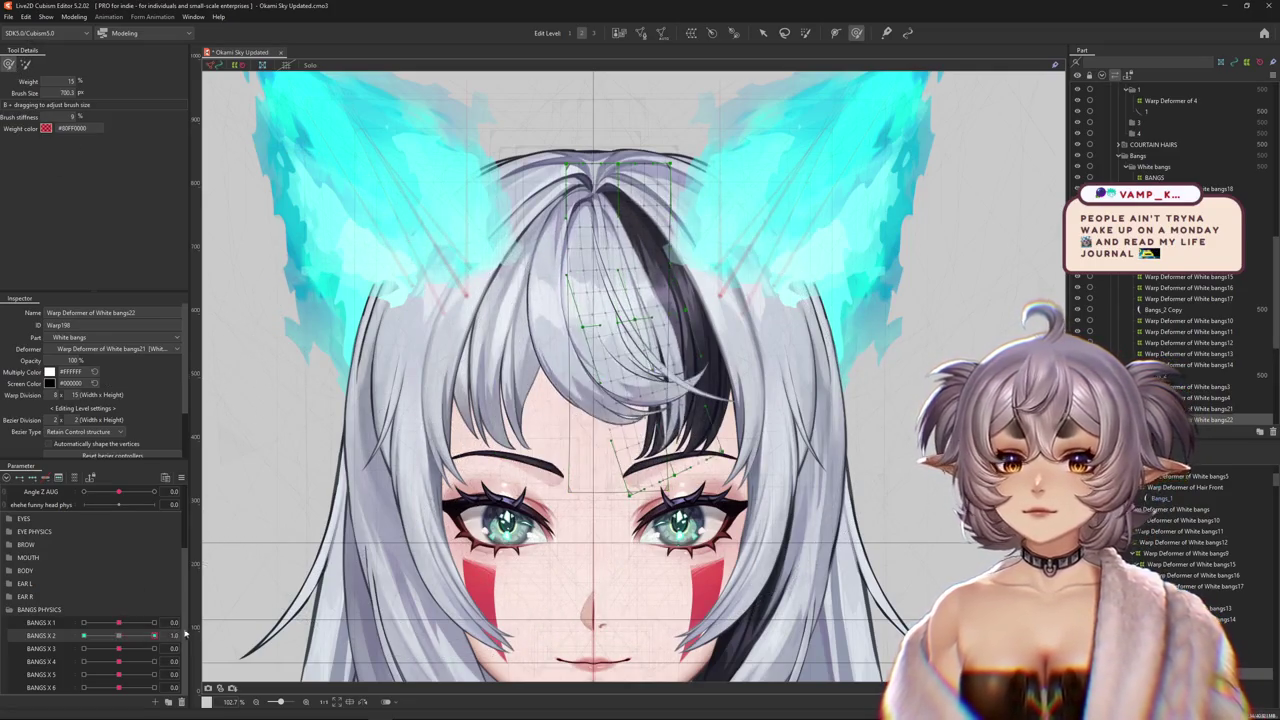
mouse_move(702, 356)
mouse_down()
mouse_move(724, 283)
mouse_move(627, 410)
mouse_up()
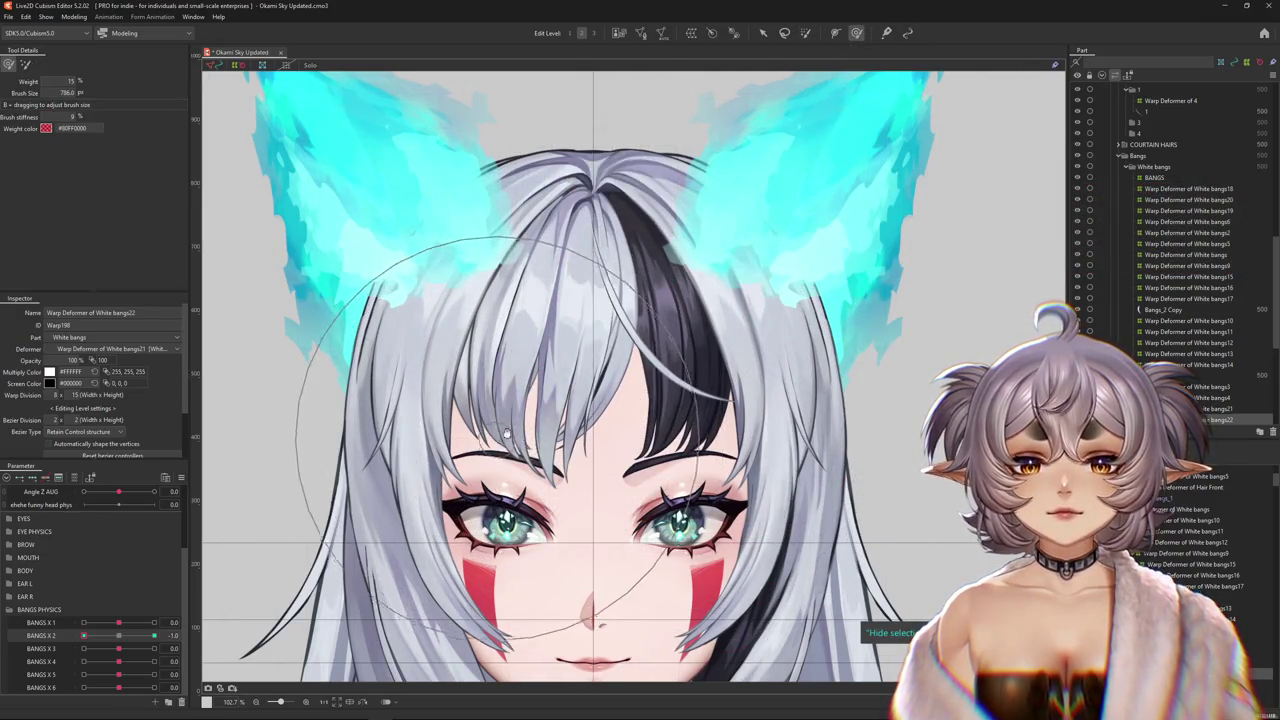
scroll(458, 604, down, 2)
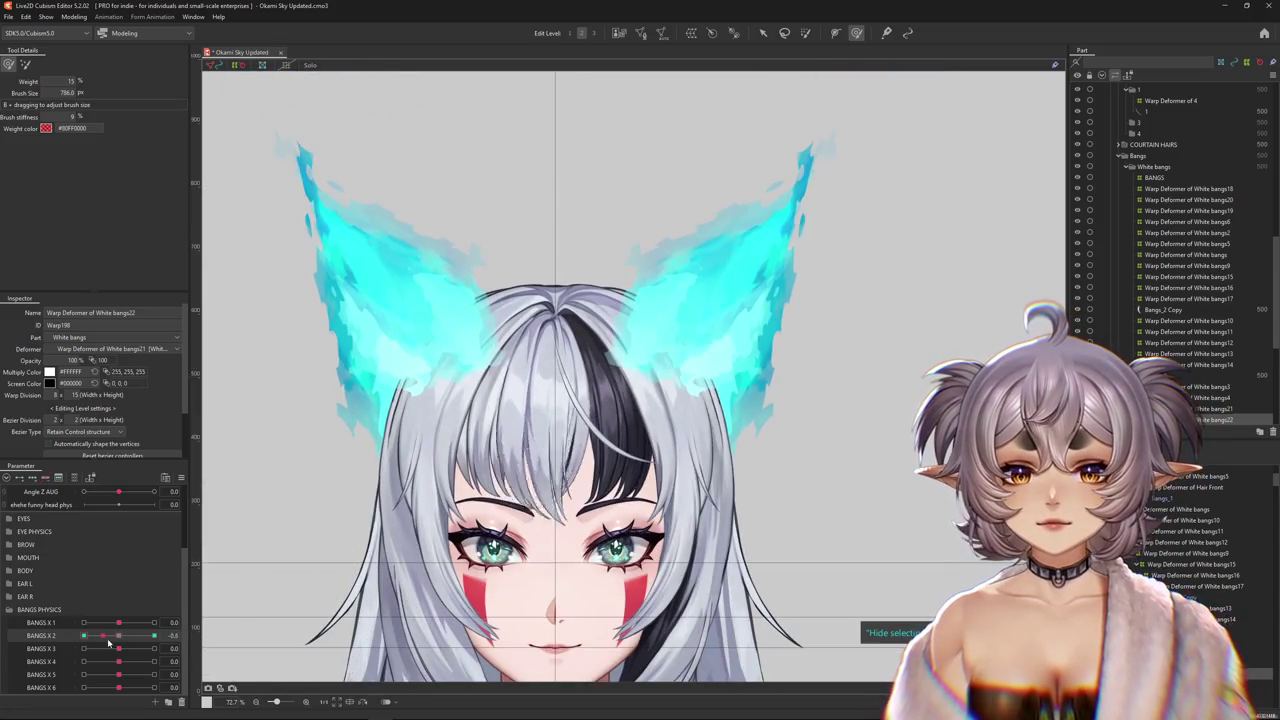
drag(100, 643, 156, 636)
click(25, 64)
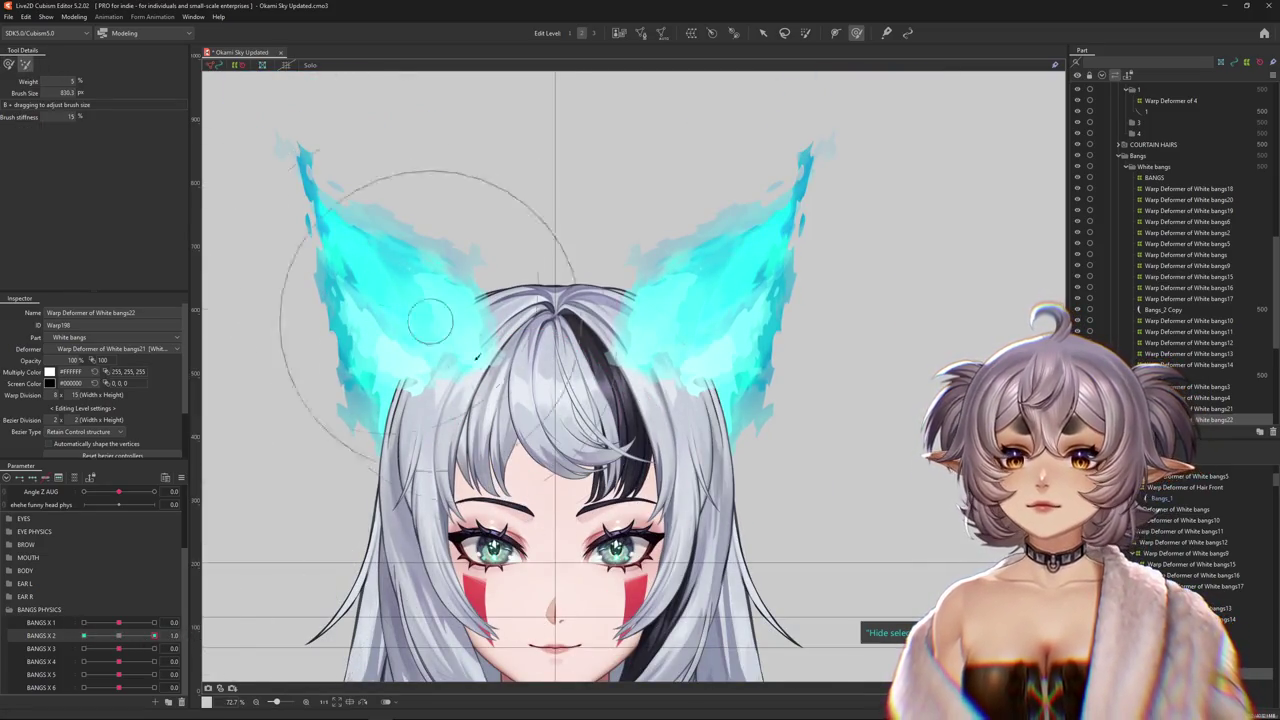
scroll(524, 421, up, 2)
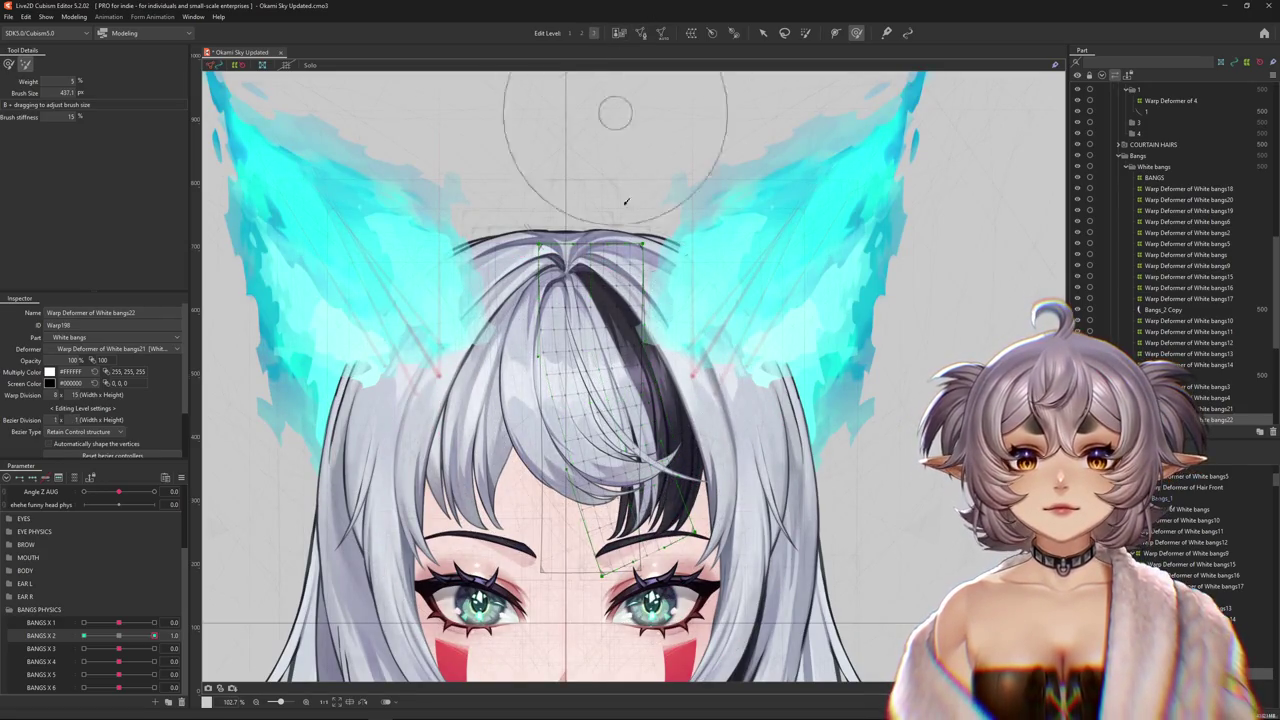
- Preview the strand's sway along BANGS X 2 with the grid hidden, settling near 0
key(Escape)
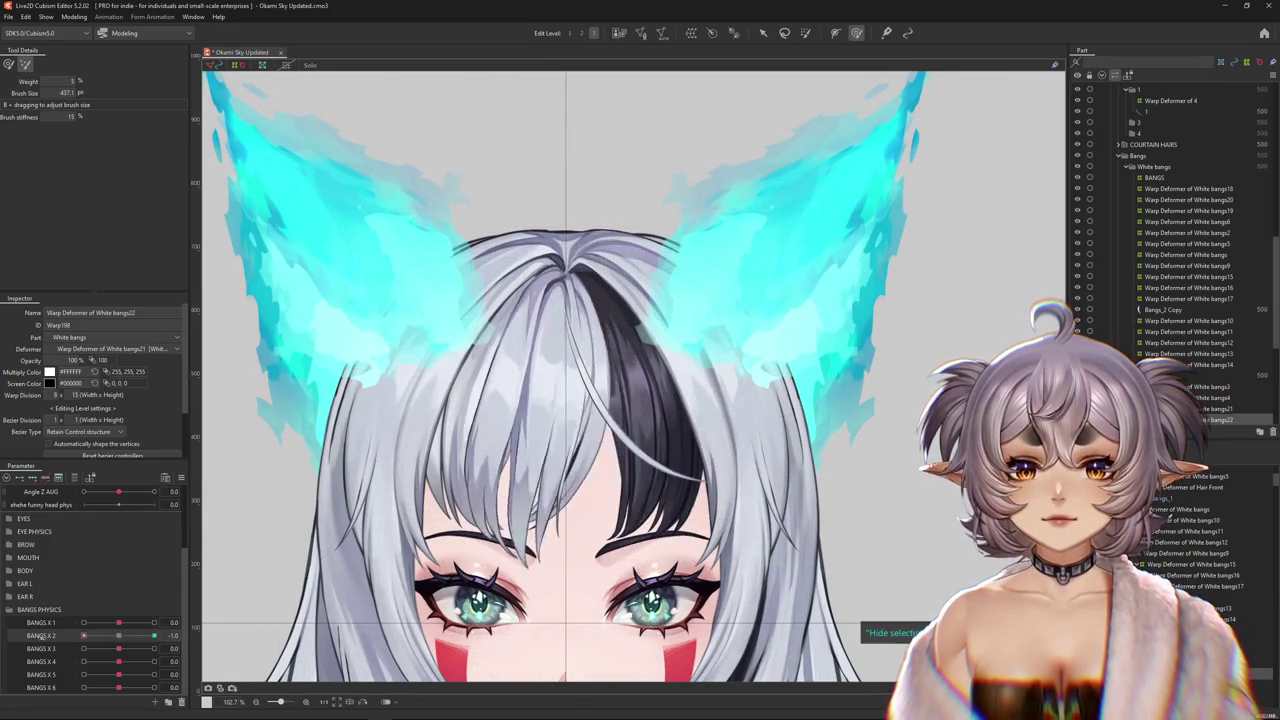
drag(174, 636, 155, 636)
click(10, 64)
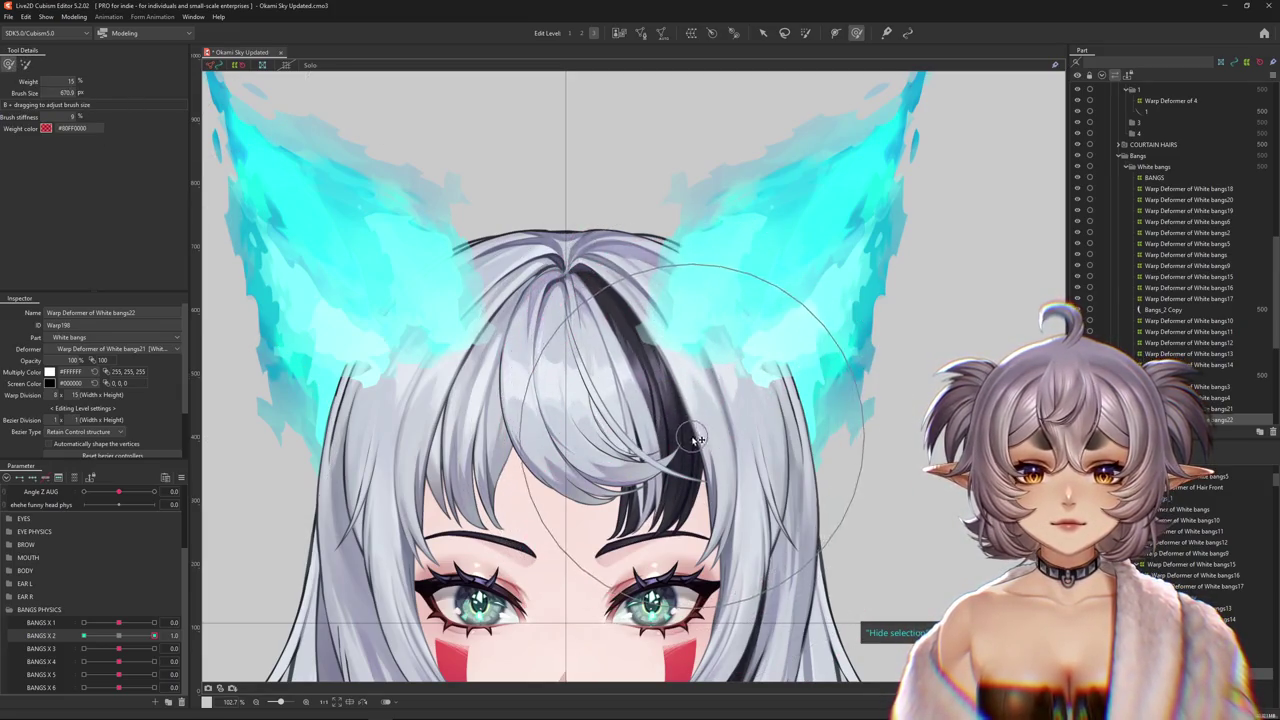
click(123, 636)
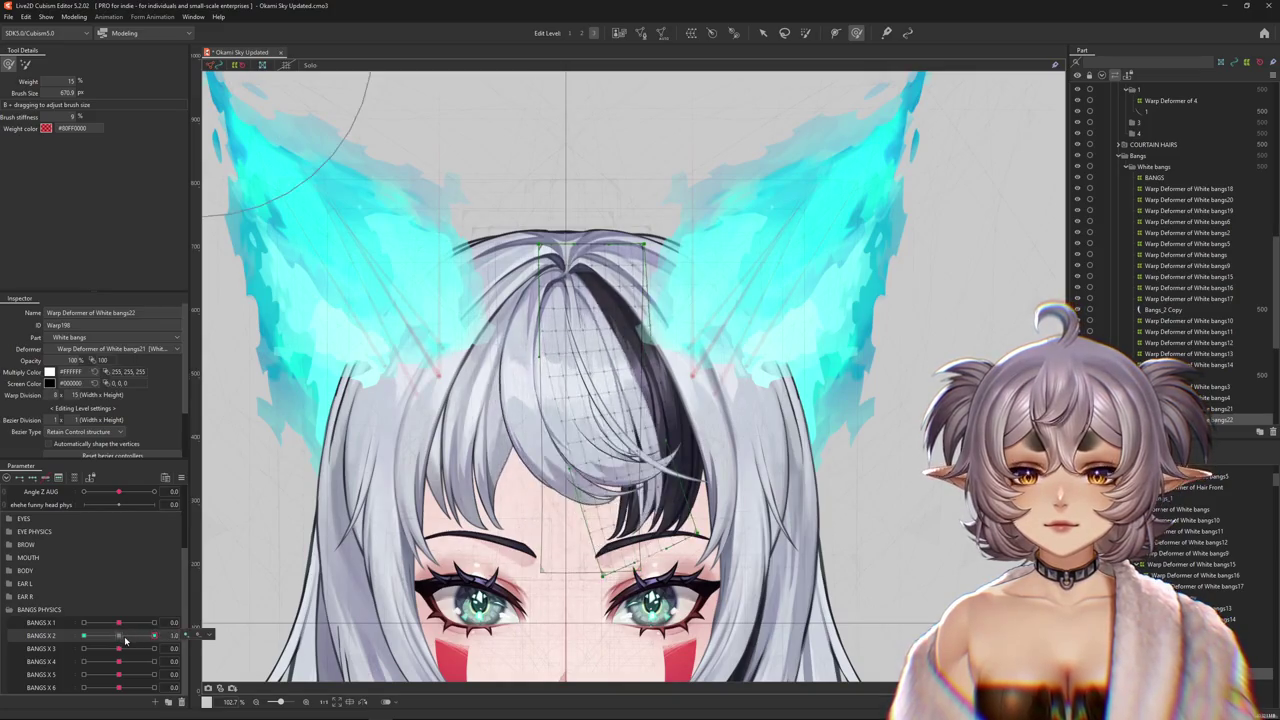
scroll(588, 430, down, 2)
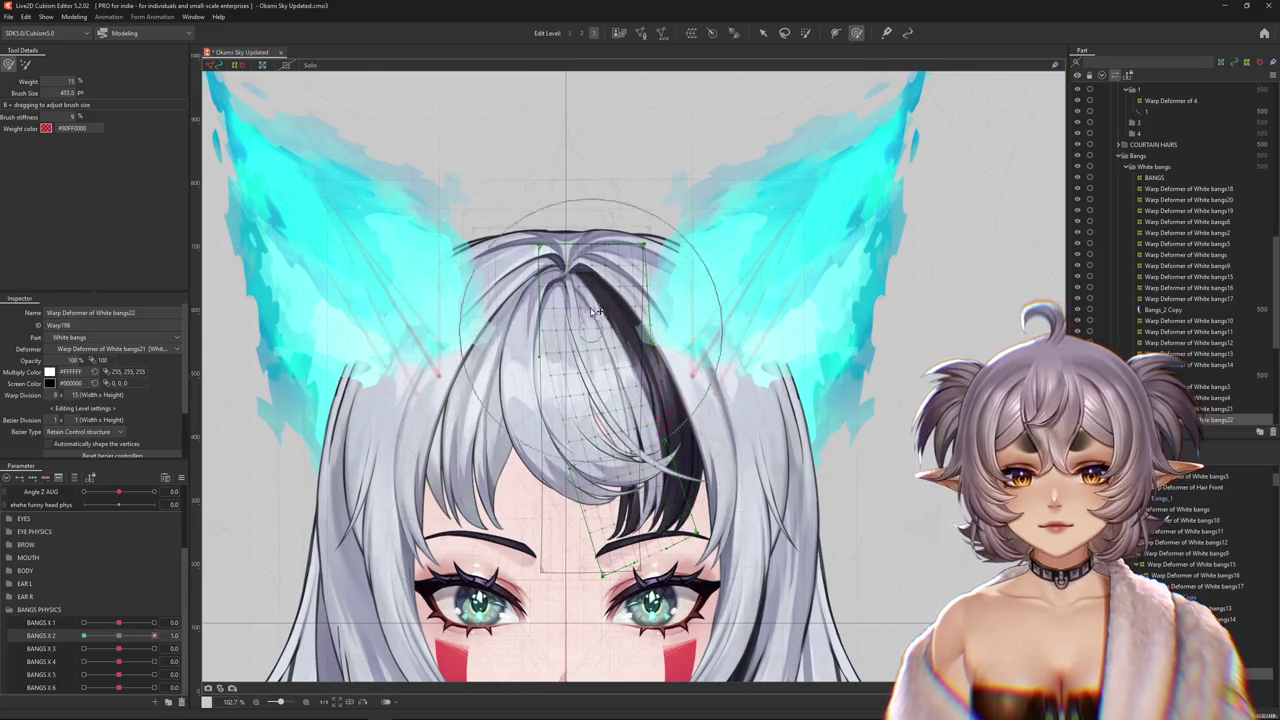
scroll(488, 285, down, 2)
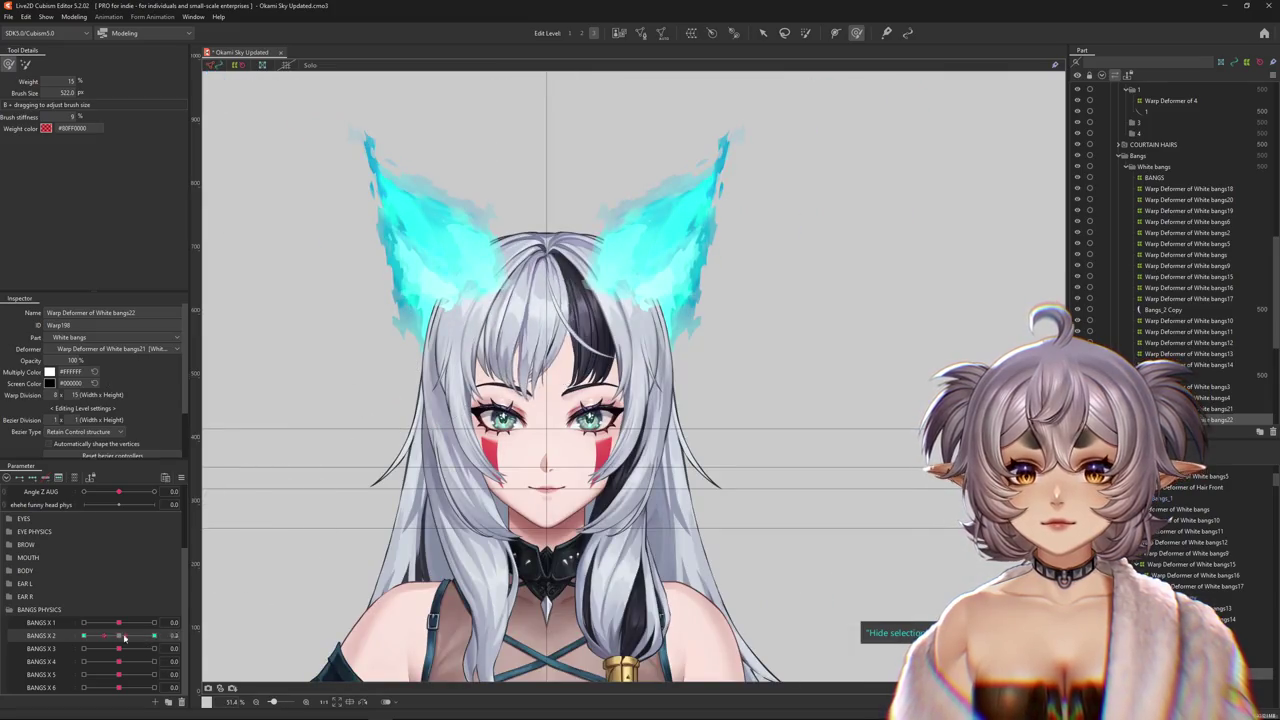
drag(135, 640, 145, 636)
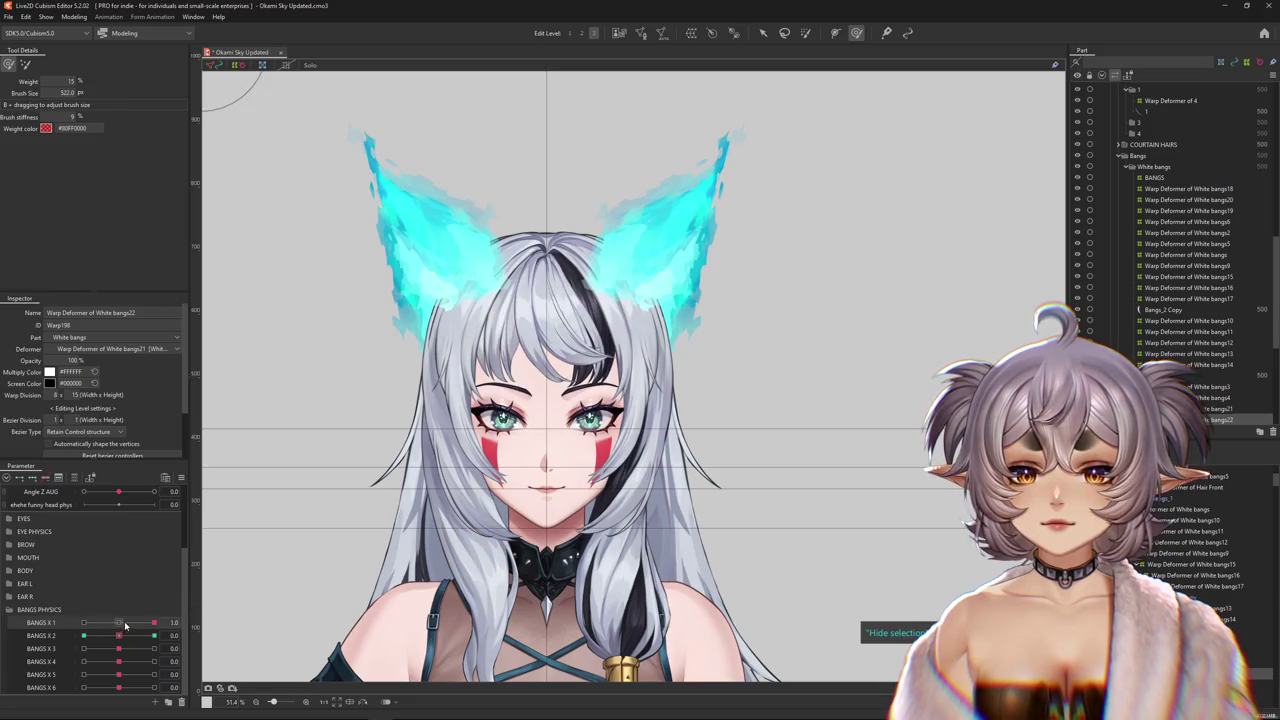
drag(207, 61, 237, 76)
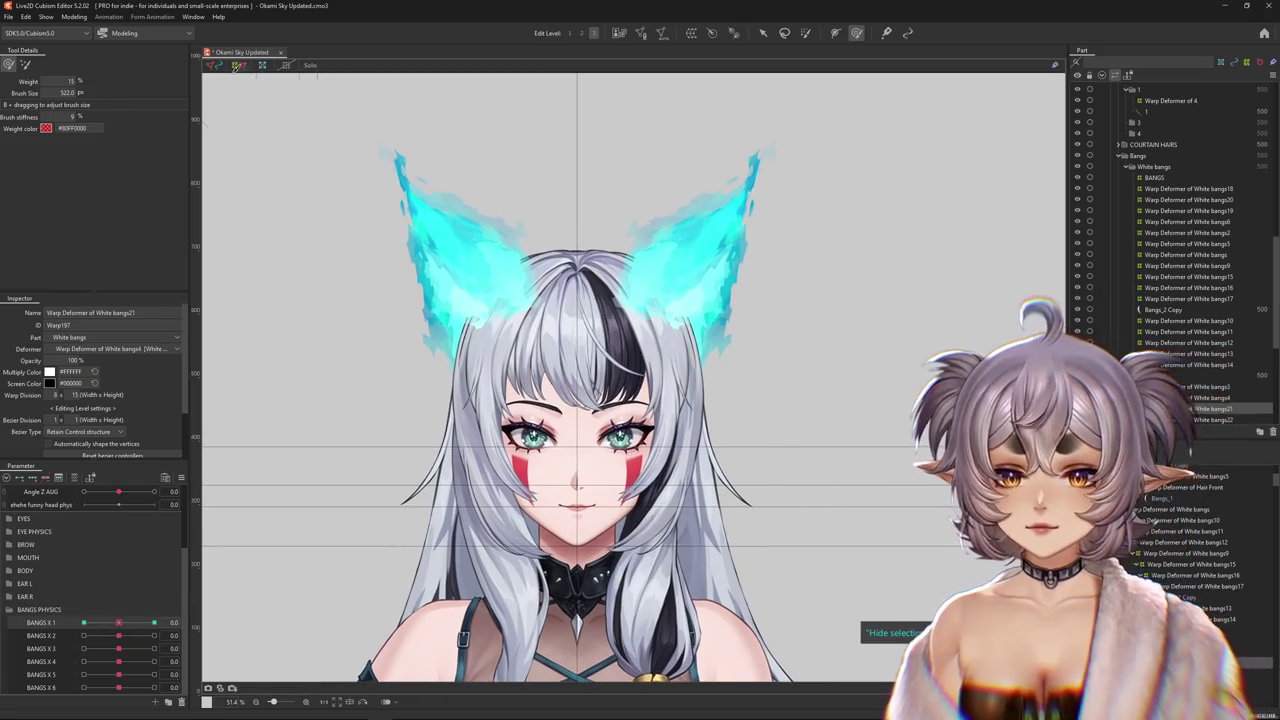
- Test the White bangs21 strand with BANGS X 1 at 1.0 and -1.0
click(26, 64)
scroll(514, 186, up, 2)
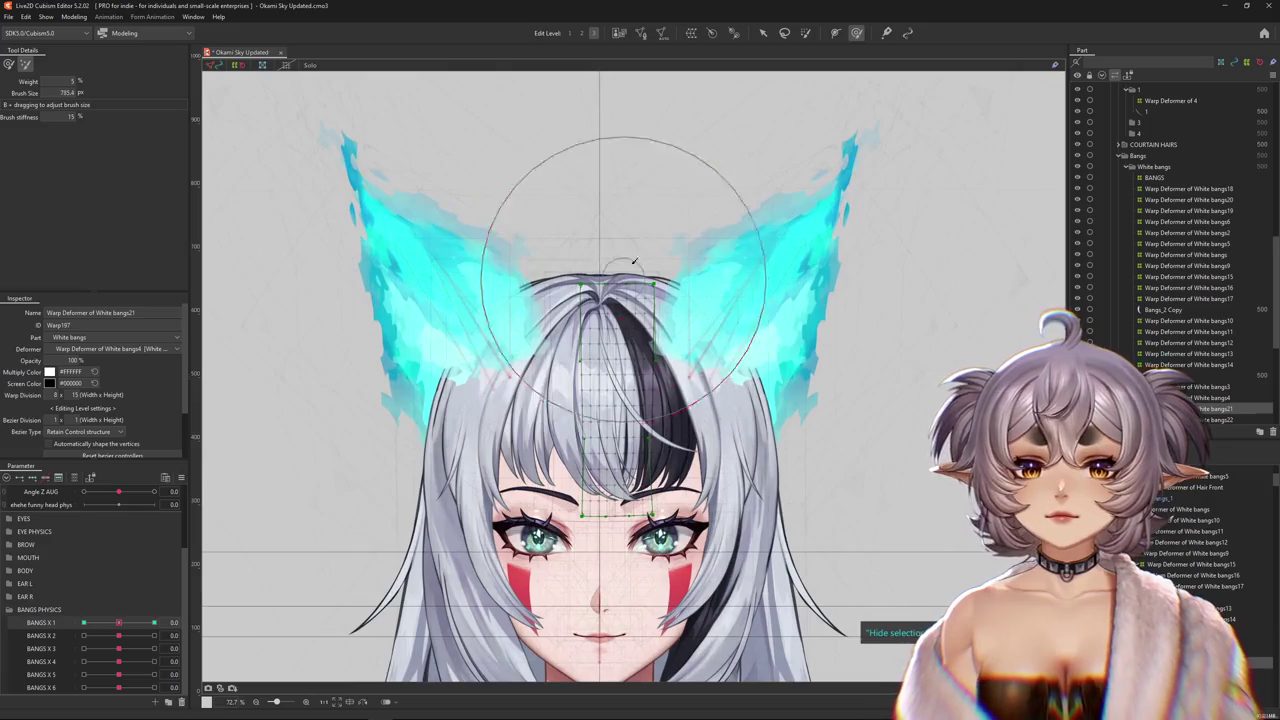
click(806, 33)
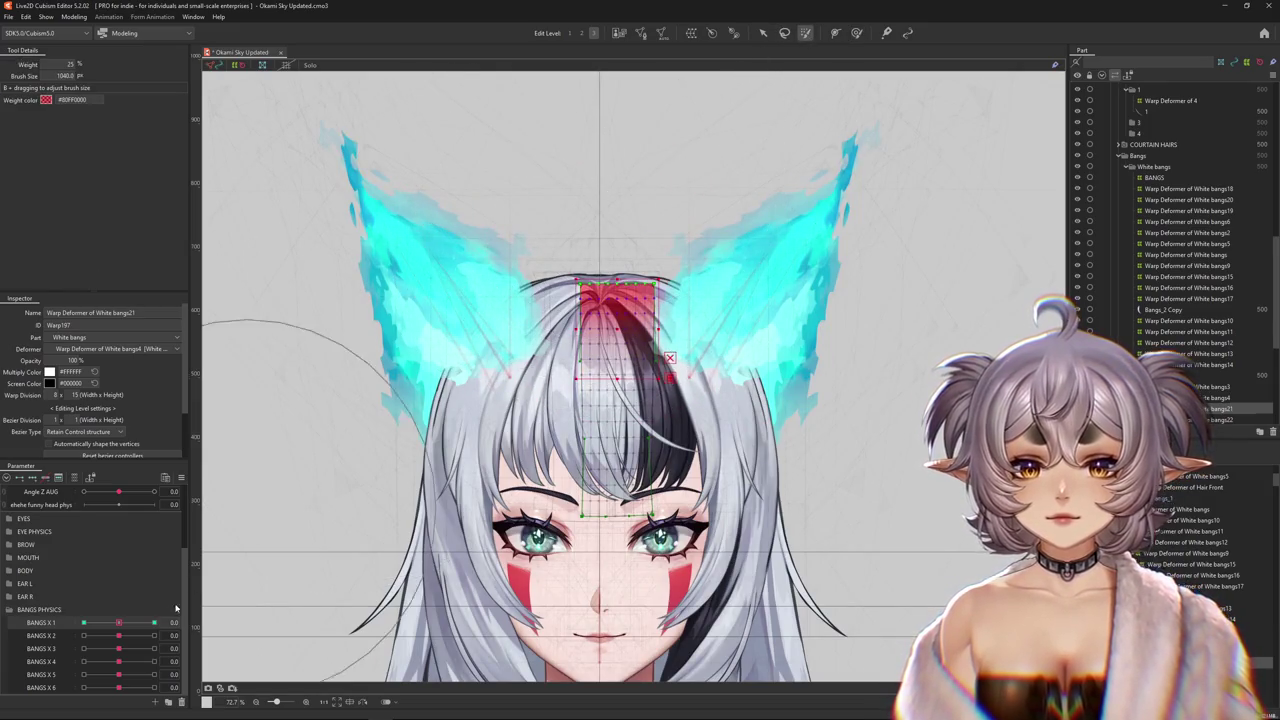
drag(118, 622, 226, 622)
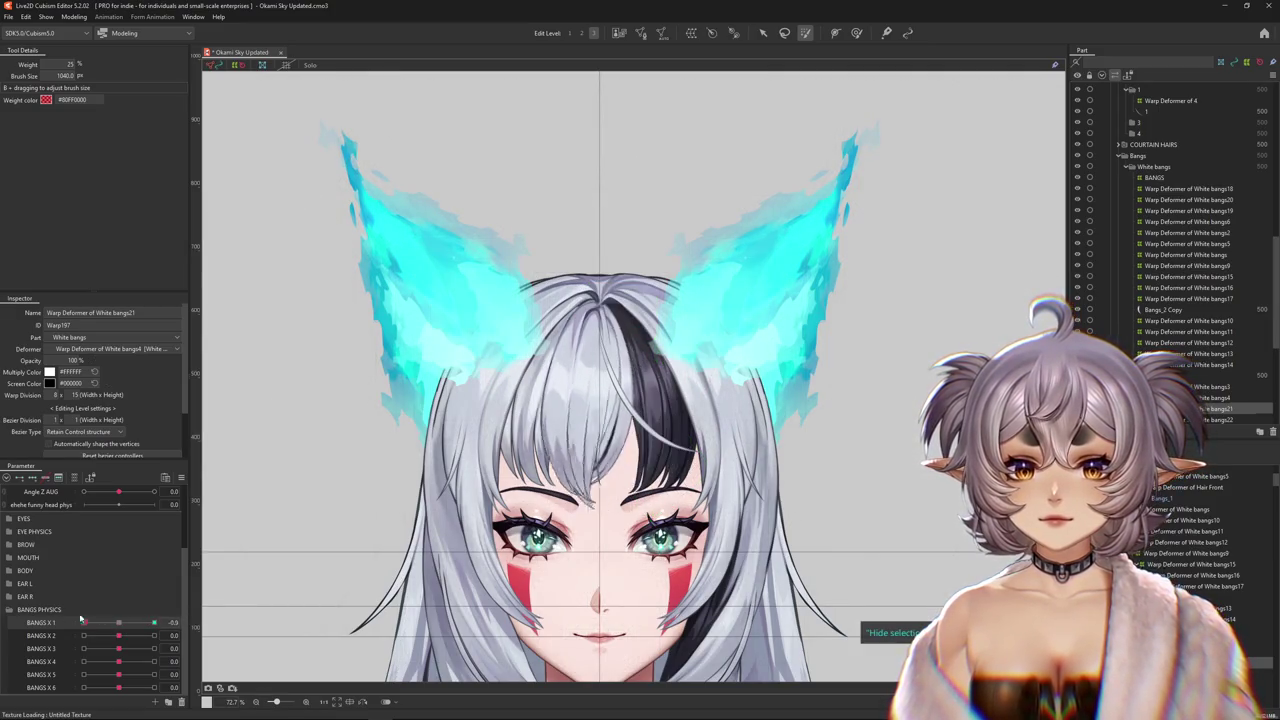
right_click(116, 623)
key(Escape)
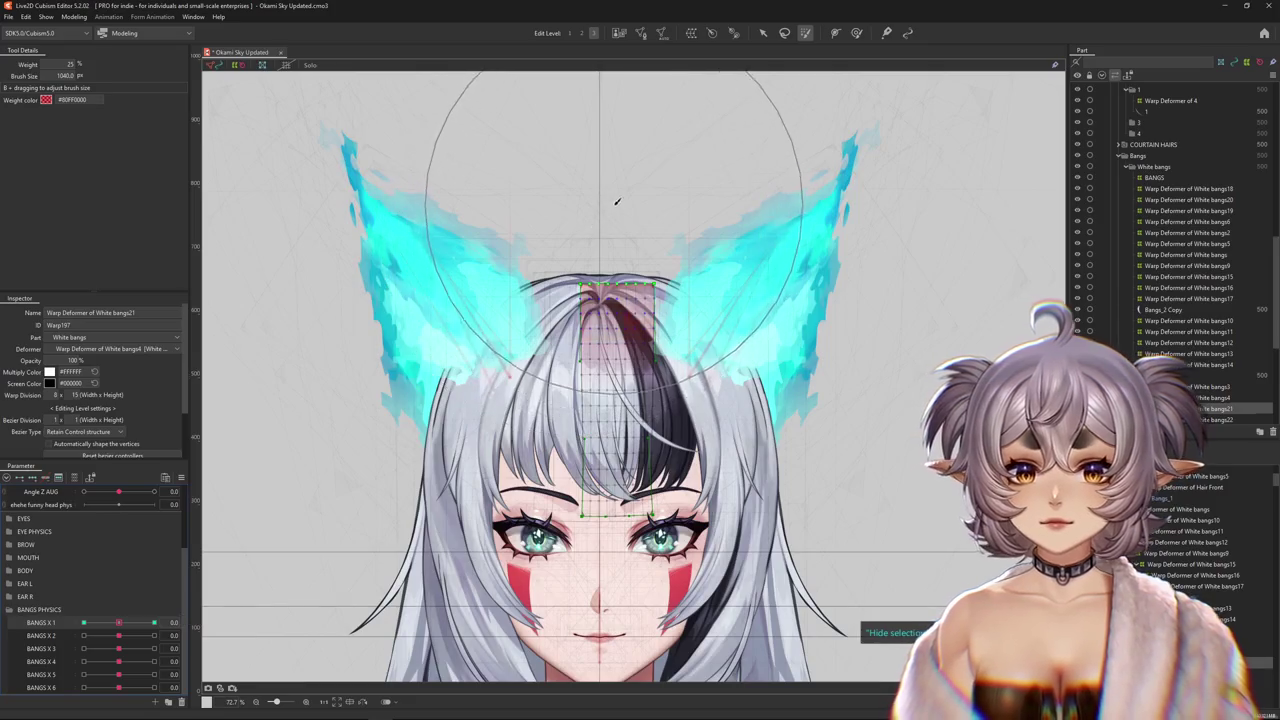
drag(148, 623, 84, 623)
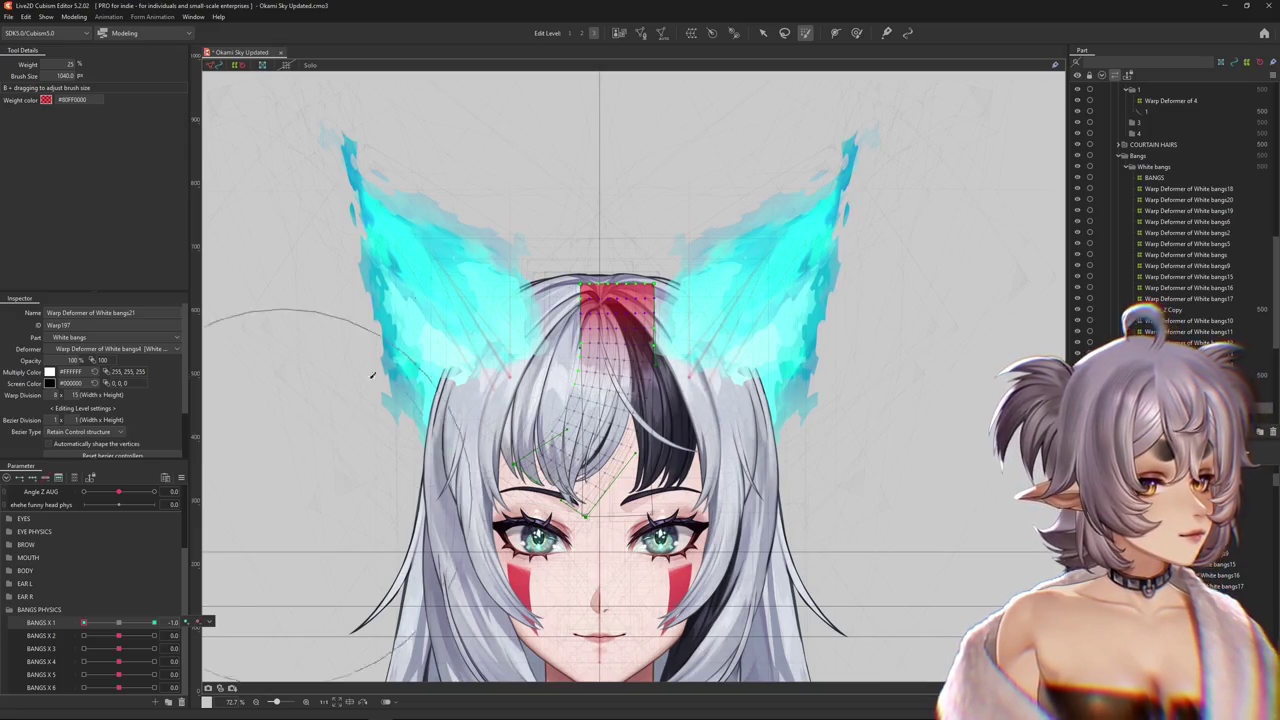
drag(154, 622, 154, 622)
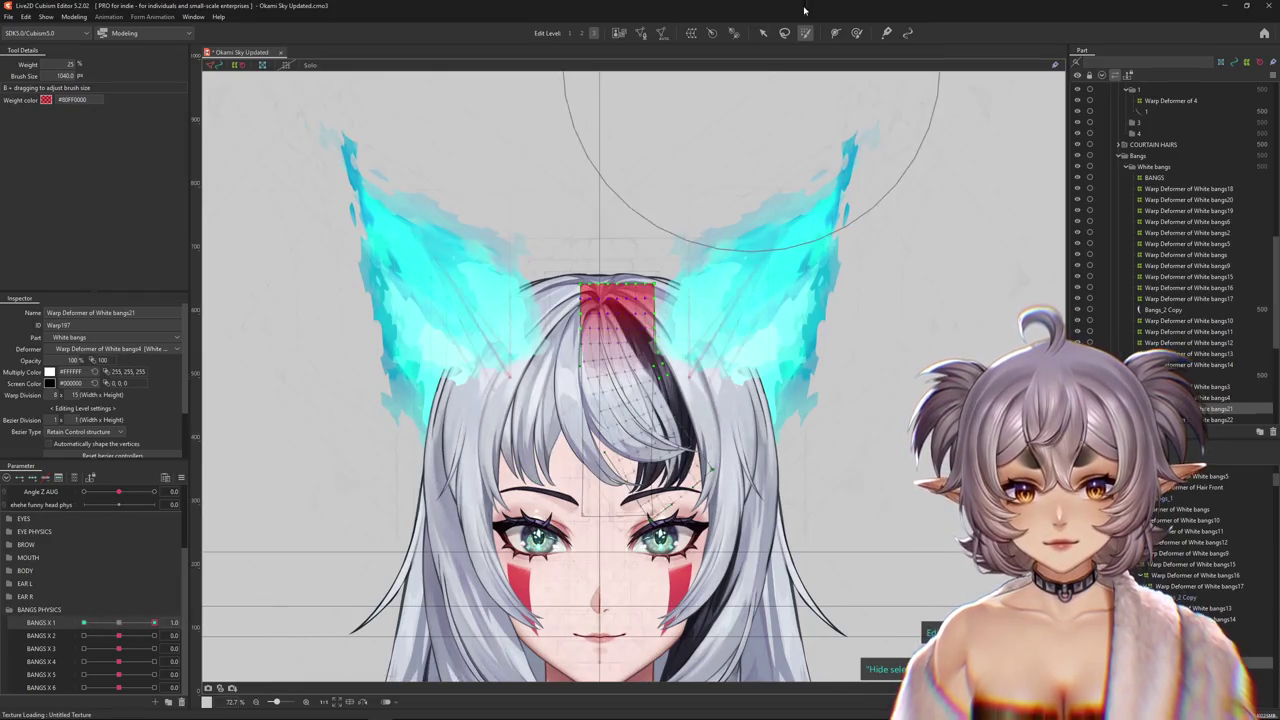
- Enlarge the deform brush and paint root weight across the strand's top
click(860, 33)
scroll(605, 358, up, 2)
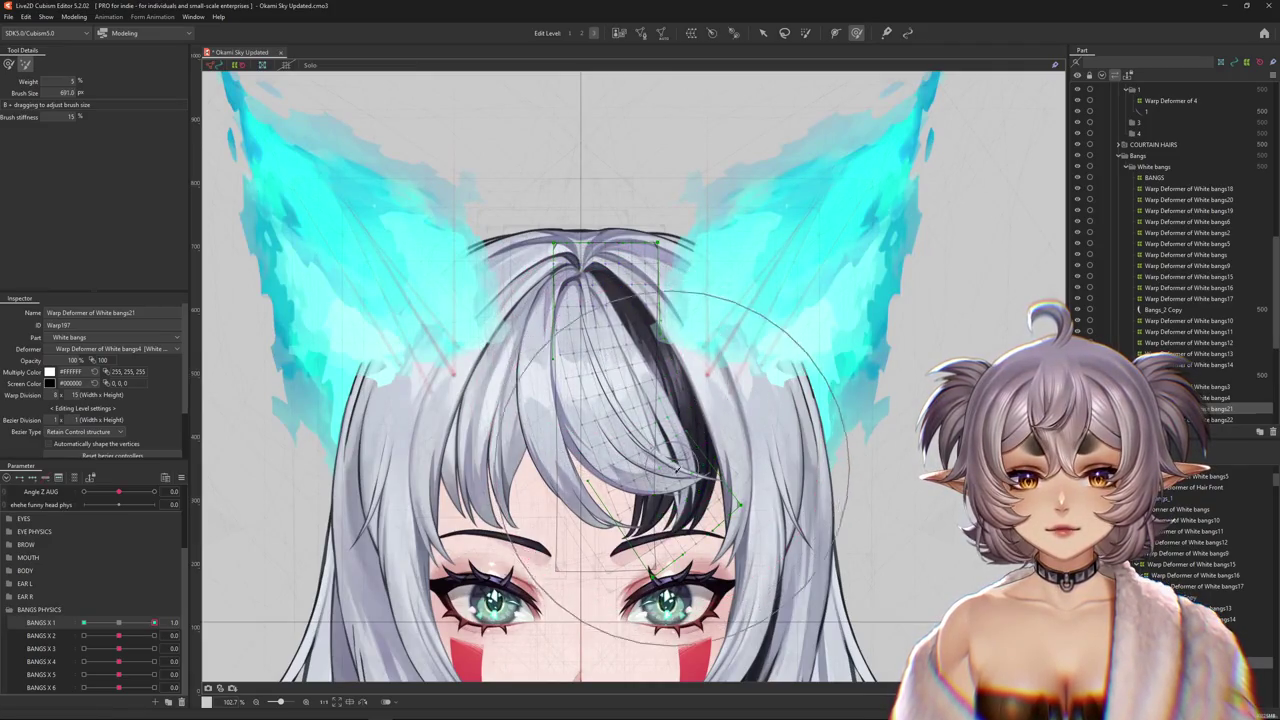
drag(626, 358, 225, 362)
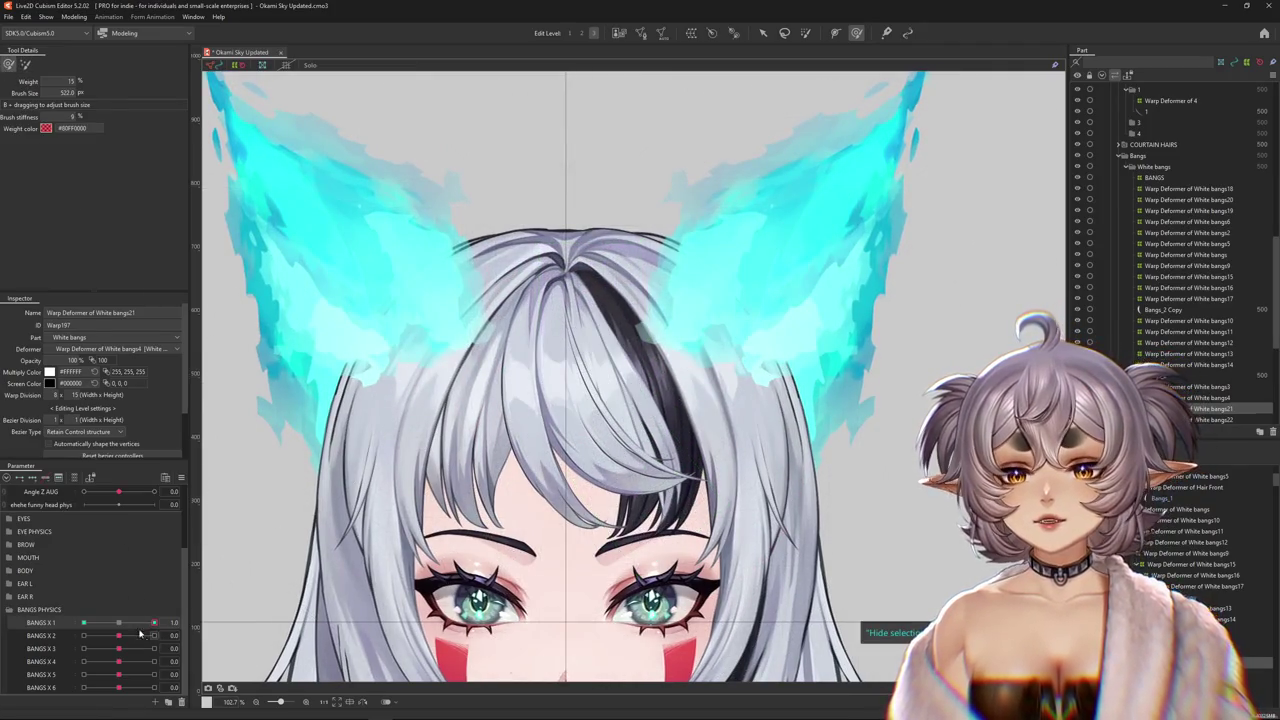
click(805, 34)
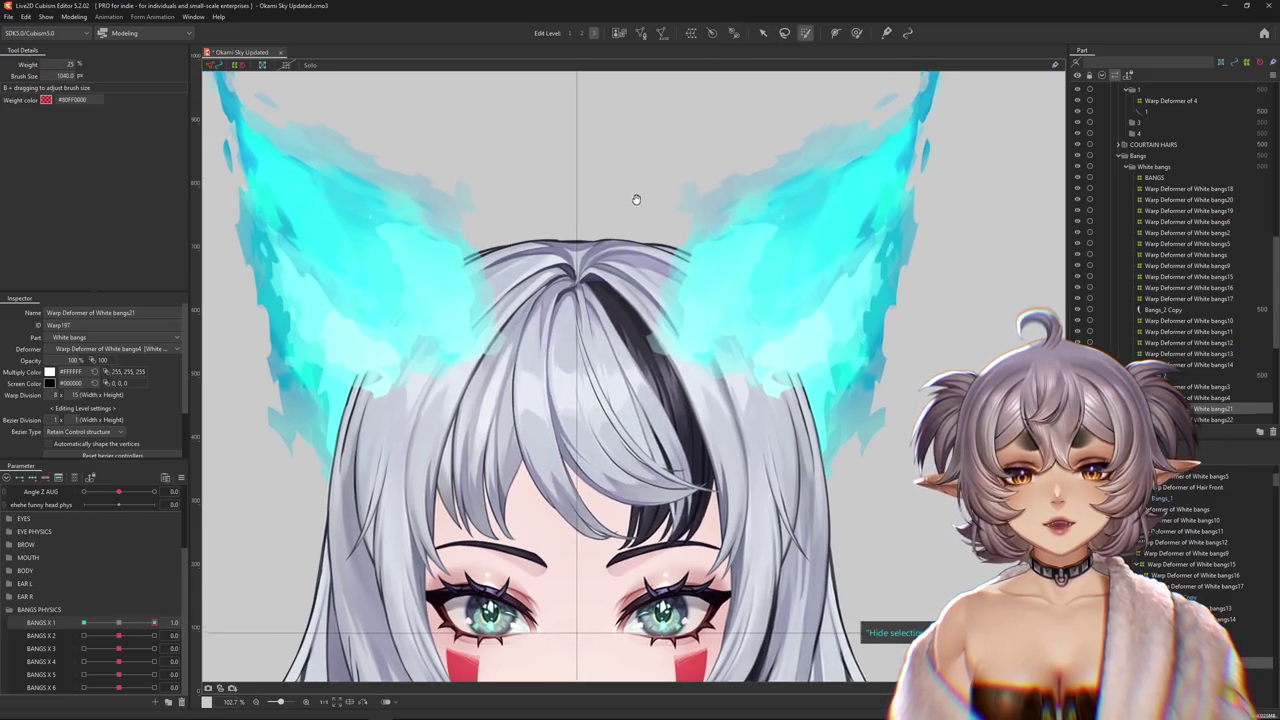
mouse_move(591, 181)
mouse_down()
mouse_move(608, 189)
mouse_move(523, 149)
mouse_move(734, 192)
mouse_move(532, 135)
mouse_up()
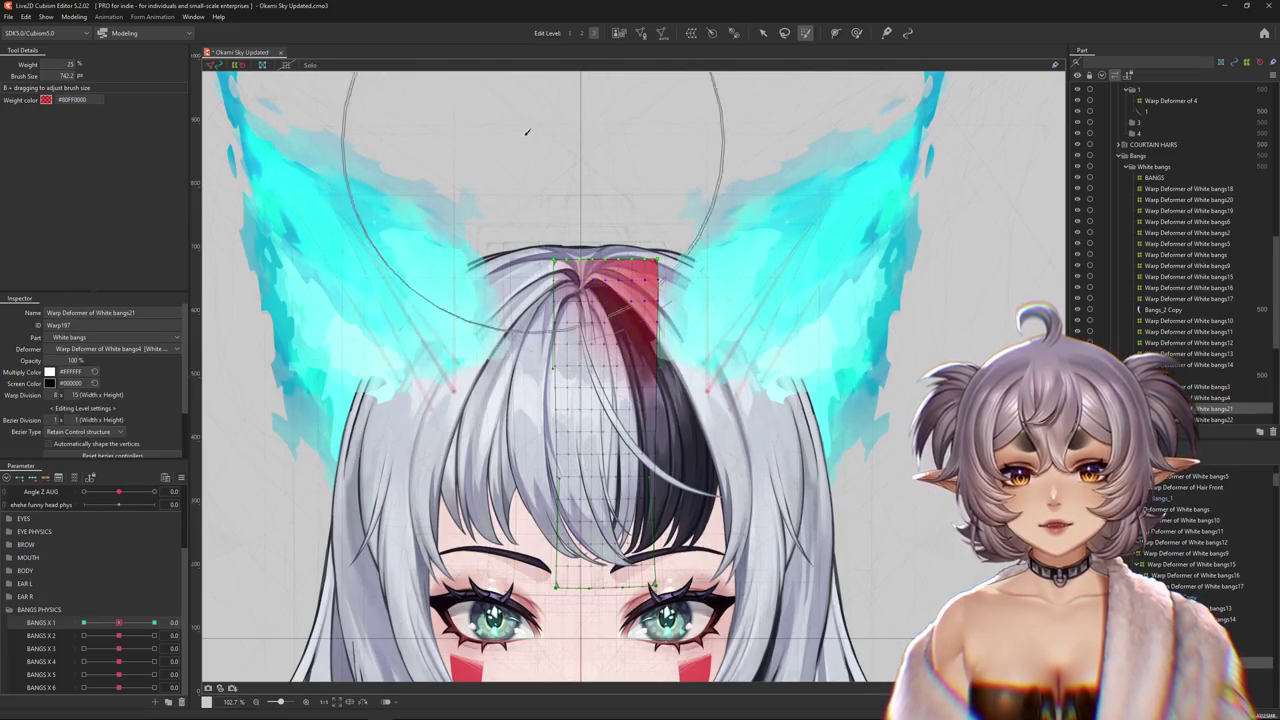
mouse_move(525, 197)
mouse_down()
mouse_move(514, 106)
mouse_move(550, 138)
mouse_up()
mouse_move(575, 184)
mouse_down()
mouse_move(603, 189)
mouse_move(563, 109)
mouse_move(537, 163)
mouse_move(607, 78)
mouse_up()
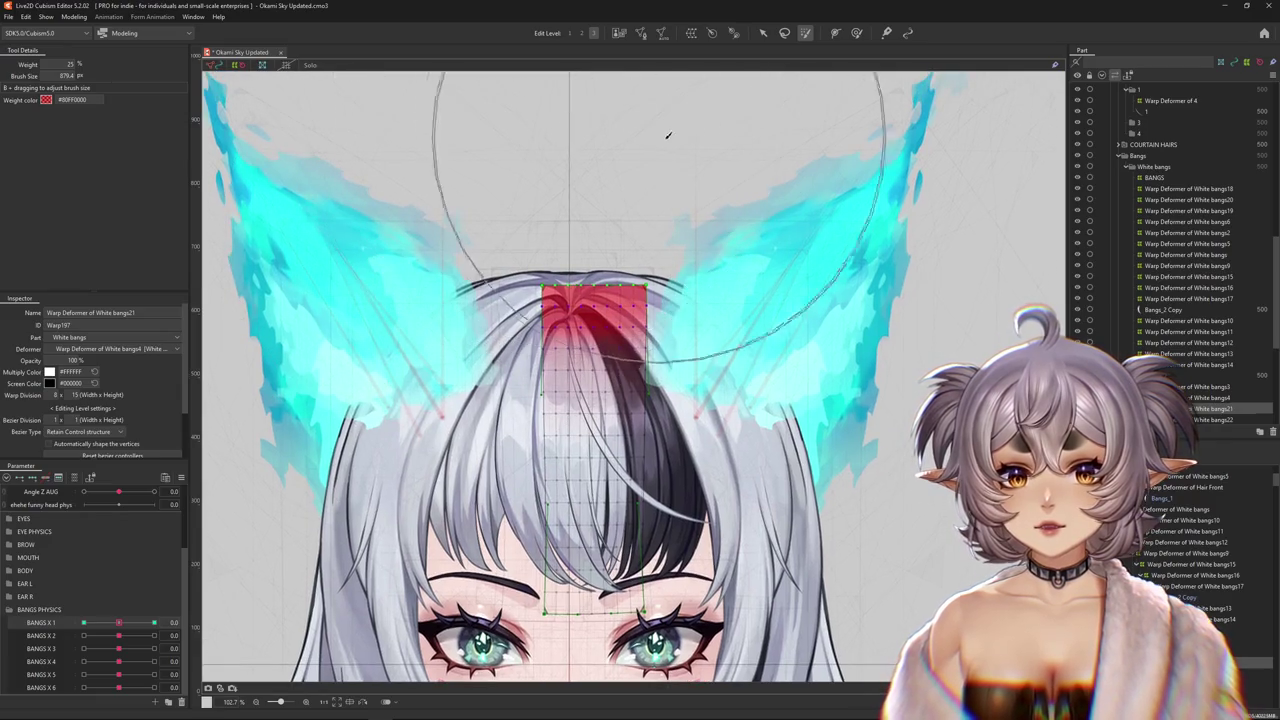
- Push the bang strand into its swung shape at BANGS X 1 = 1.0
drag(119, 622, 237, 618)
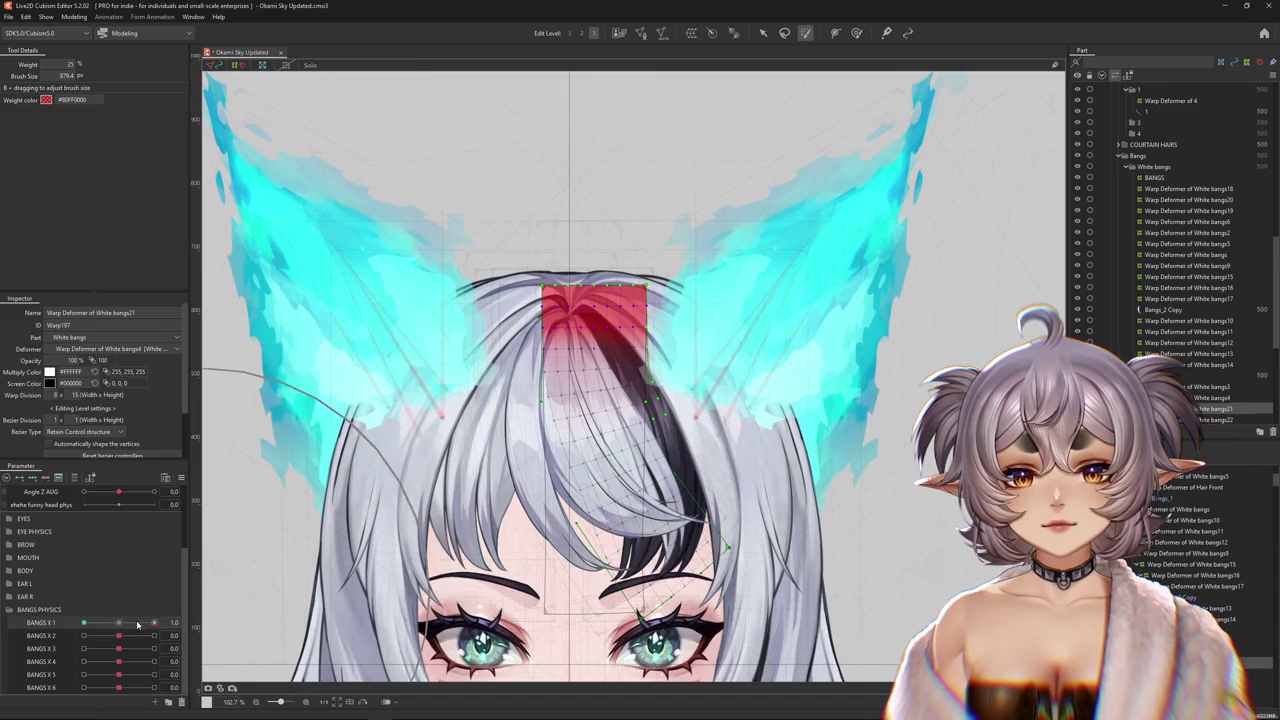
click(856, 33)
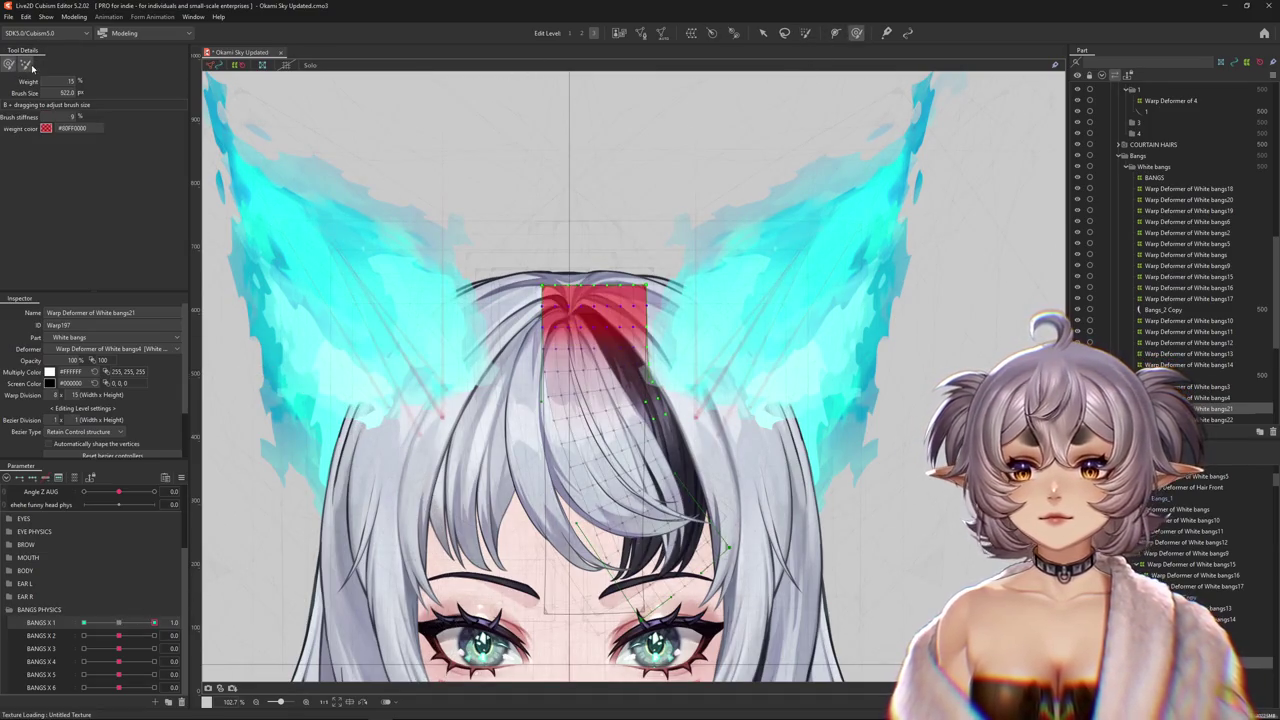
click(27, 64)
drag(620, 464, 627, 488)
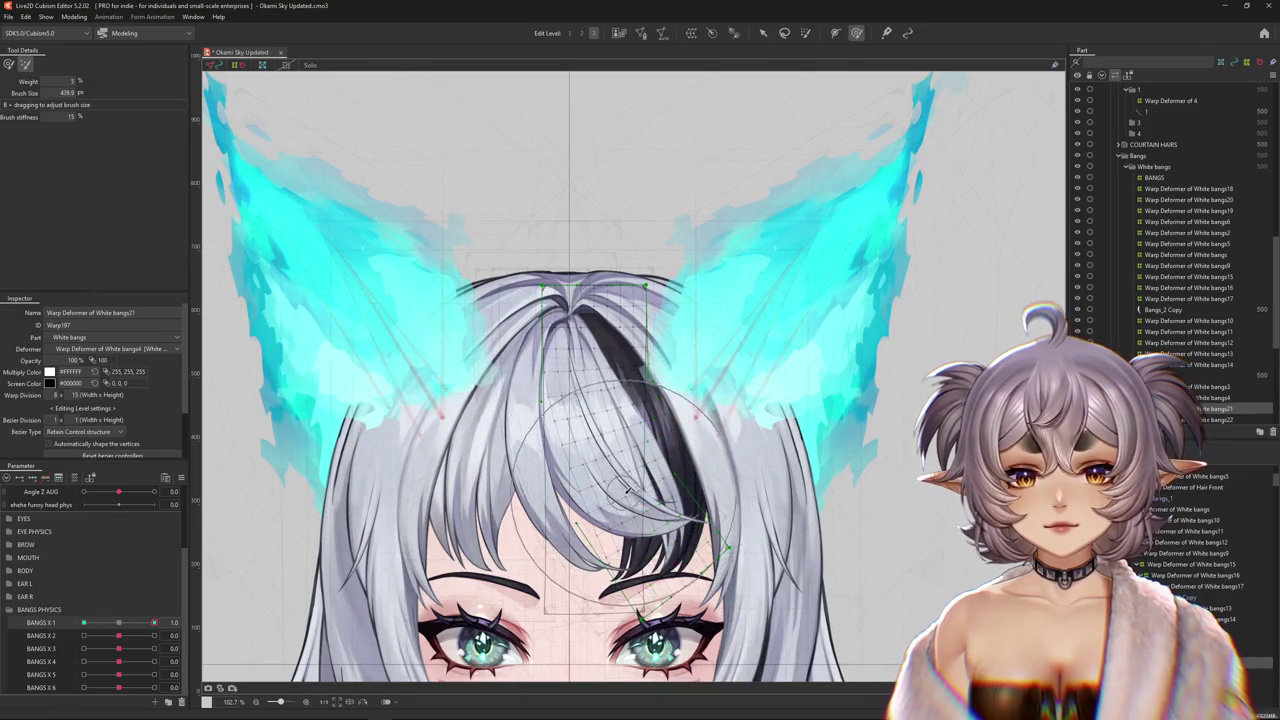
- Check BANGS X 1 at -1 and 1, reset it to neutral, then swing it to -1.0
click(84, 622)
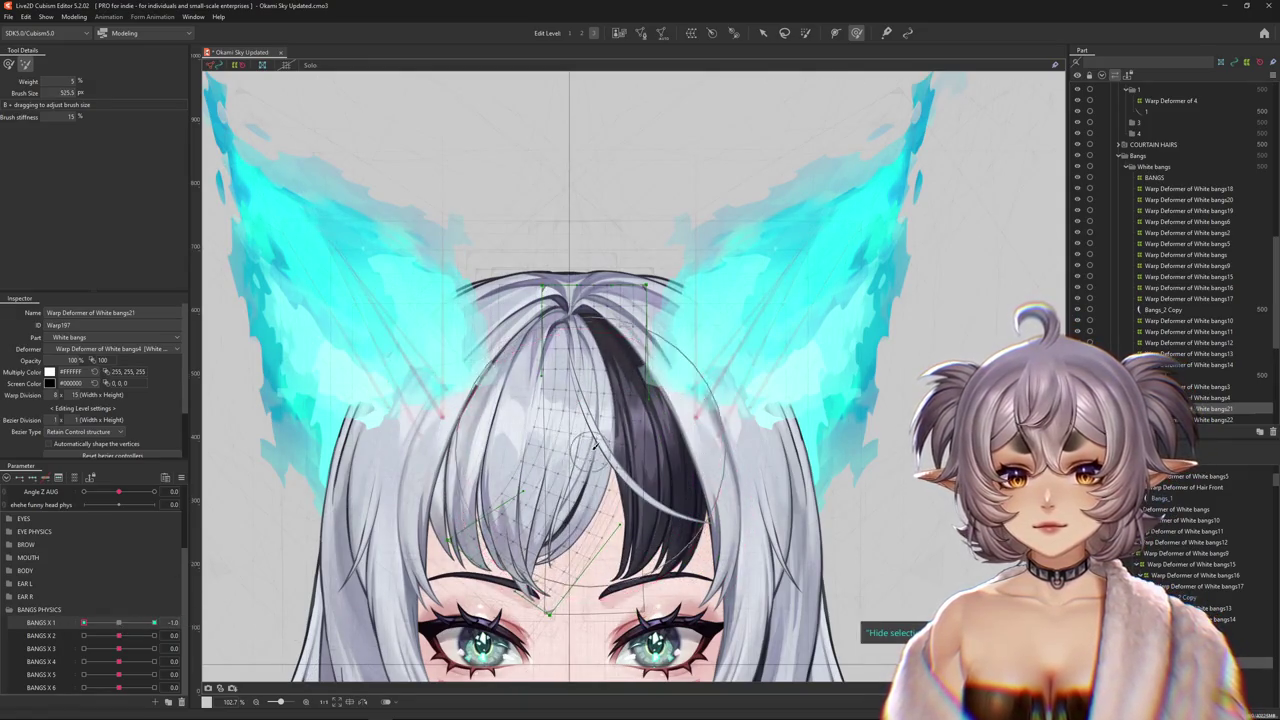
click(154, 622)
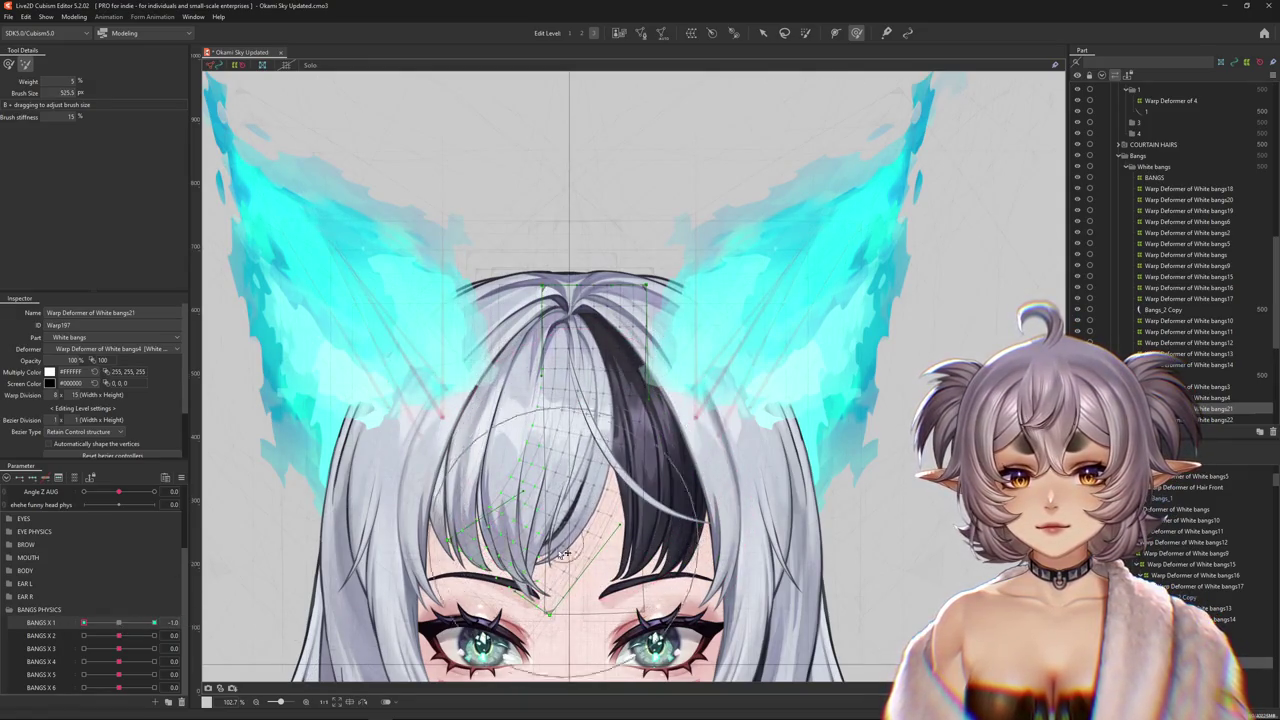
right_click(203, 616)
click(225, 640)
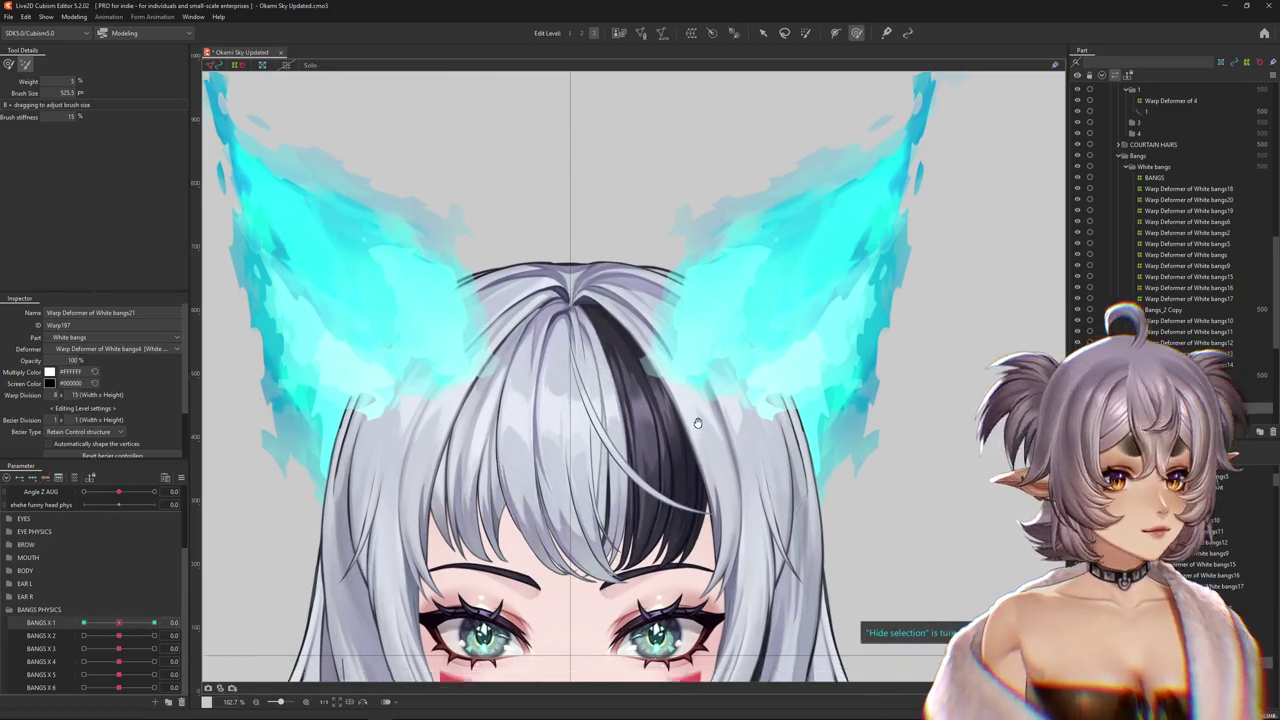
drag(697, 429, 743, 369)
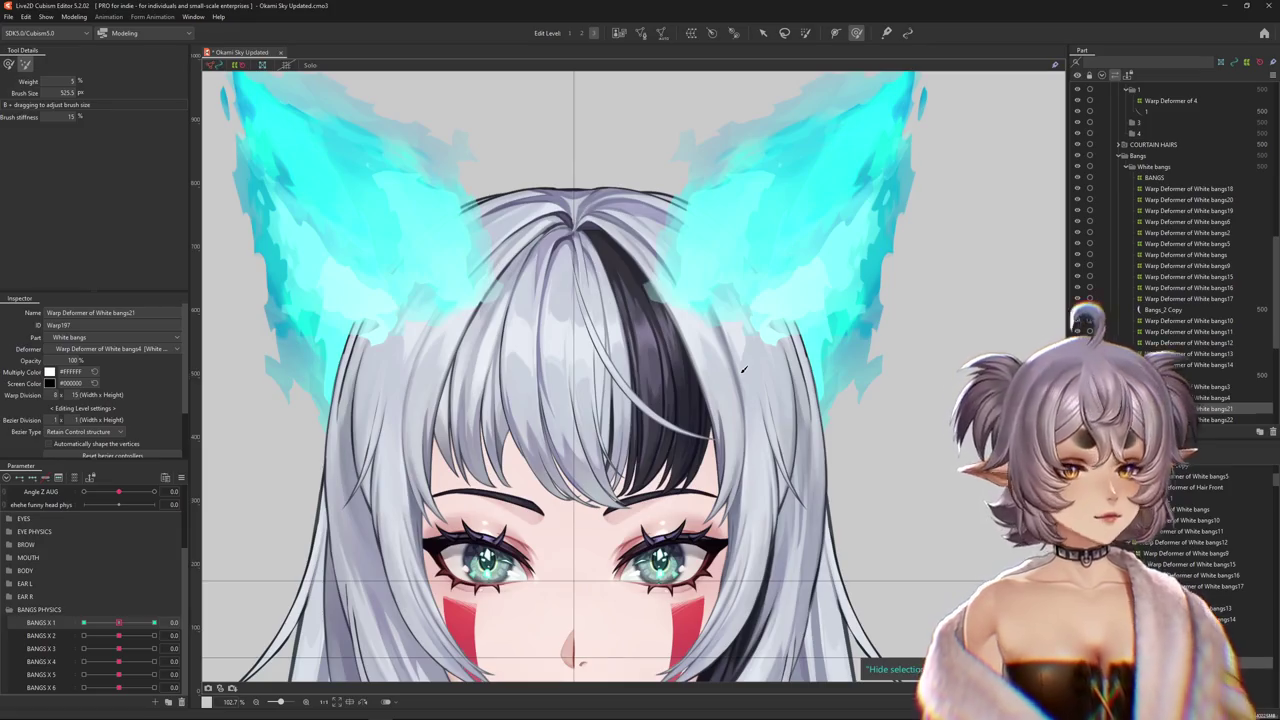
mouse_move(119, 622)
mouse_down()
mouse_move(196, 623)
mouse_move(84, 622)
mouse_up()
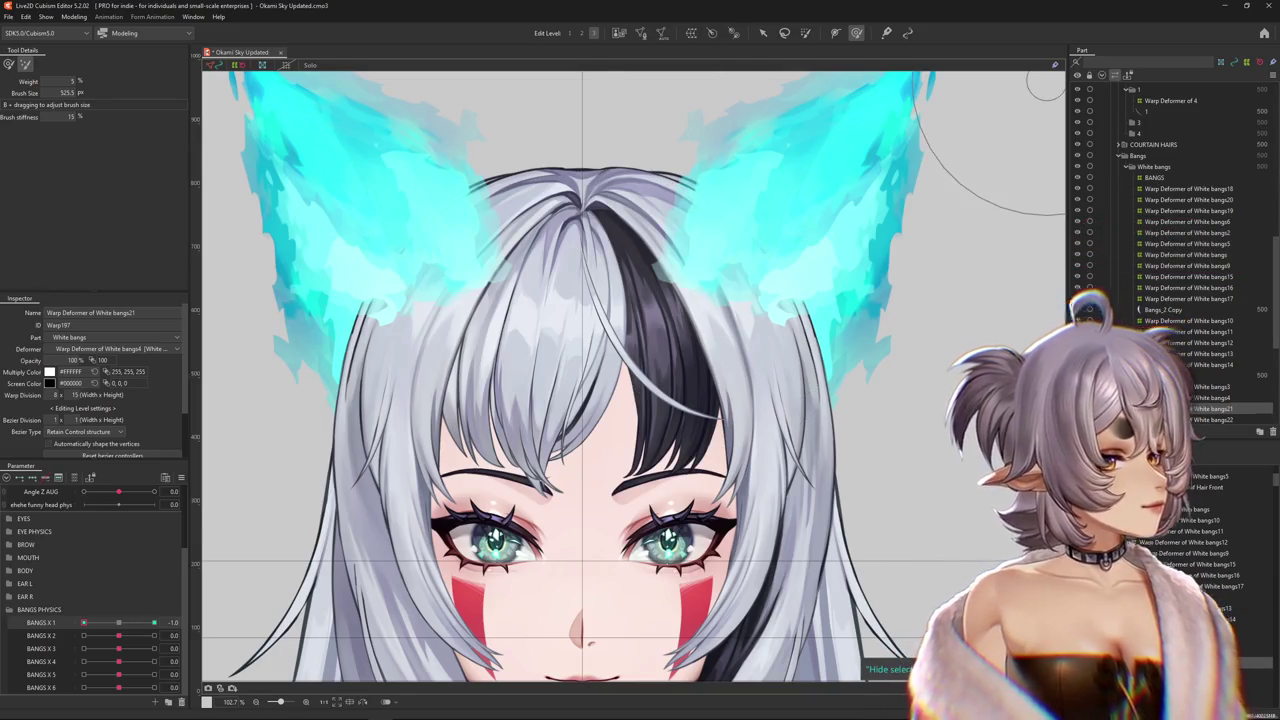
scroll(768, 484, down, 3)
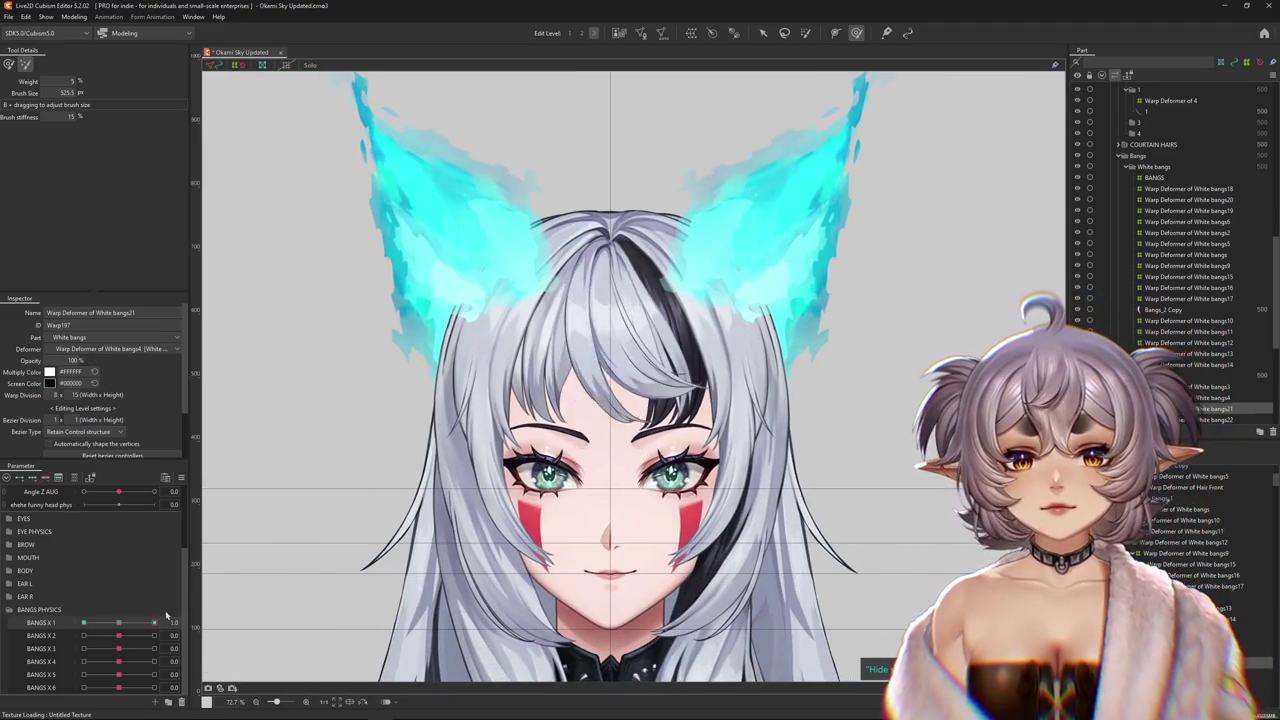
- Resize the brush over the bangs while flipping BANGS X 1 between its extremes
click(24, 64)
scroll(690, 270, up, 3)
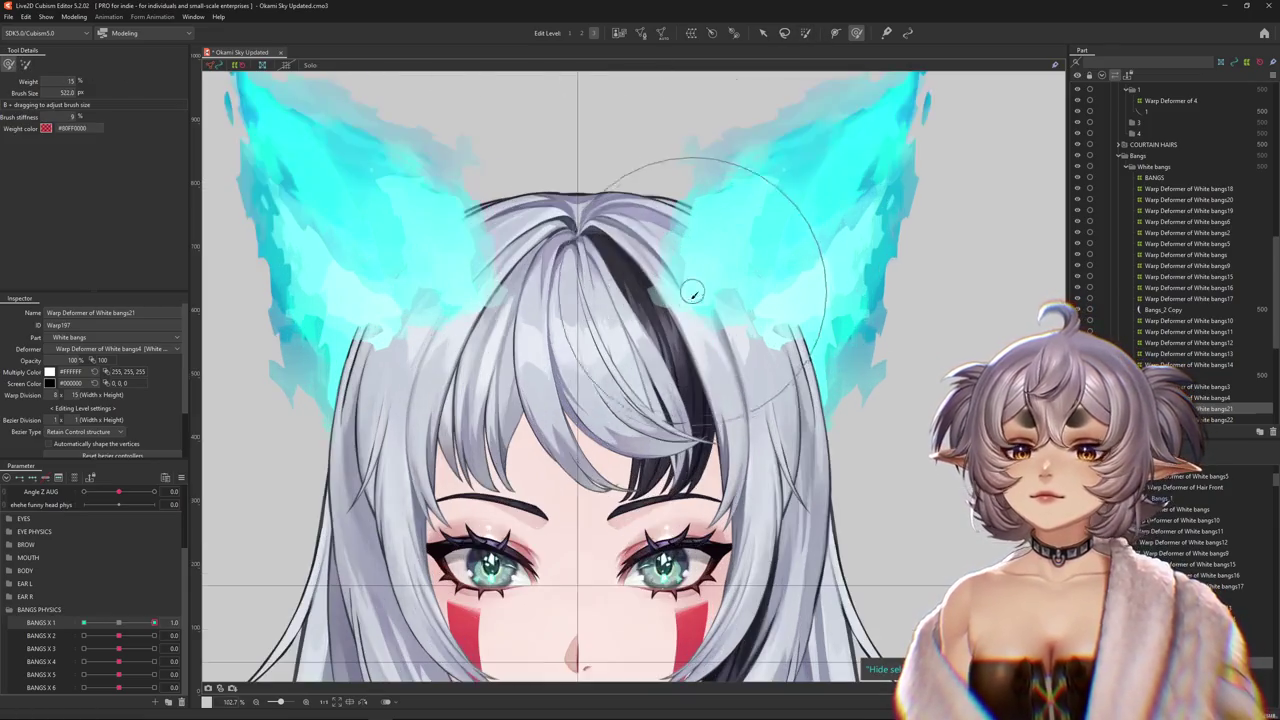
mouse_move(644, 315)
mouse_down()
mouse_move(678, 342)
mouse_move(641, 421)
mouse_up()
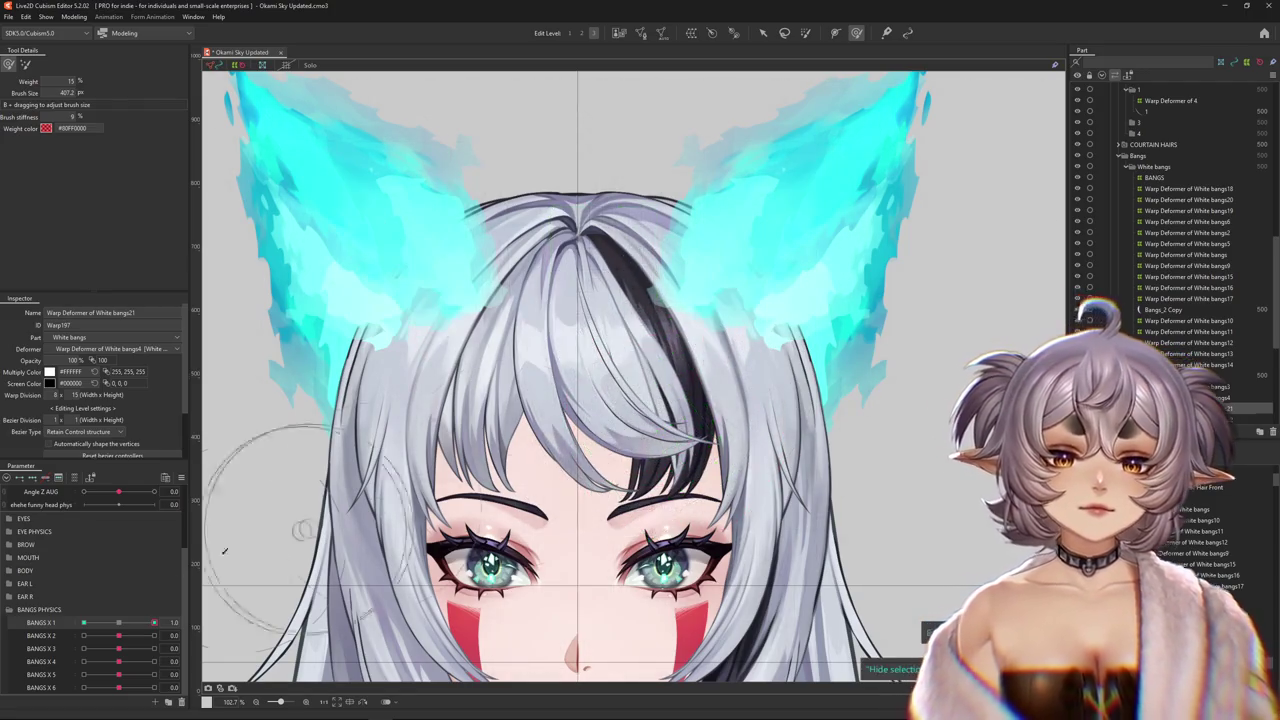
drag(154, 622, 83, 622)
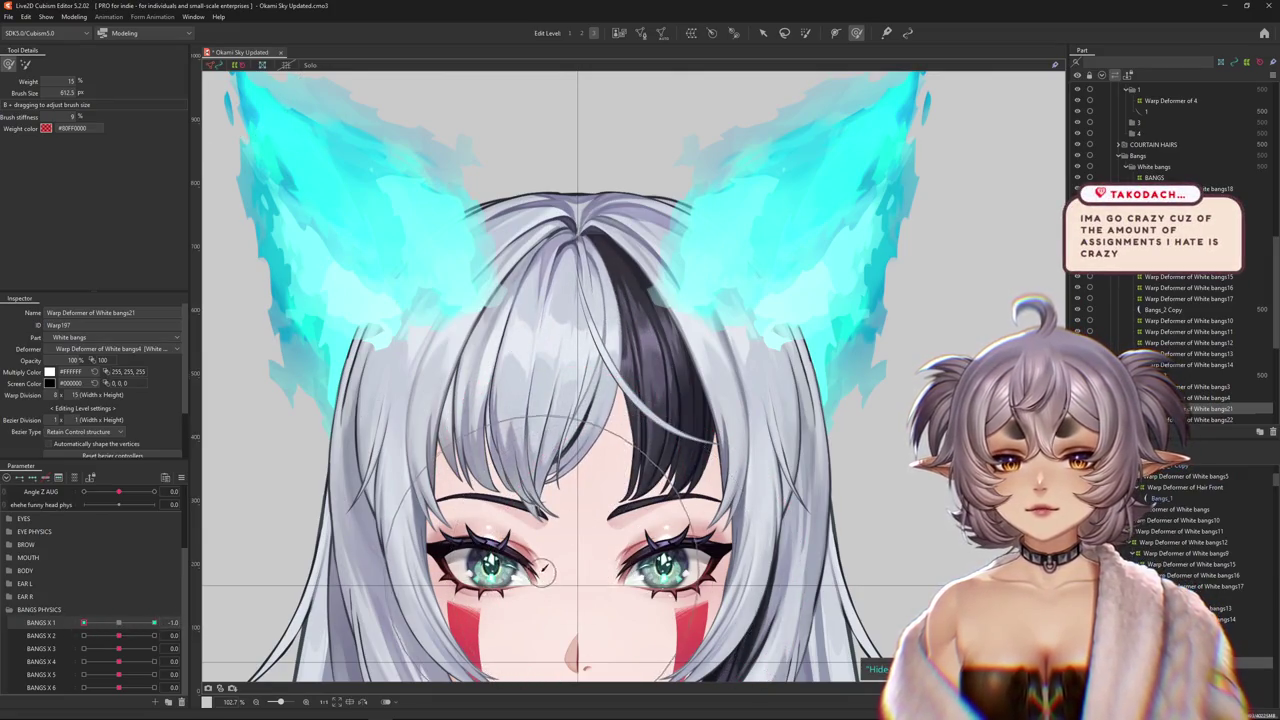
mouse_move(470, 455)
mouse_down()
mouse_move(457, 488)
mouse_move(49, 74)
mouse_move(73, 654)
mouse_move(154, 623)
mouse_up()
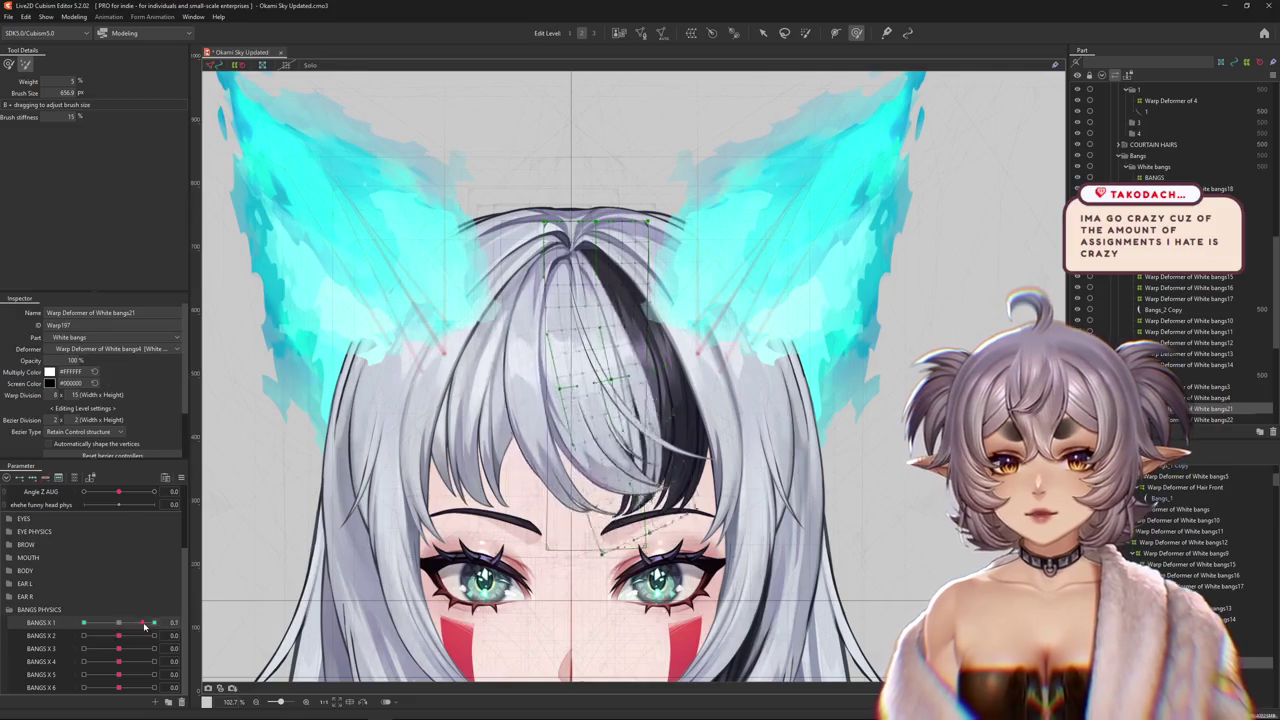
drag(648, 504, 35, 95)
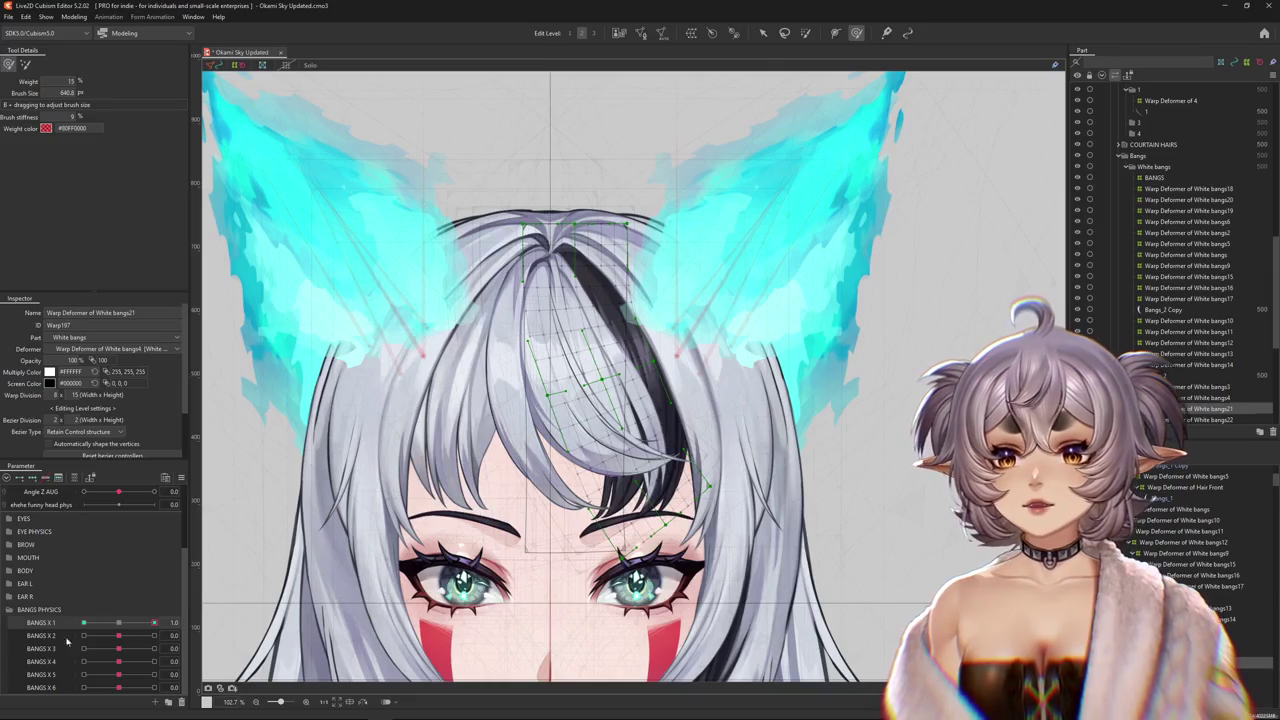
click(84, 623)
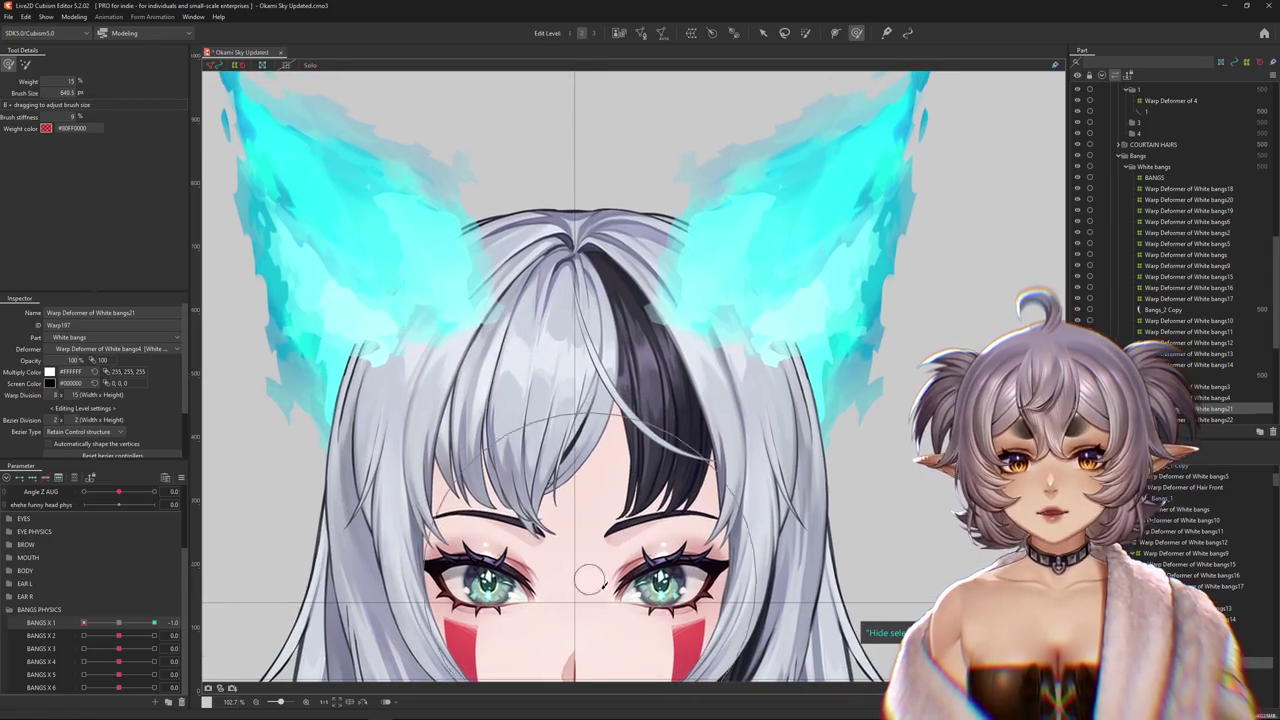
drag(449, 497, 602, 568)
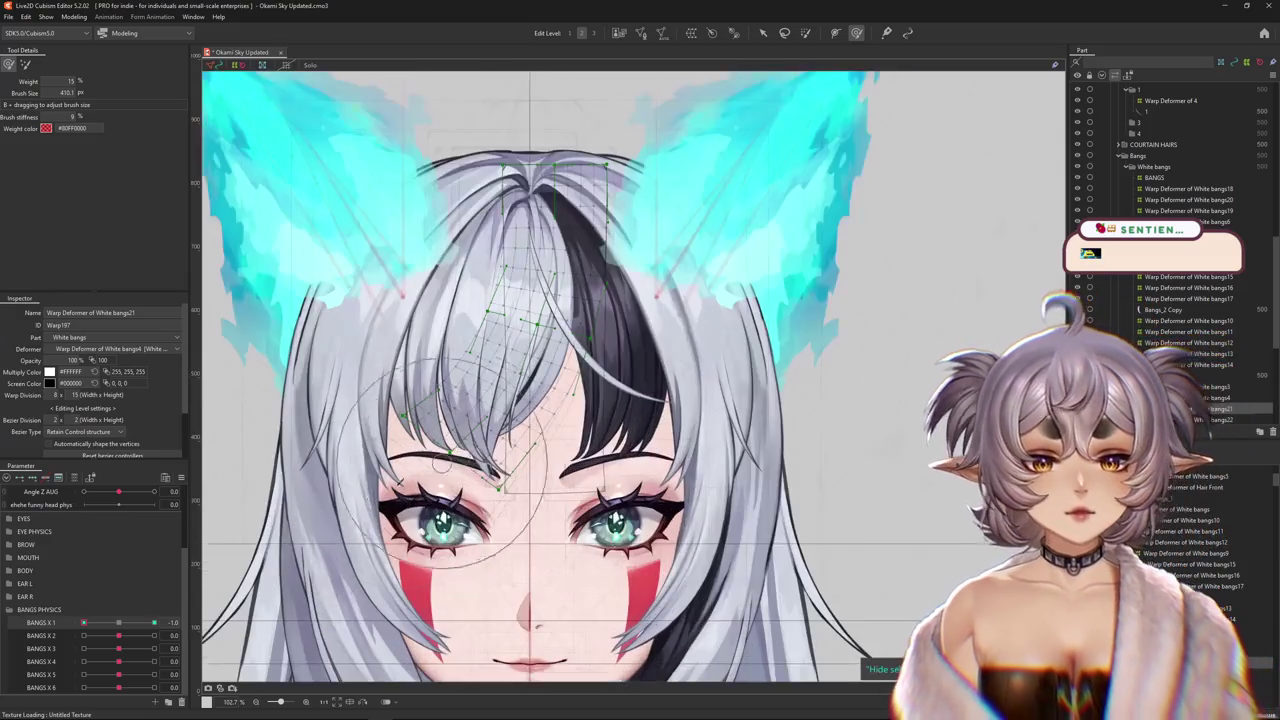
mouse_move(154, 623)
mouse_down()
mouse_move(119, 623)
mouse_move(154, 623)
mouse_up()
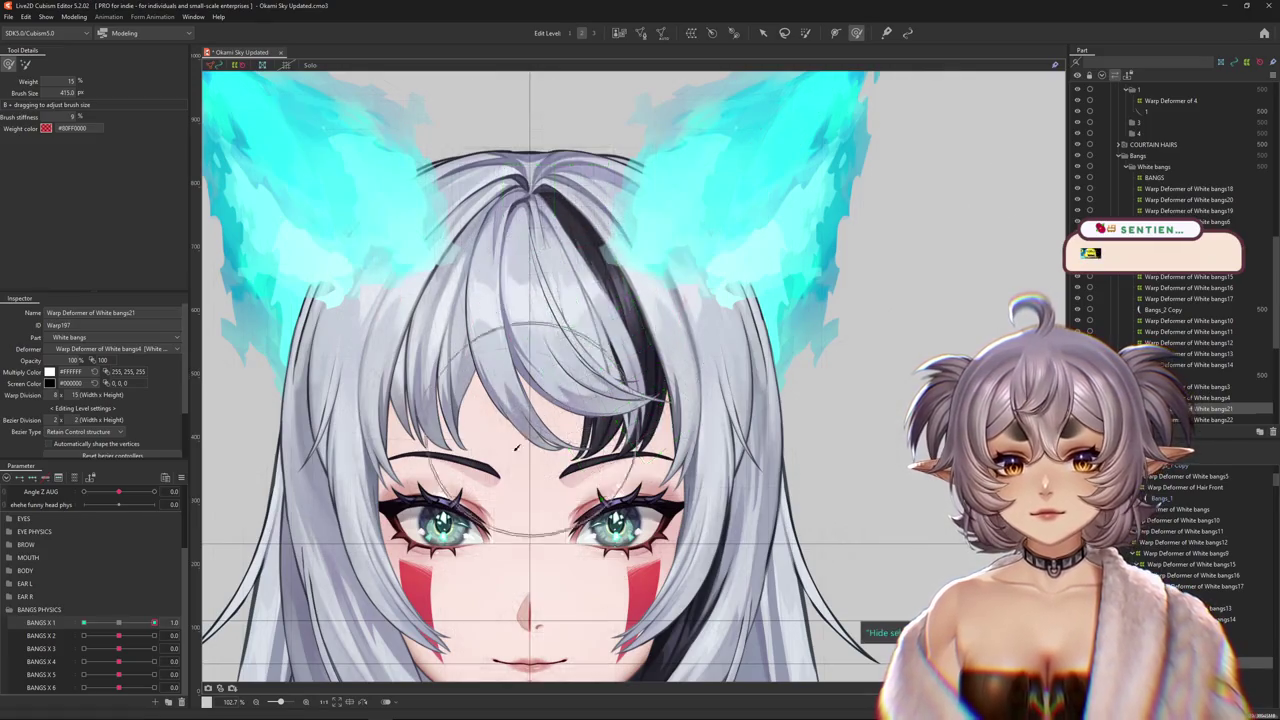
- Test BANGS X 1 at its extreme and a partial value, then reset it to 0
scroll(470, 430, down, 3)
mouse_move(121, 623)
mouse_down()
mouse_move(84, 623)
mouse_move(119, 623)
mouse_up()
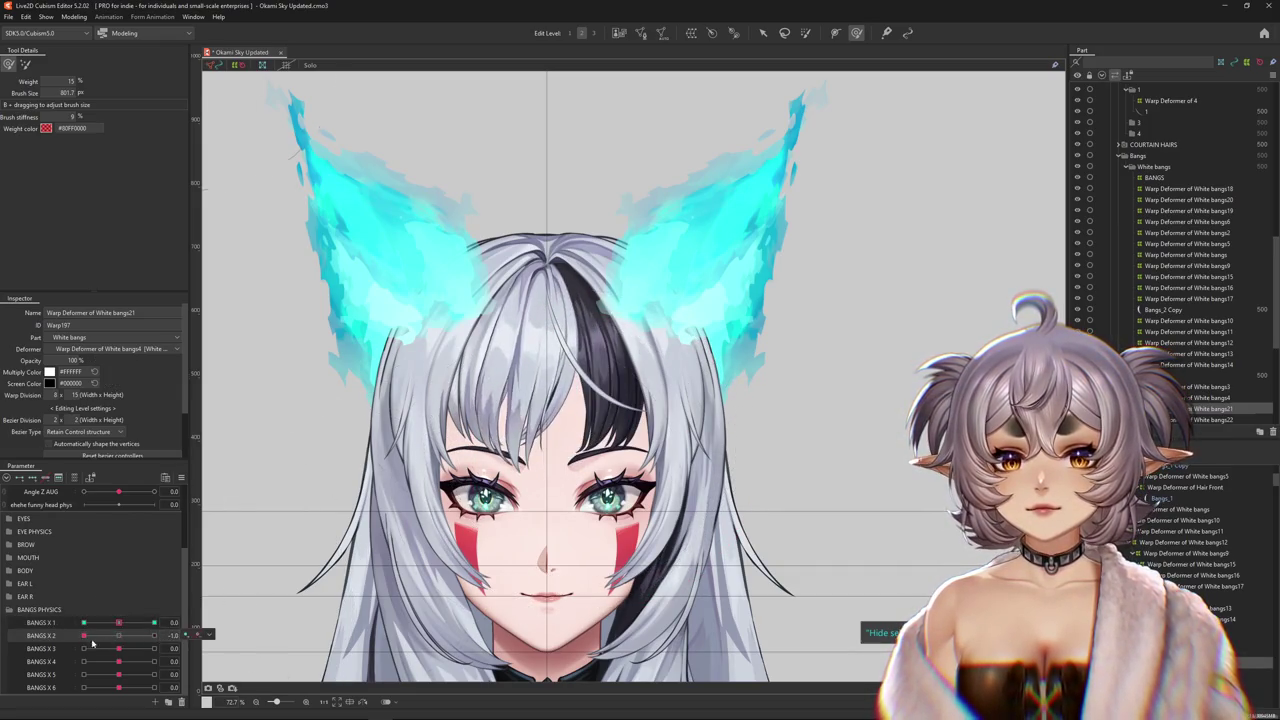
click(109, 621)
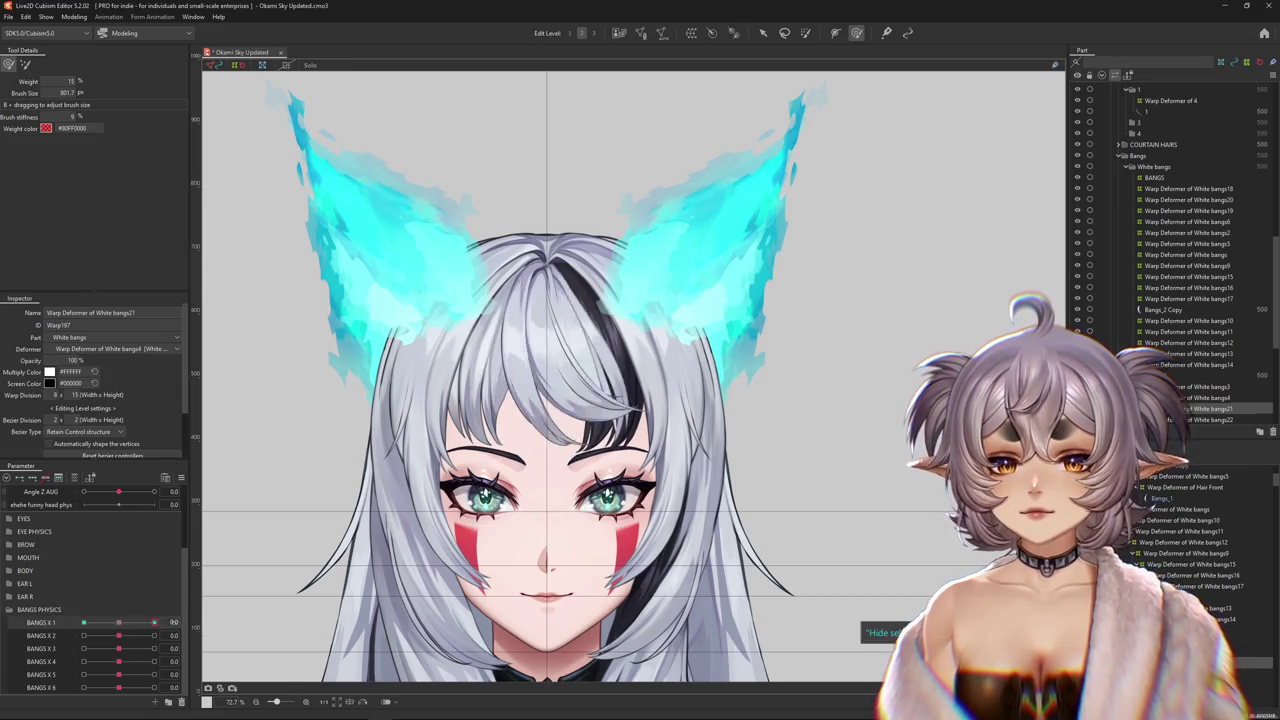
click(120, 623)
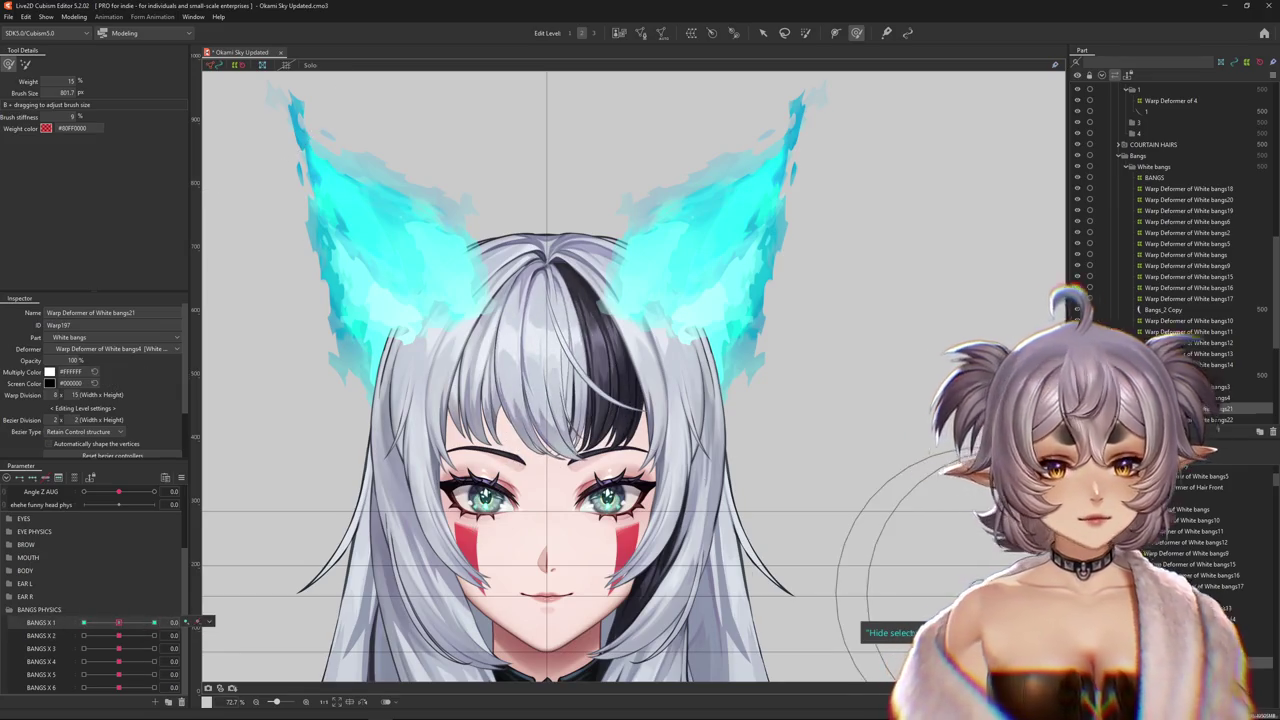
- Select BANGS X 2, enlarge the weight brush, and try erasing top weight before undoing it
click(119, 636)
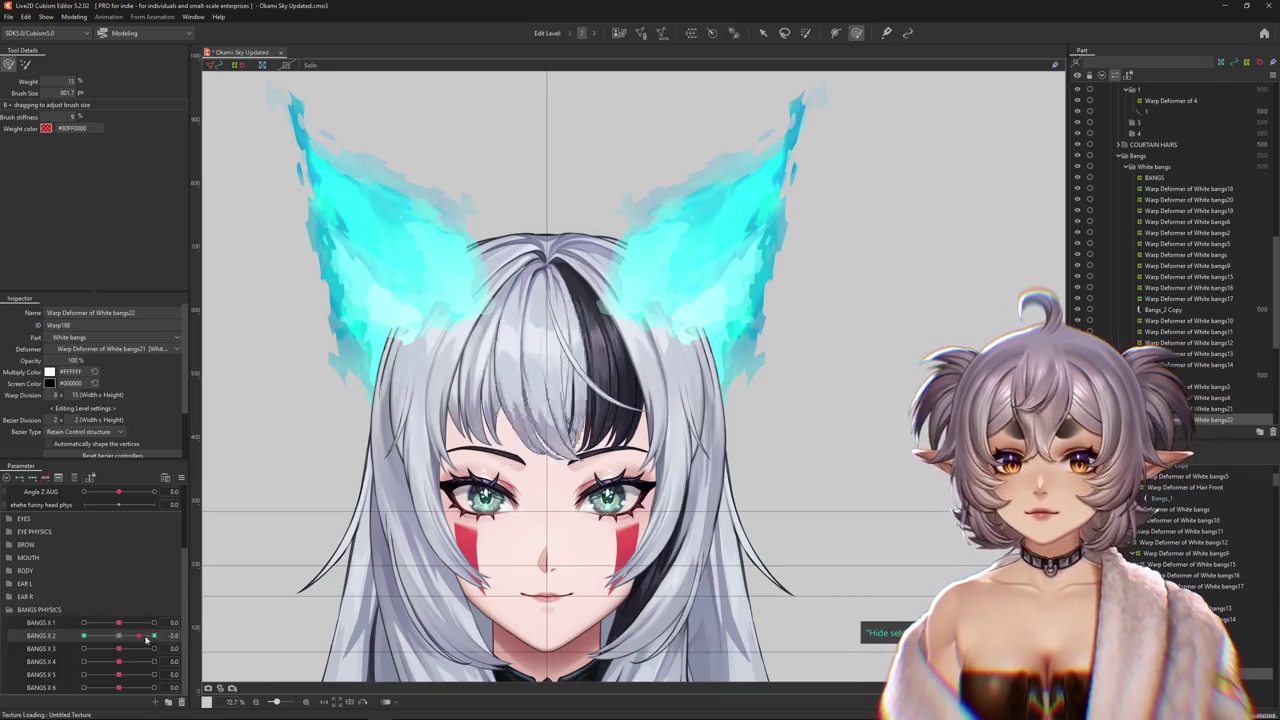
drag(296, 110, 540, 207)
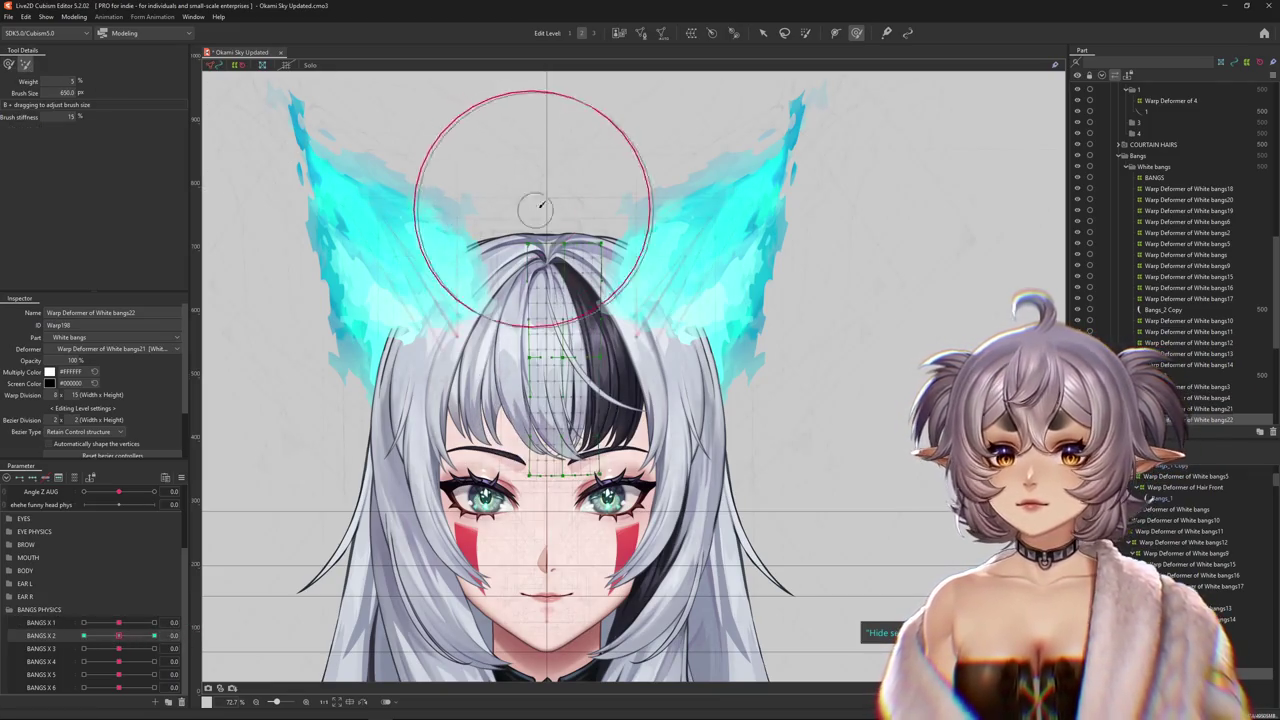
click(808, 34)
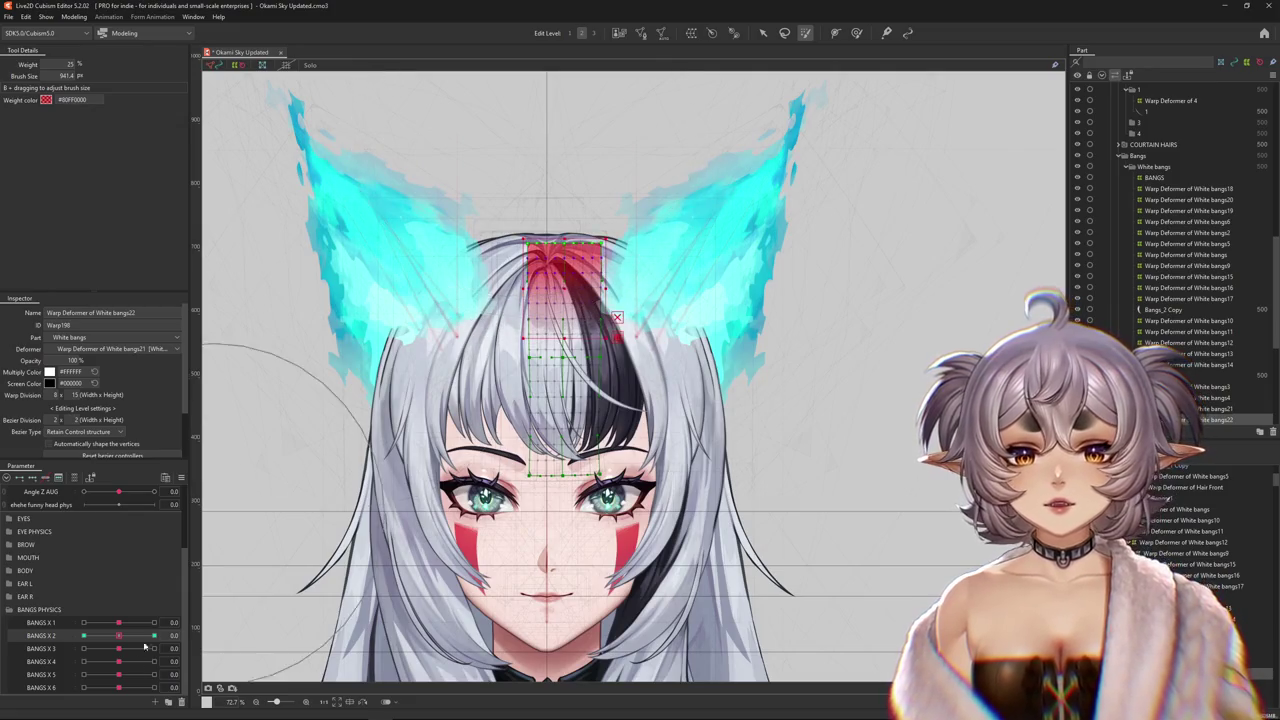
drag(152, 630, 121, 637)
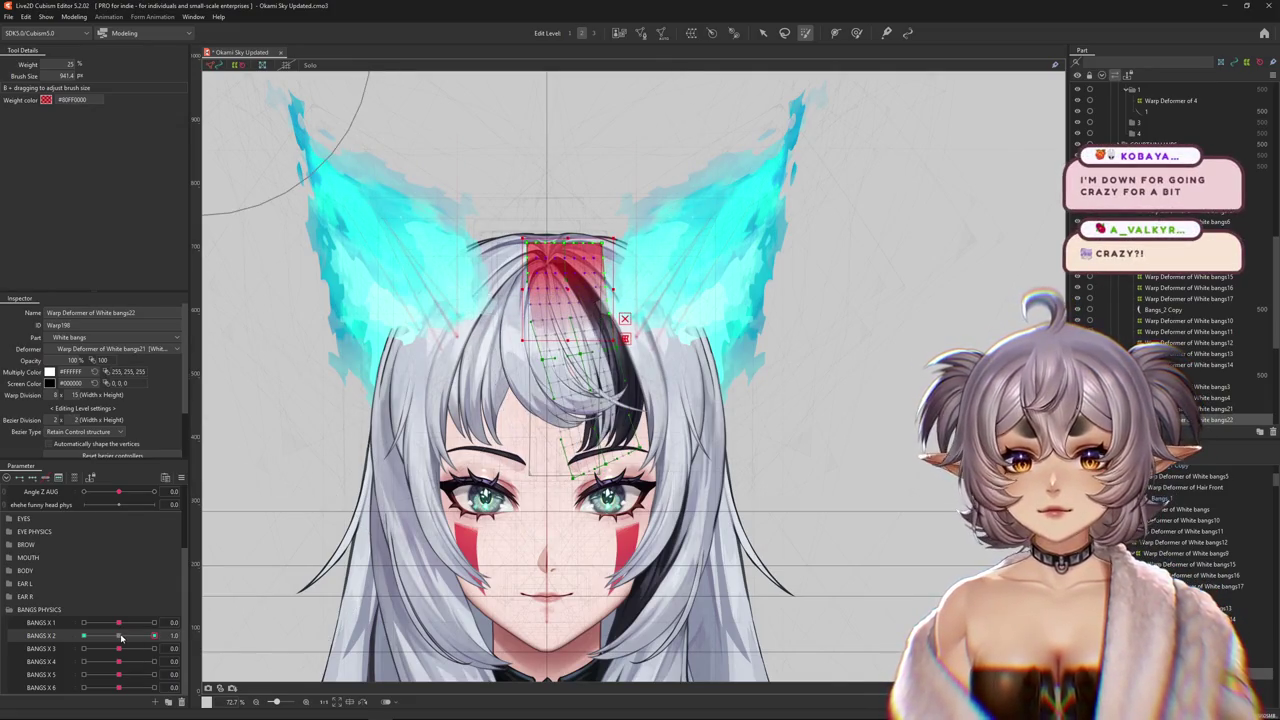
click(121, 637)
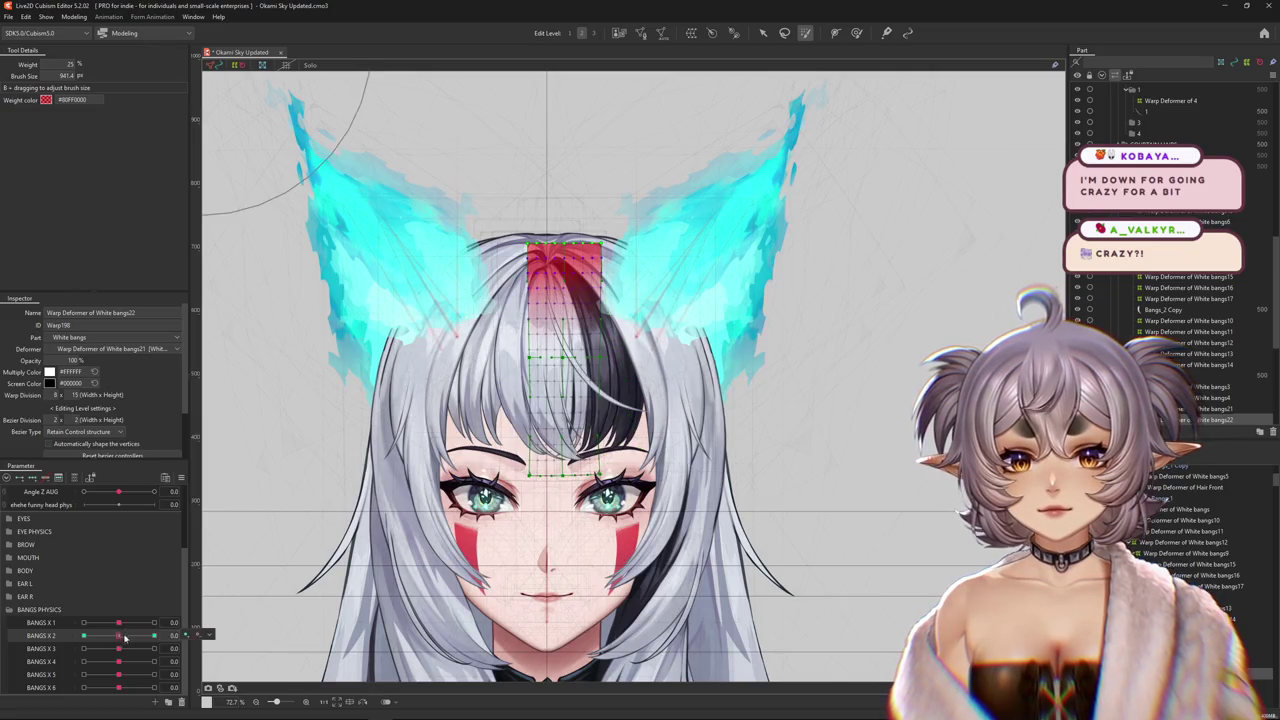
drag(530, 183, 521, 156)
key(ctrl+z)
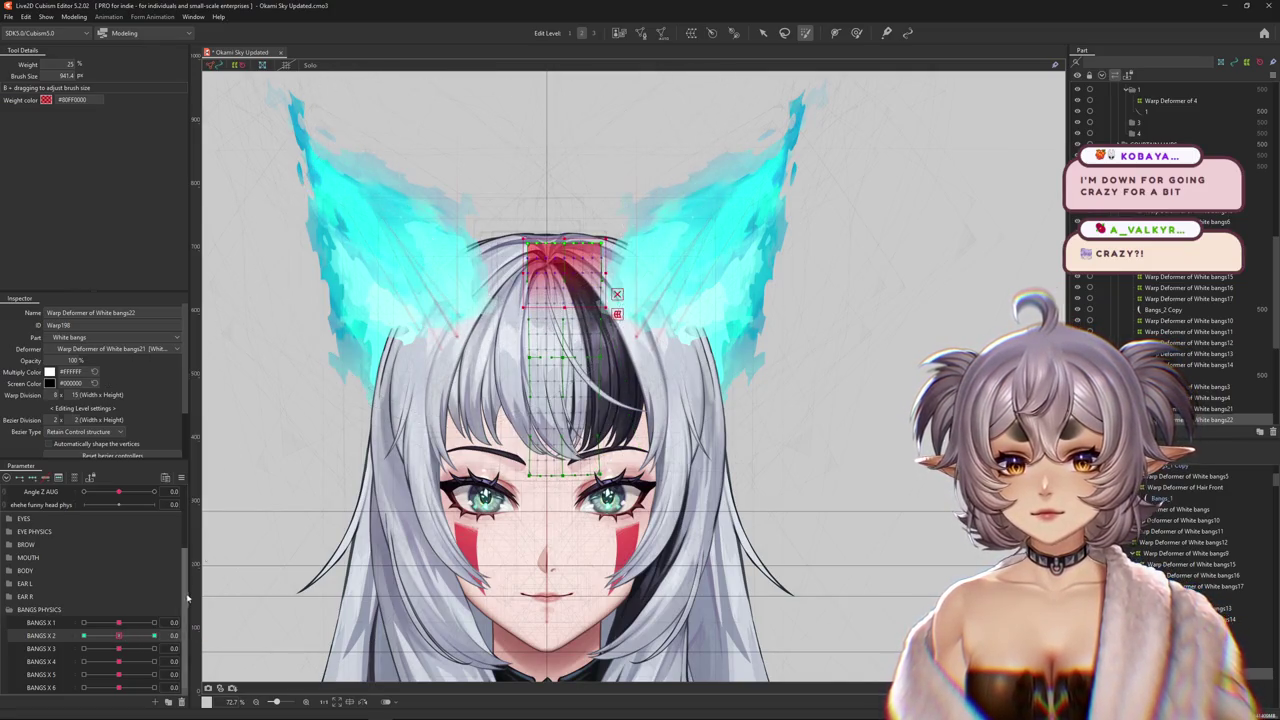
- Test BANGS X 2 at -1.0 and 1.0, resetting to 0 between swings
drag(121, 637, 84, 636)
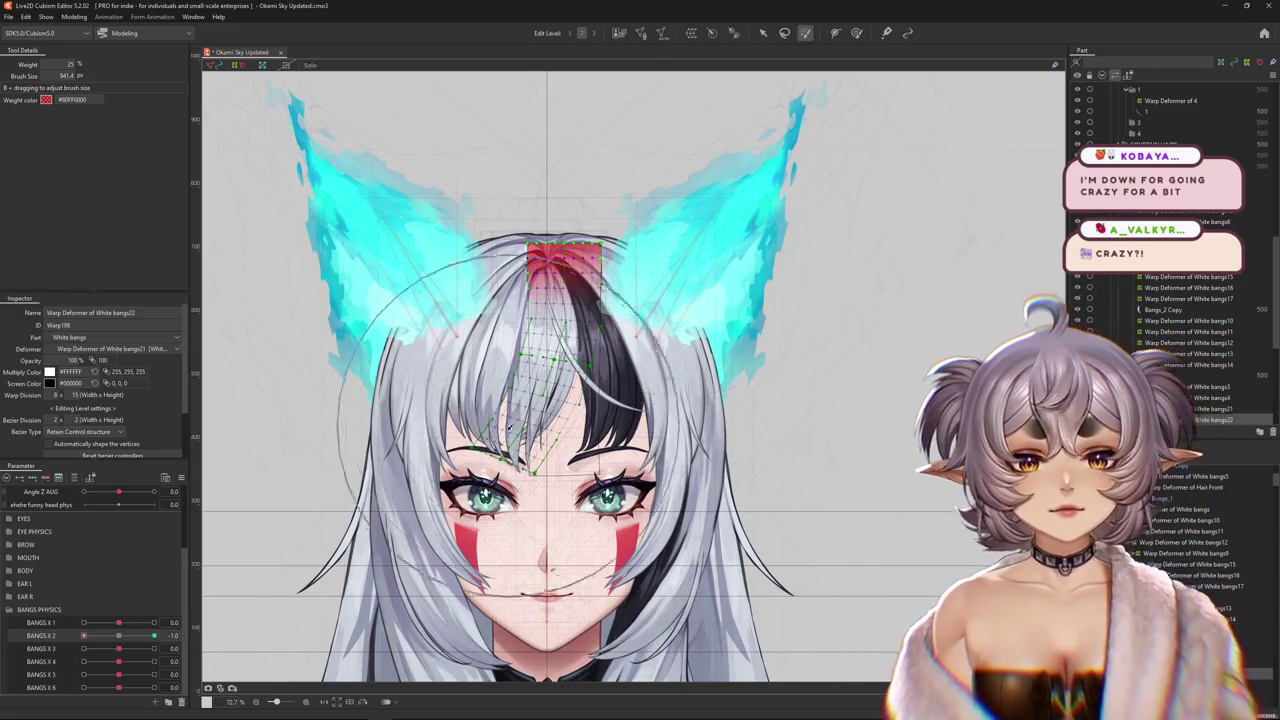
scroll(547, 362, up, 1)
scroll(547, 362, up, 1)
click(119, 637)
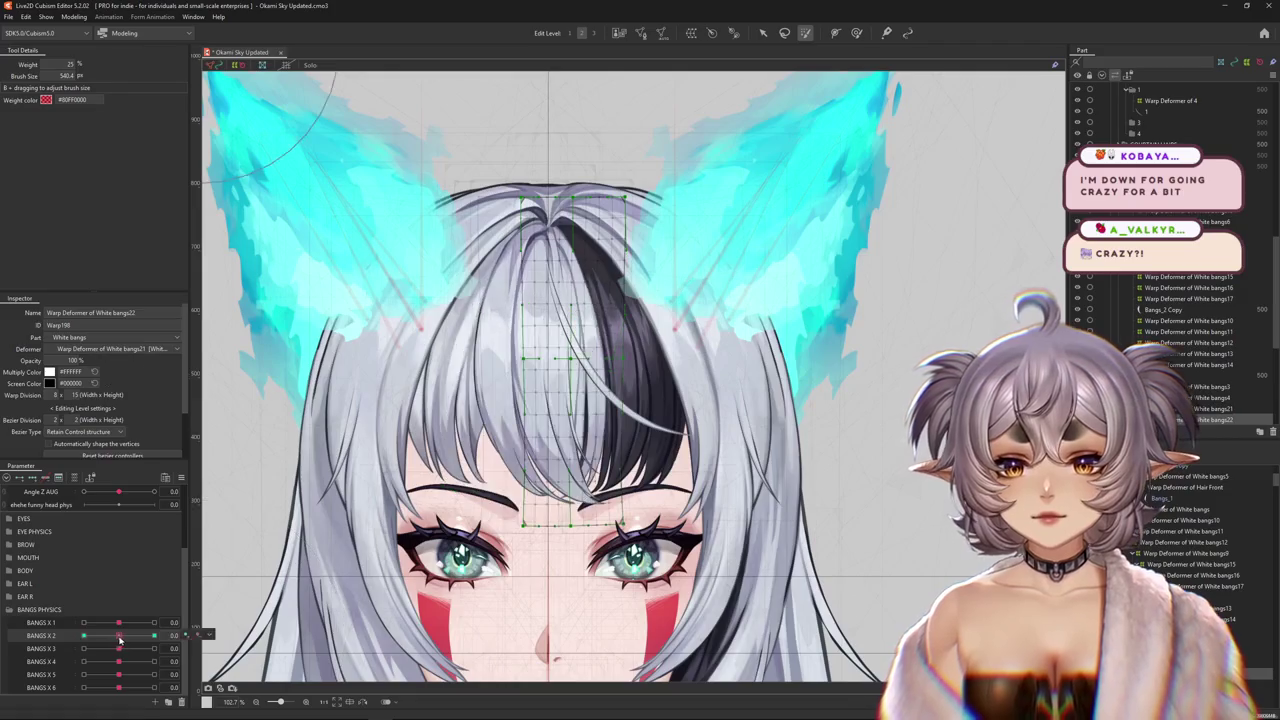
drag(119, 637, 154, 636)
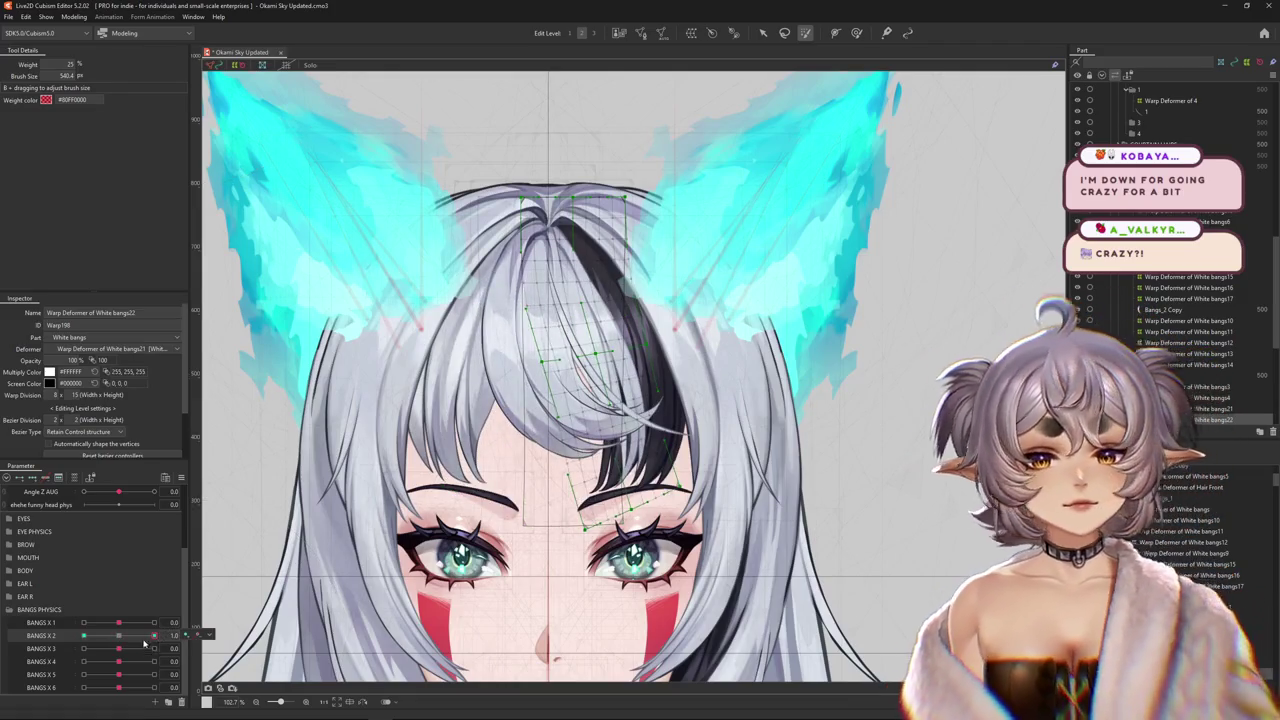
click(121, 637)
mouse_move(124, 637)
mouse_down()
mouse_move(156, 635)
mouse_move(84, 636)
mouse_up()
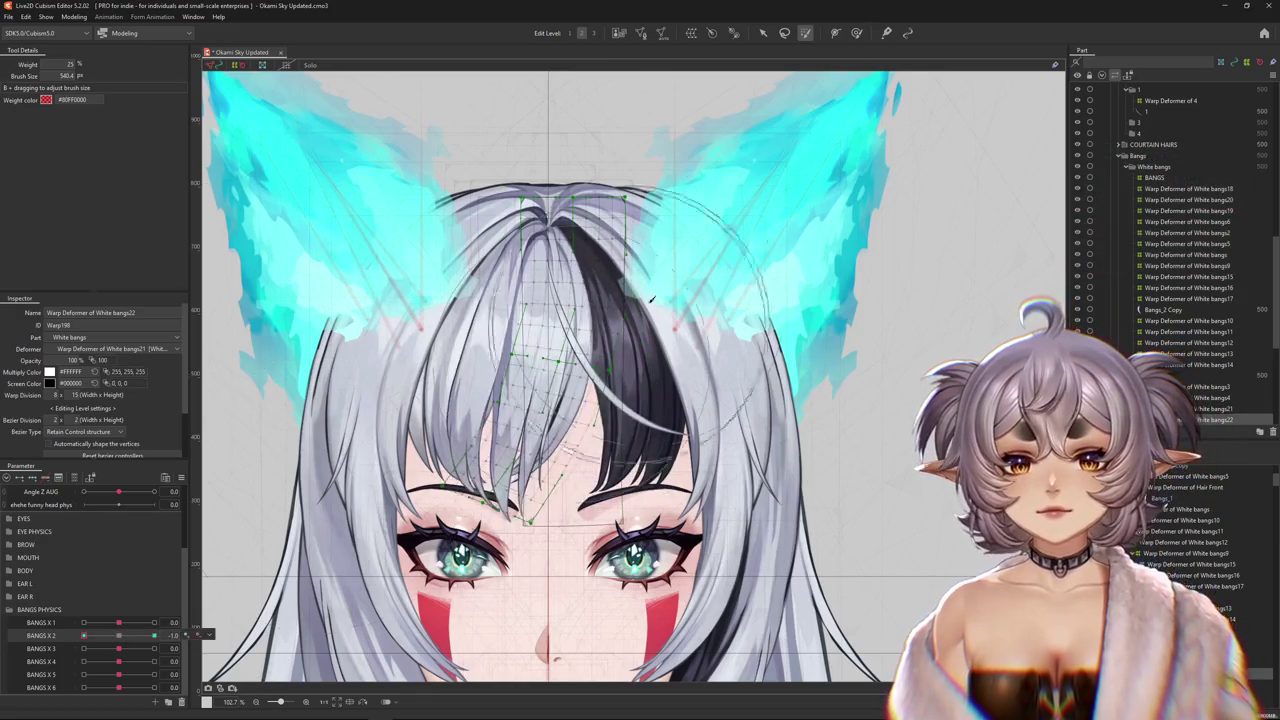
click(118, 637)
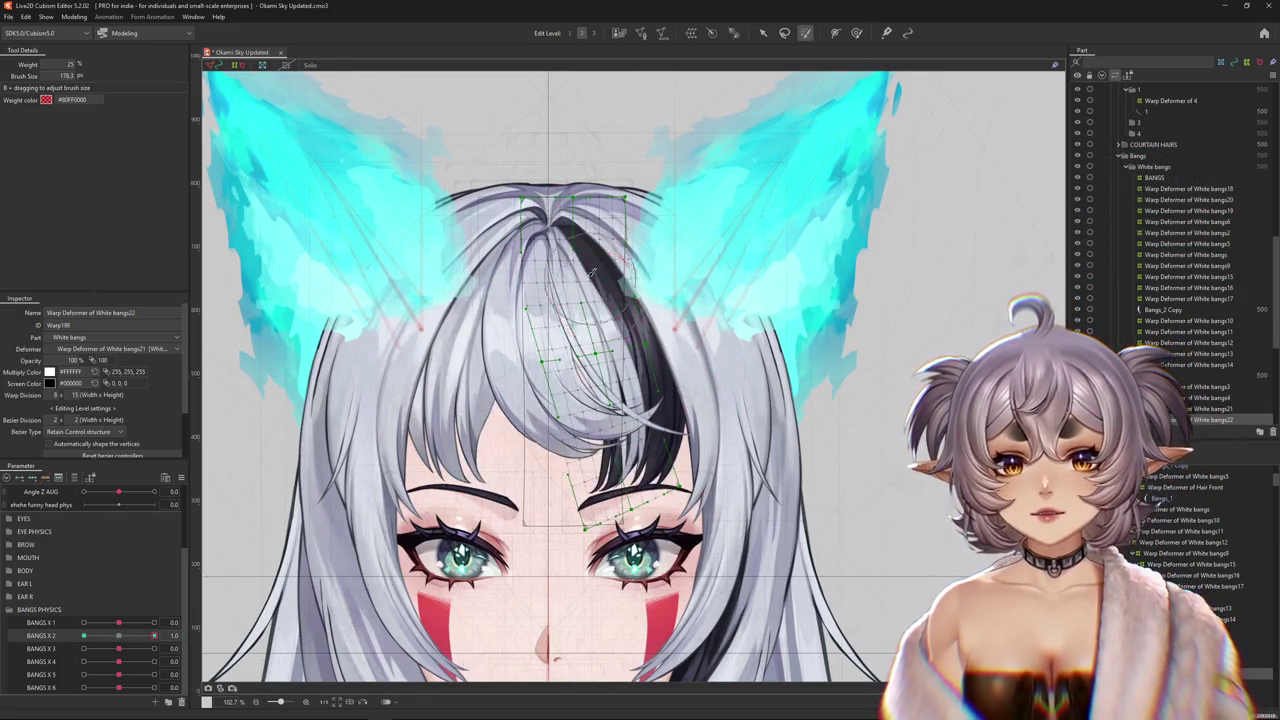
- Return to the deform brush, reset BANGS X 2 to 0, and select Bangs_3
key(b)
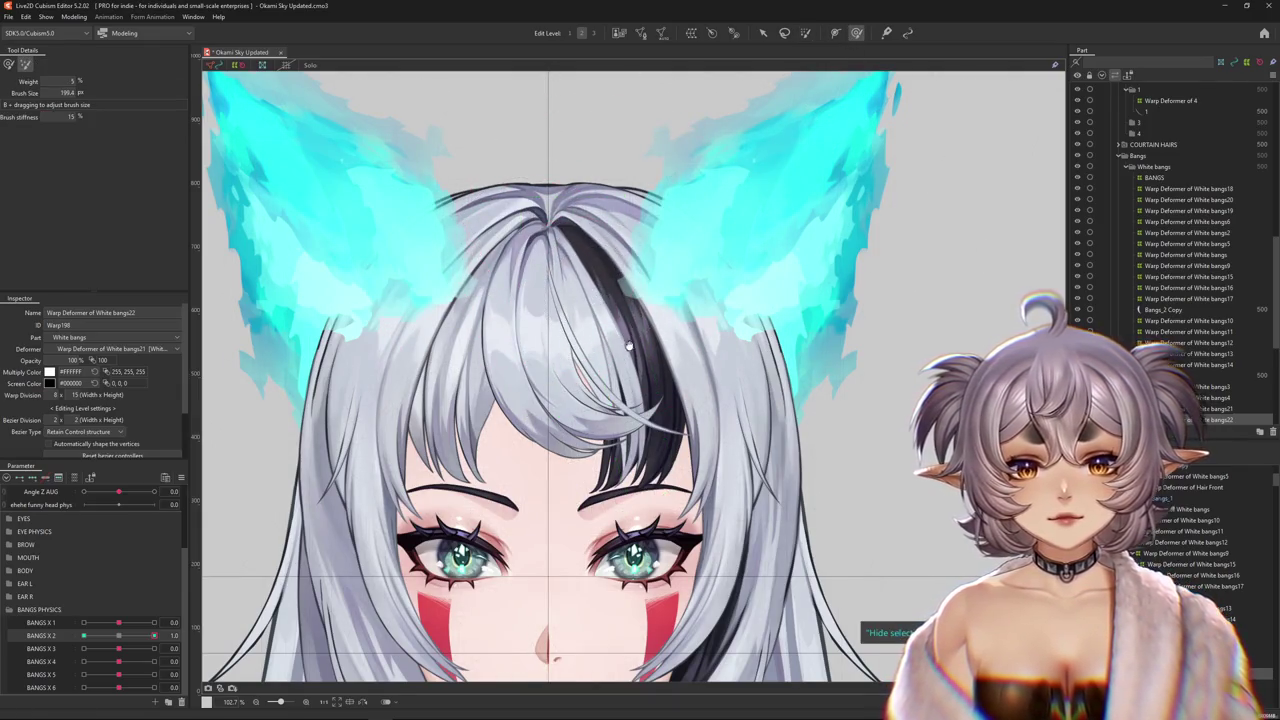
scroll(626, 345, down, 3)
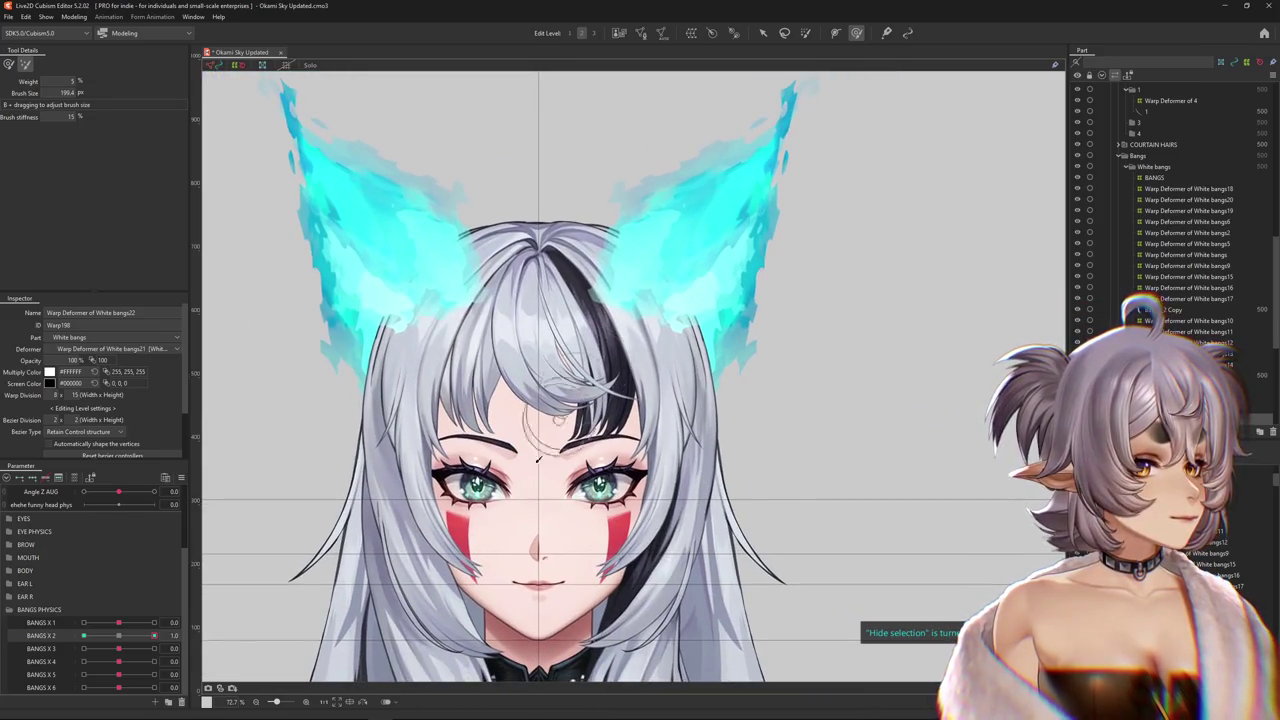
click(205, 634)
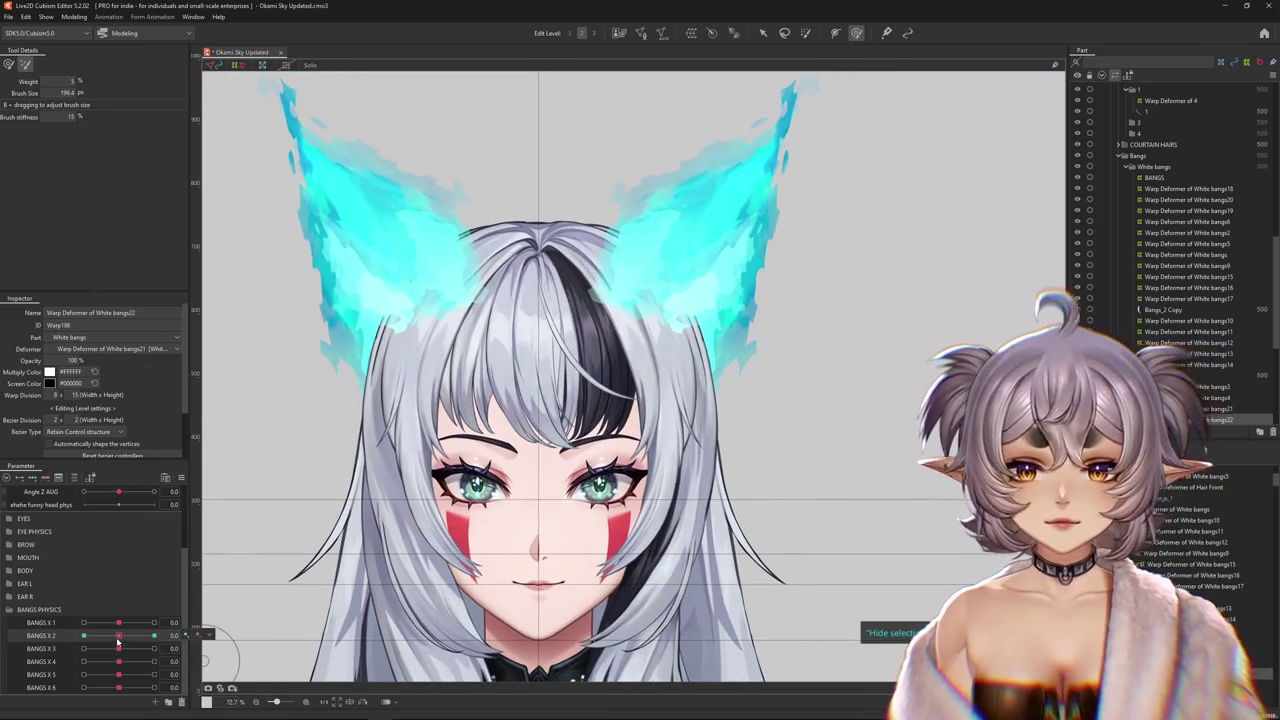
click(226, 636)
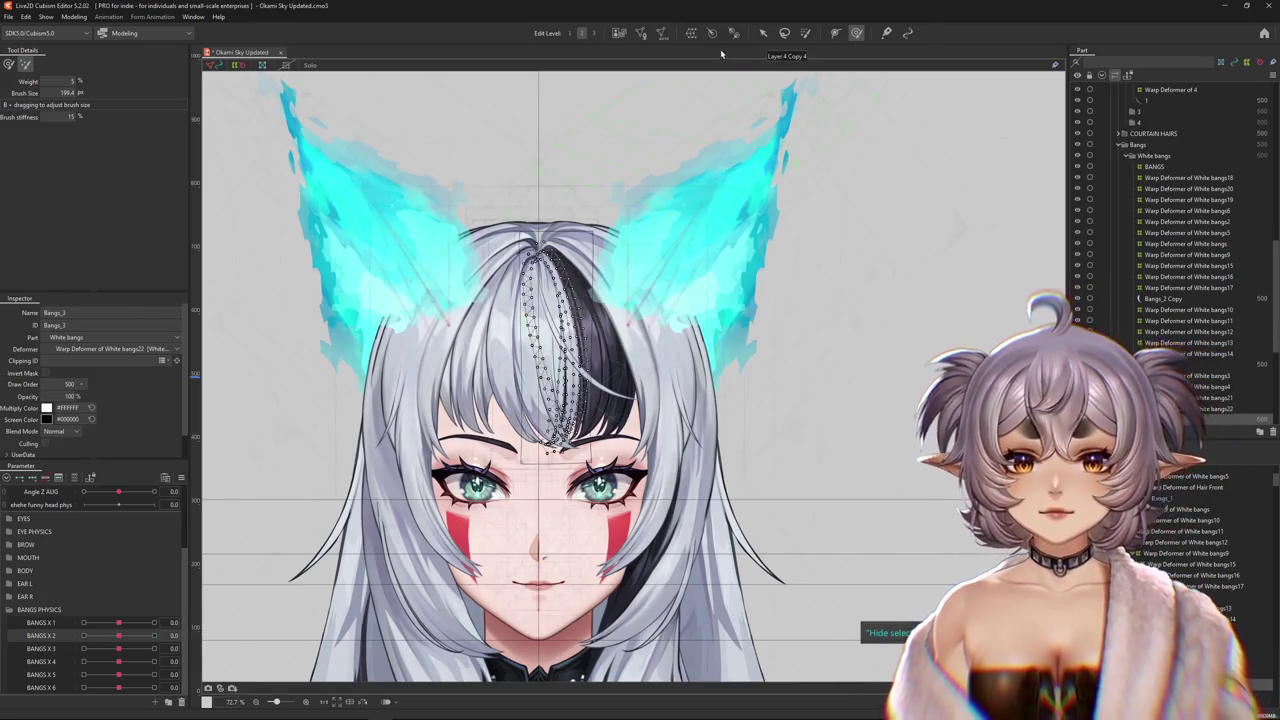
- Create a warp deformer for Bangs_3 and bend its path right at BANGS X 3 = 1.0
click(691, 33)
click(610, 366)
mouse_move(118, 636)
mouse_down()
mouse_move(126, 656)
mouse_move(184, 651)
mouse_up()
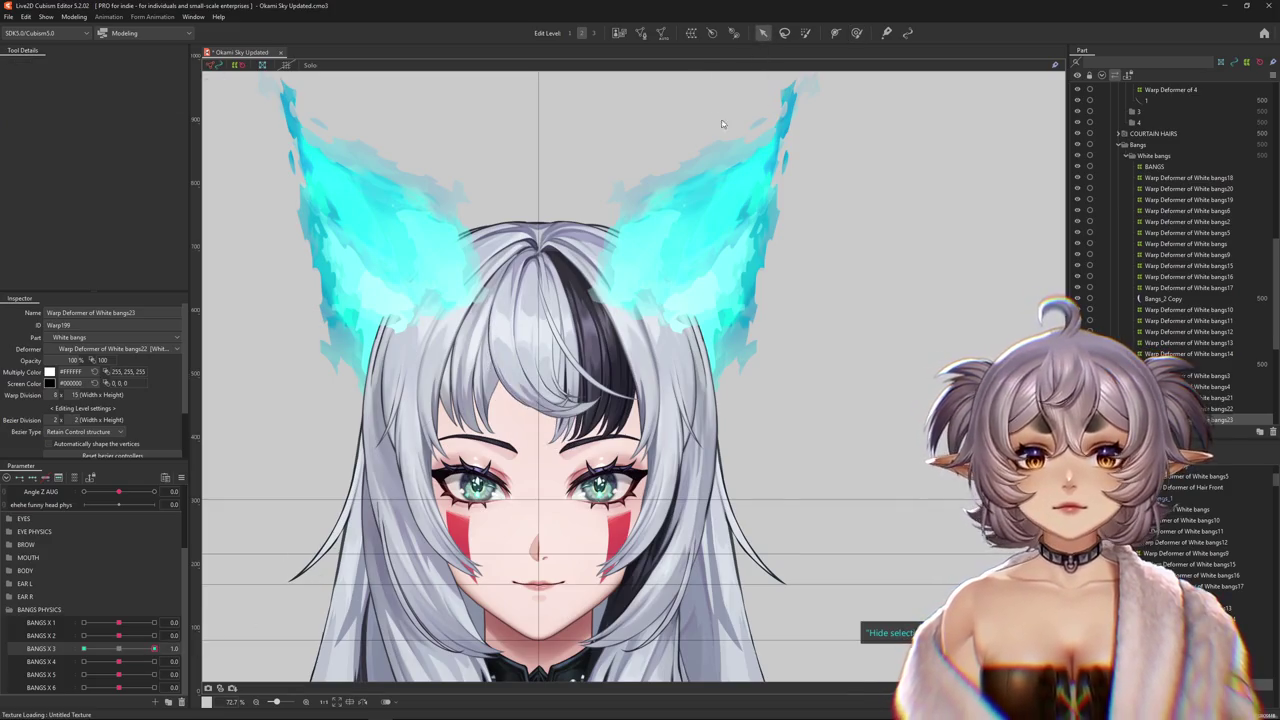
key(t)
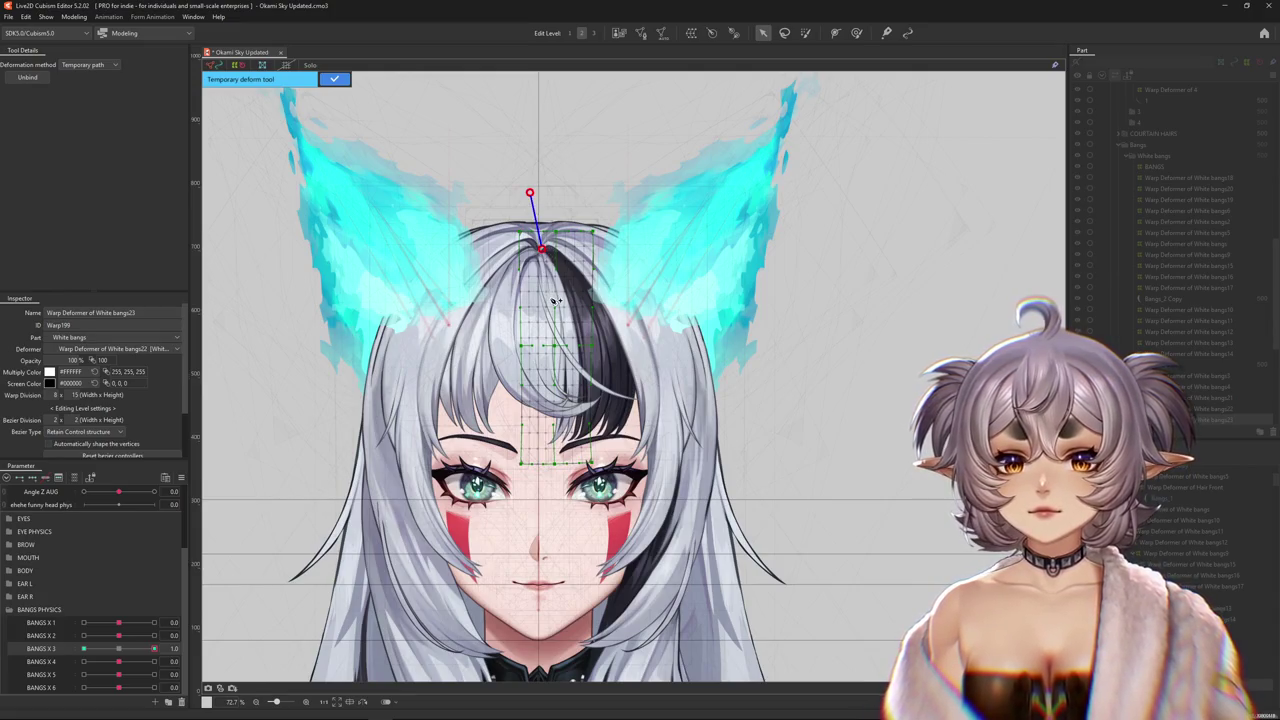
drag(557, 556, 620, 548)
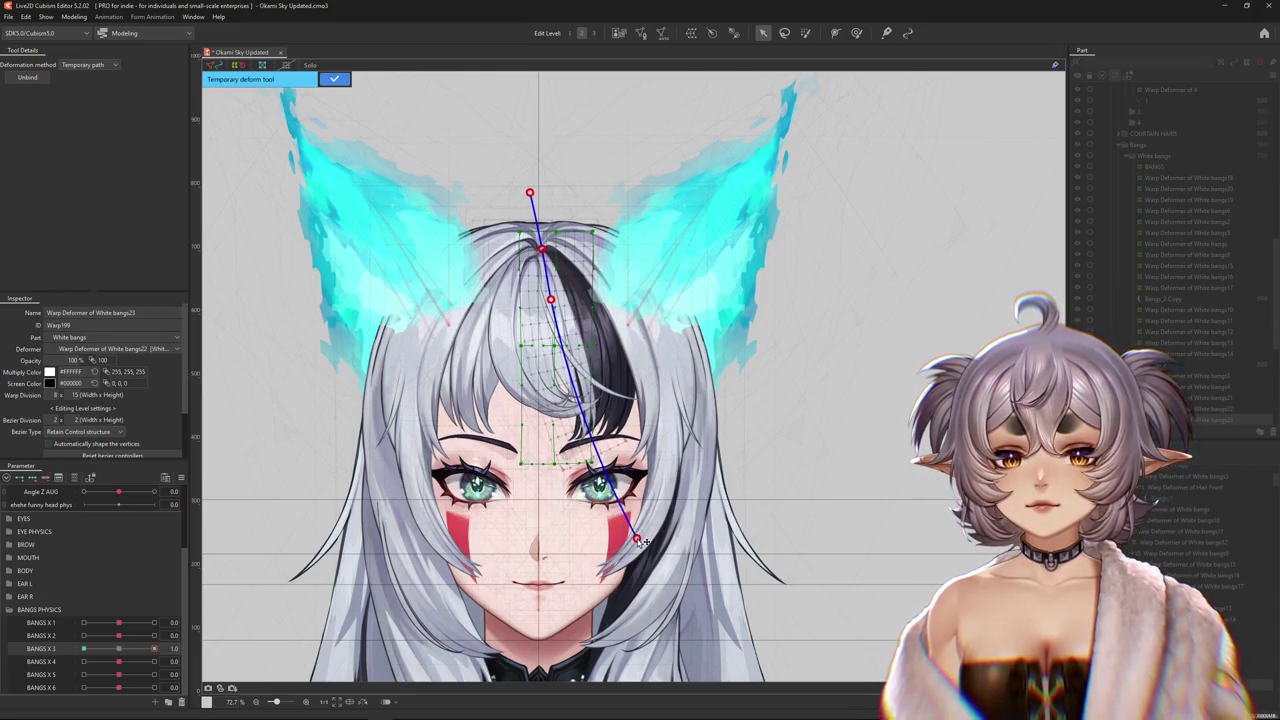
click(340, 80)
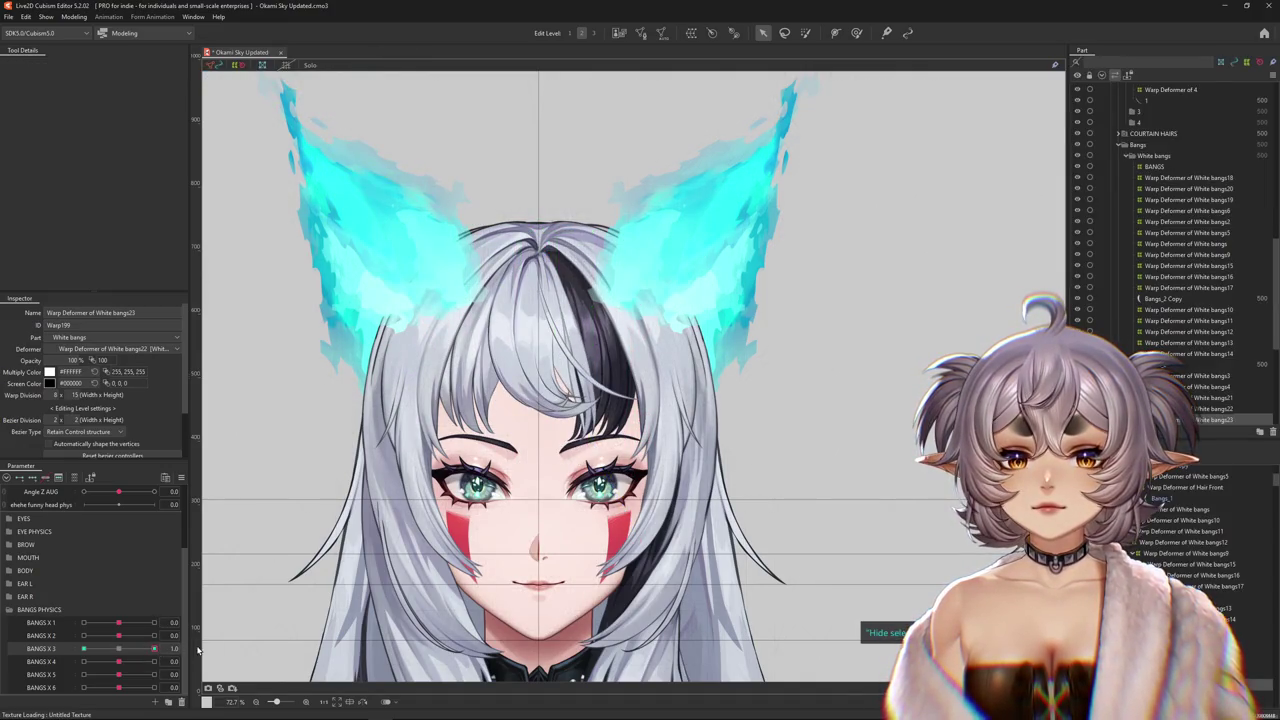
click(856, 33)
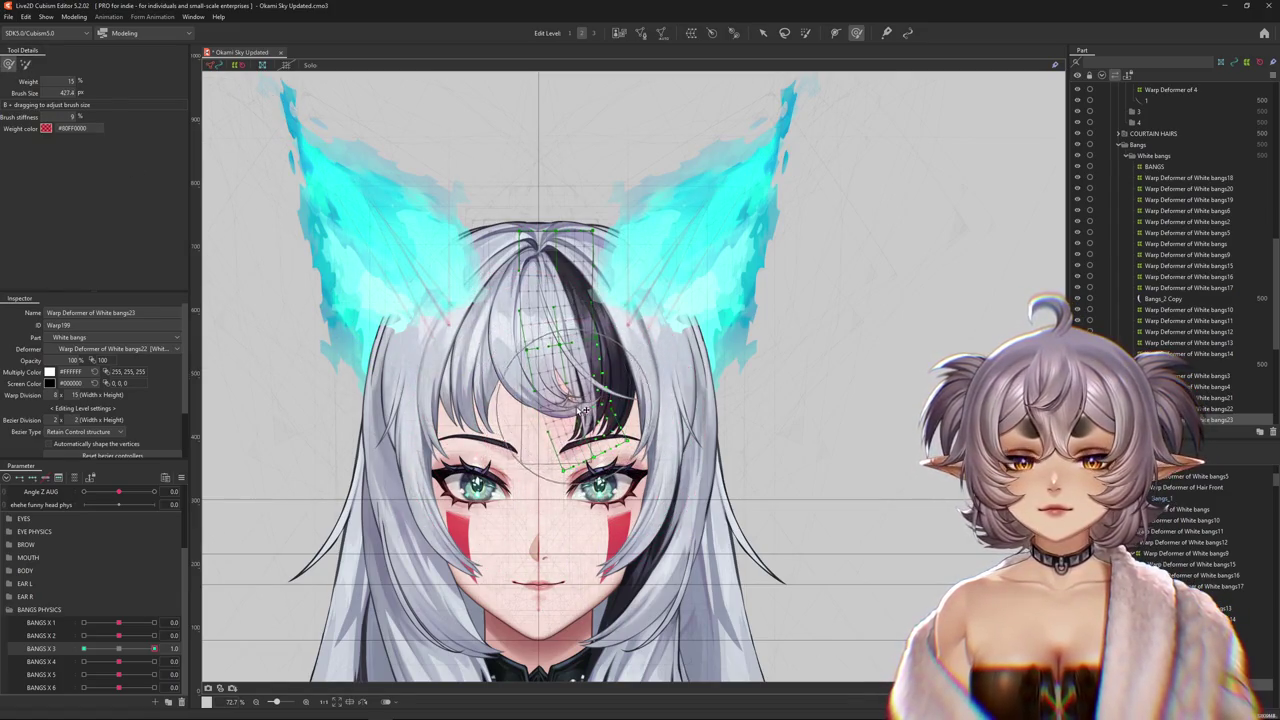
- Bend the strand with a path-mode temporary deform at BANGS X 3 = -1.0
click(84, 648)
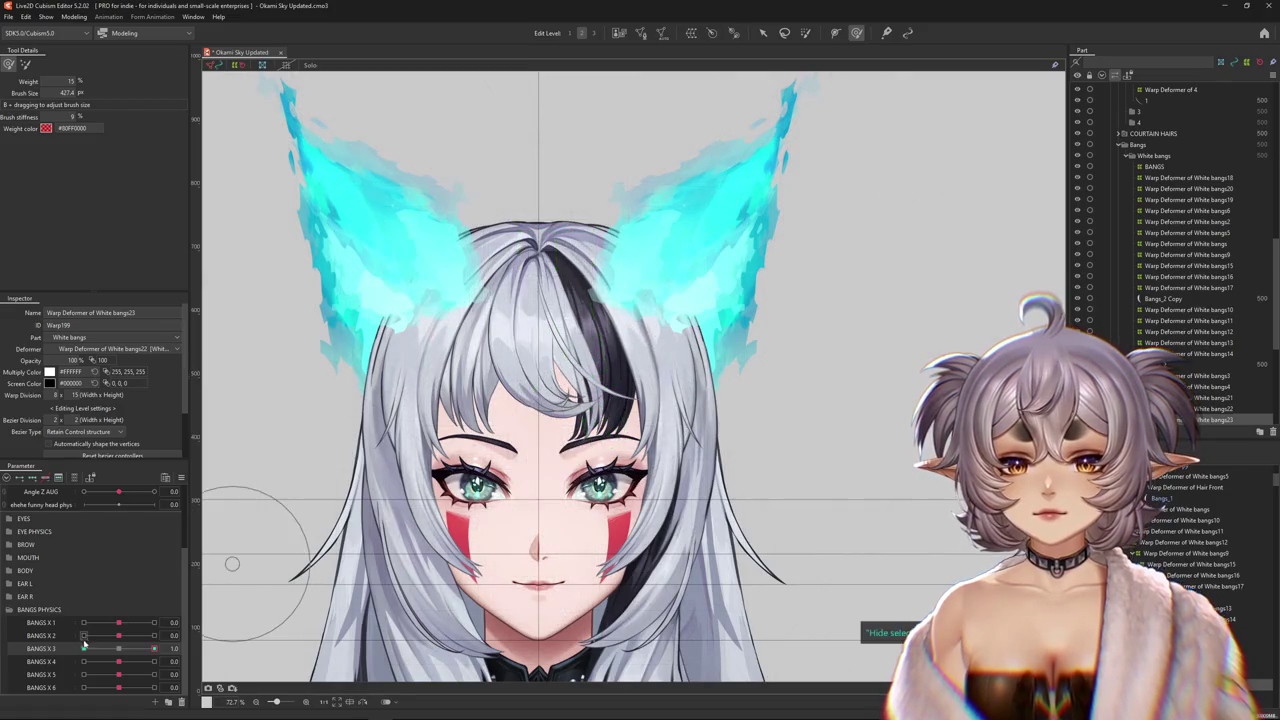
click(763, 34)
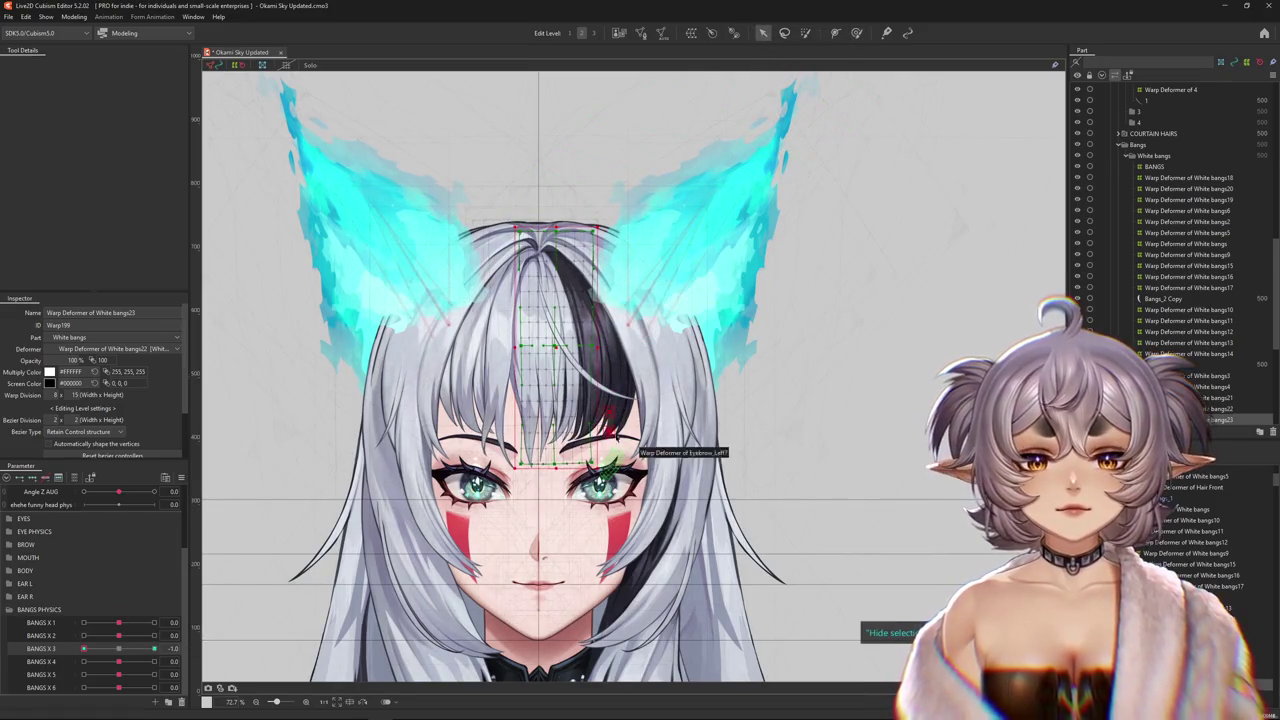
click(88, 64)
click(88, 132)
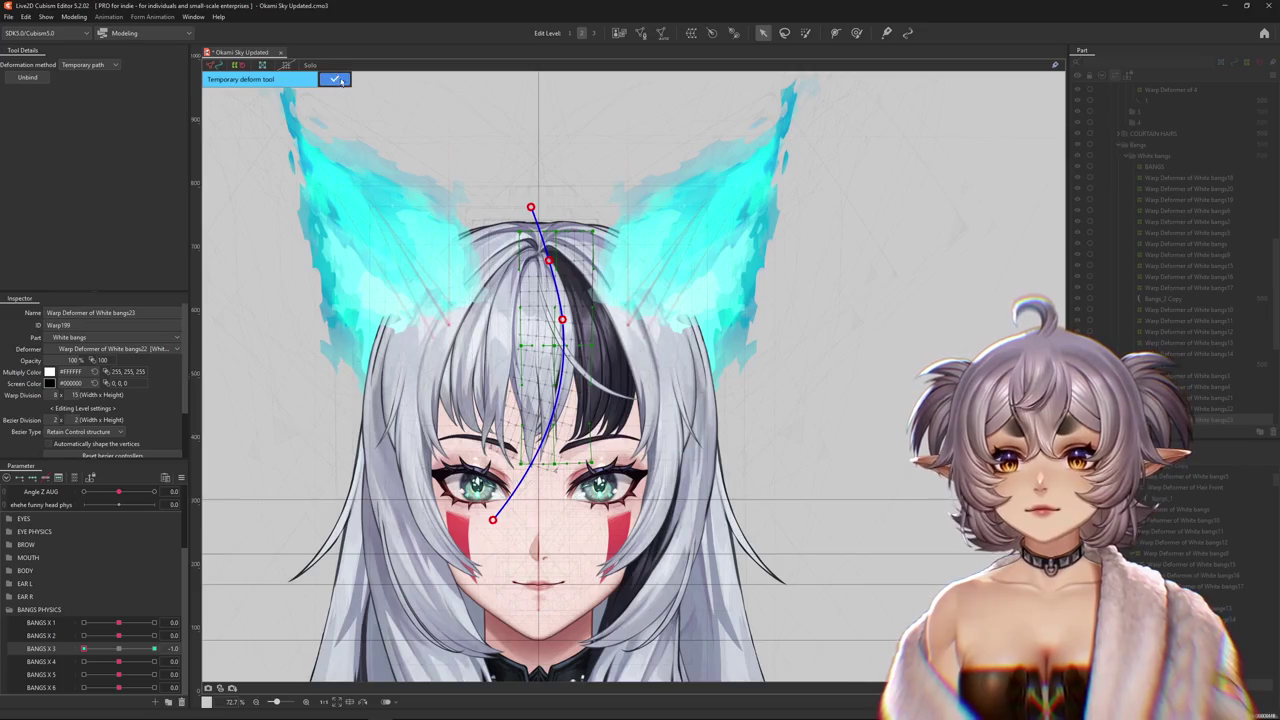
click(336, 79)
click(856, 33)
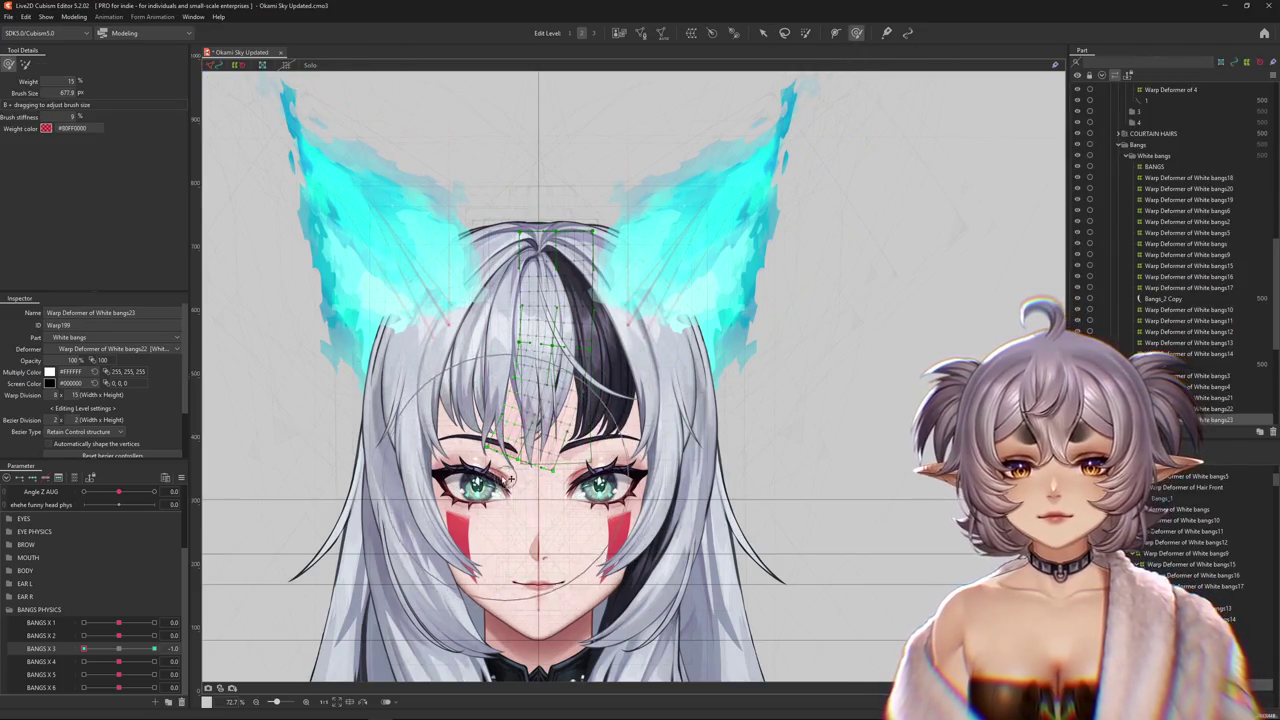
- Brush the top-centre bangs into shape and check the bend at BANGS X 3 = -1.0
click(806, 34)
drag(543, 372, 556, 262)
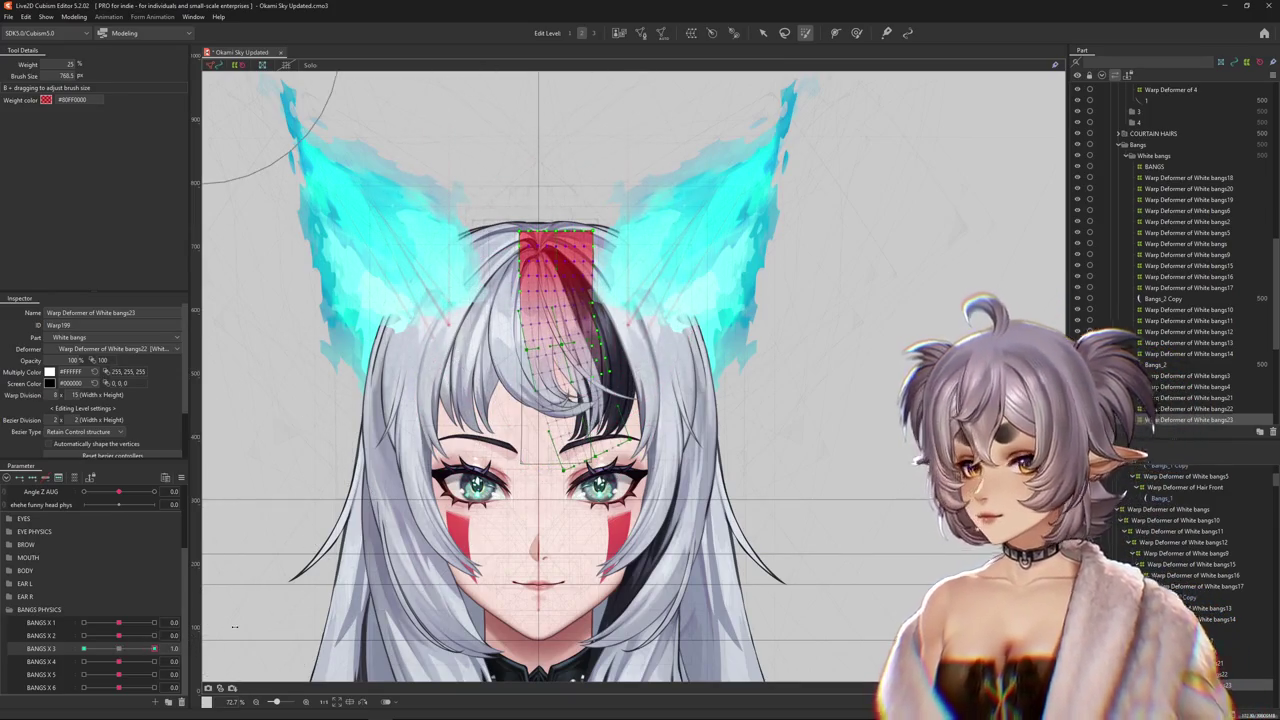
key(ctrl+z)
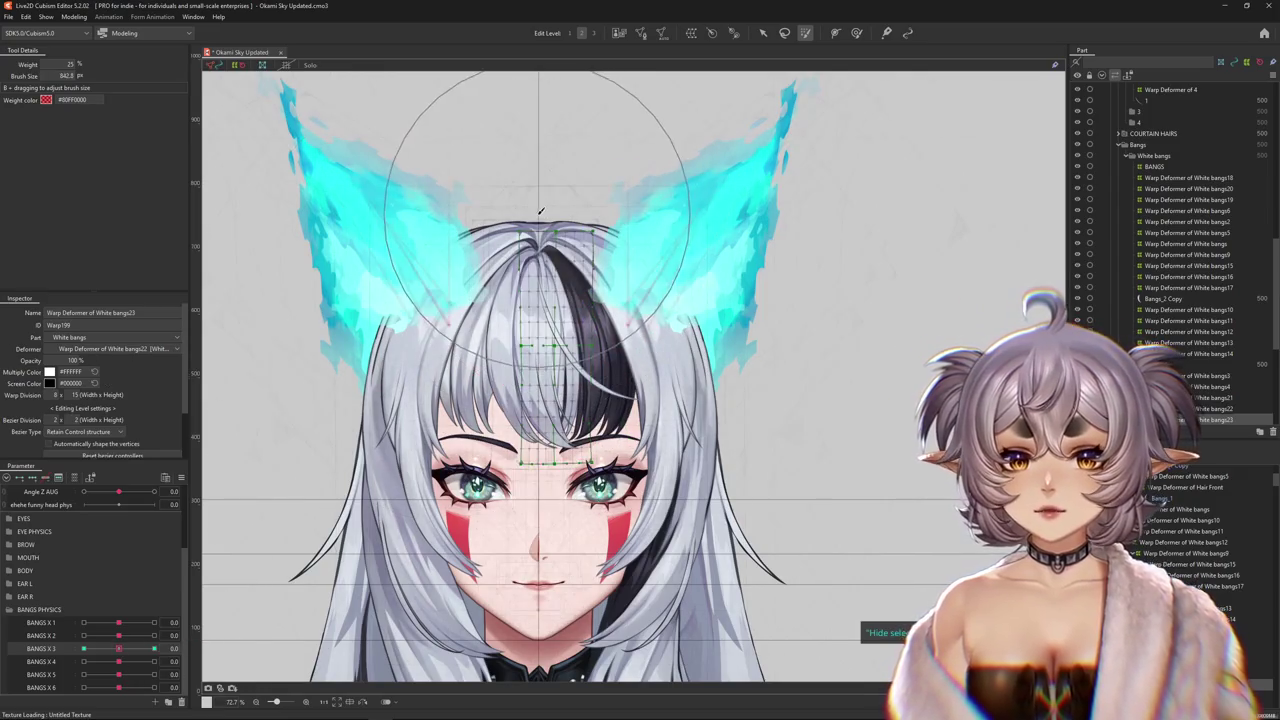
drag(540, 215, 556, 300)
click(84, 648)
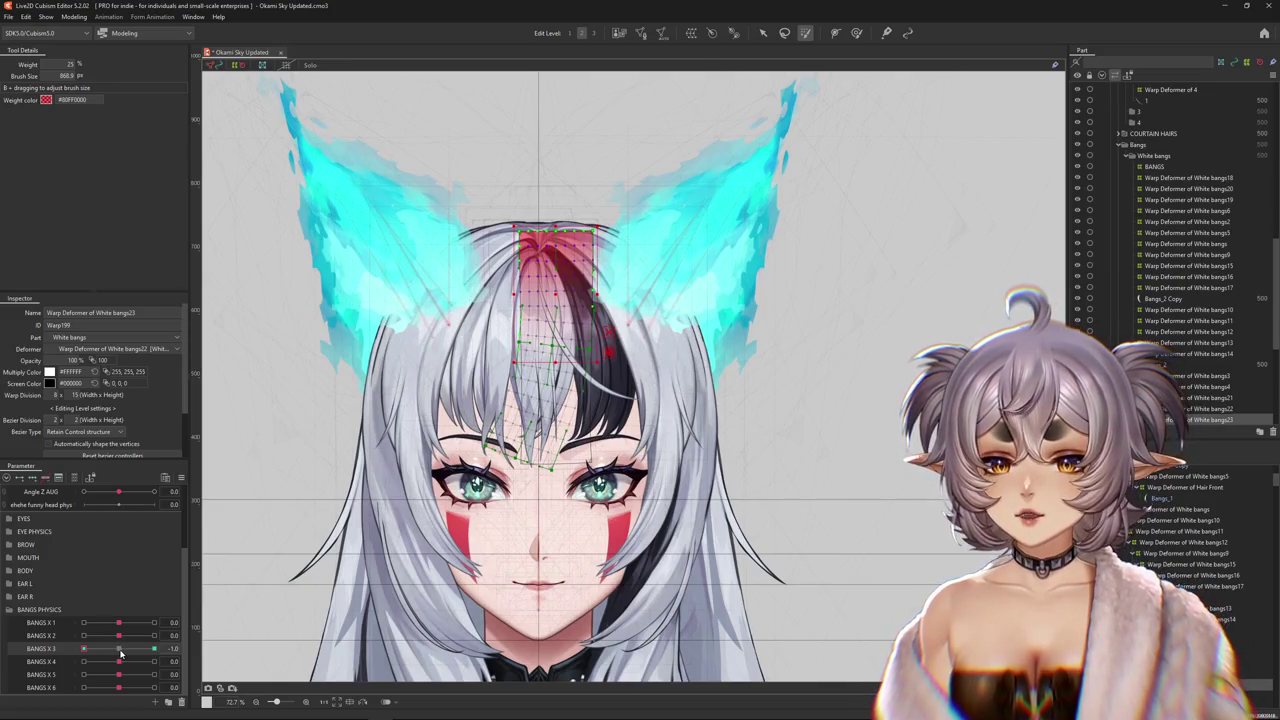
key(h)
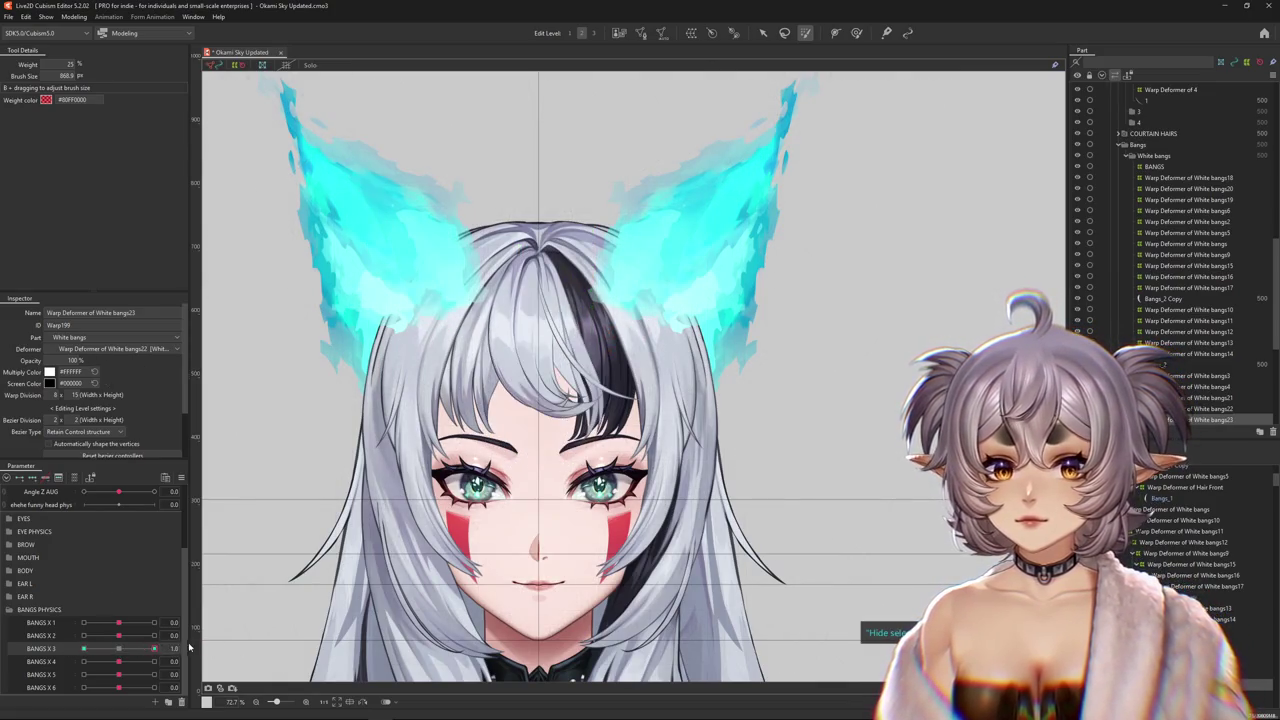
drag(85, 648, 186, 625)
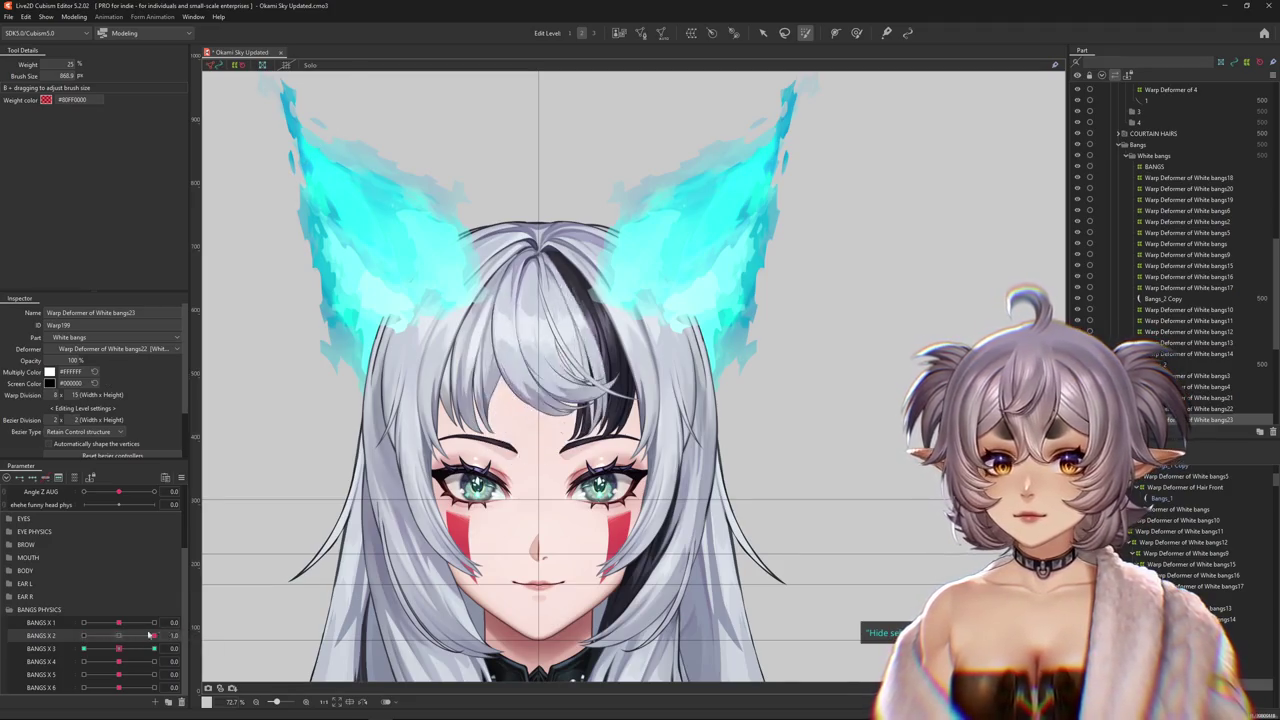
scroll(569, 370, up, 1)
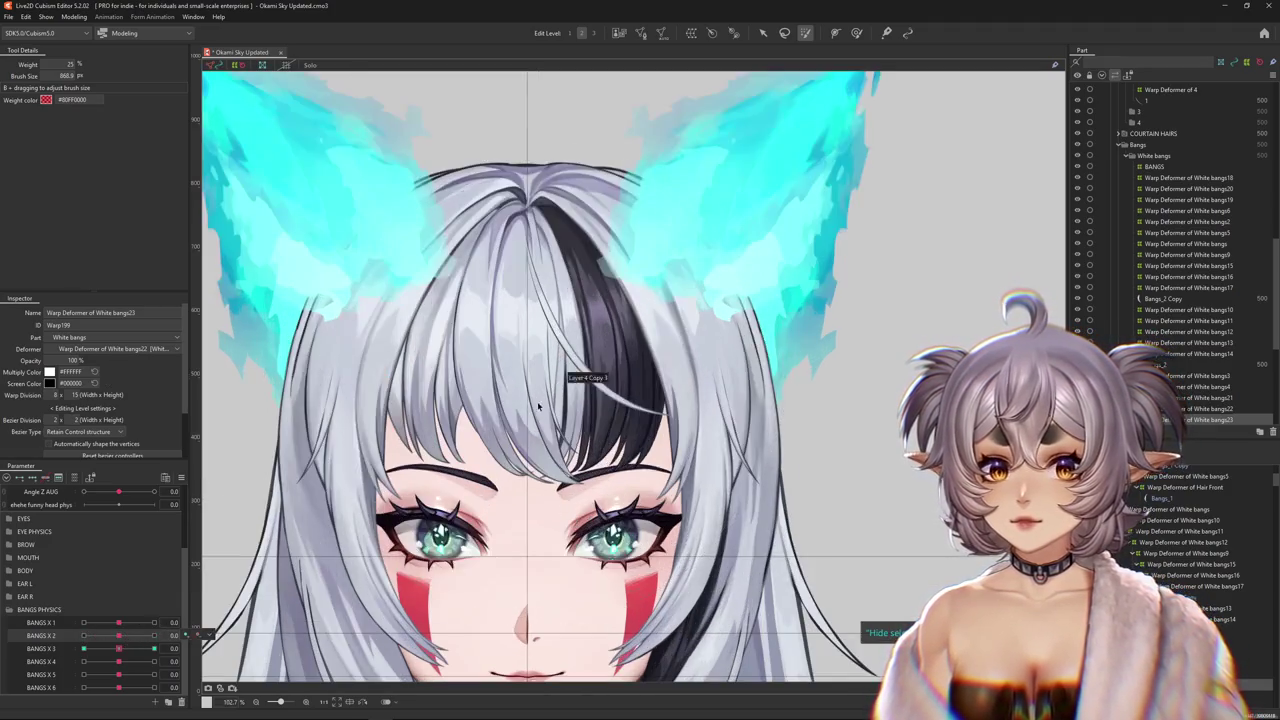
- Select the White bangs12 warp deformer and test BANGS X 2 sway from 0 to 1 and back
right_click(558, 424)
click(587, 524)
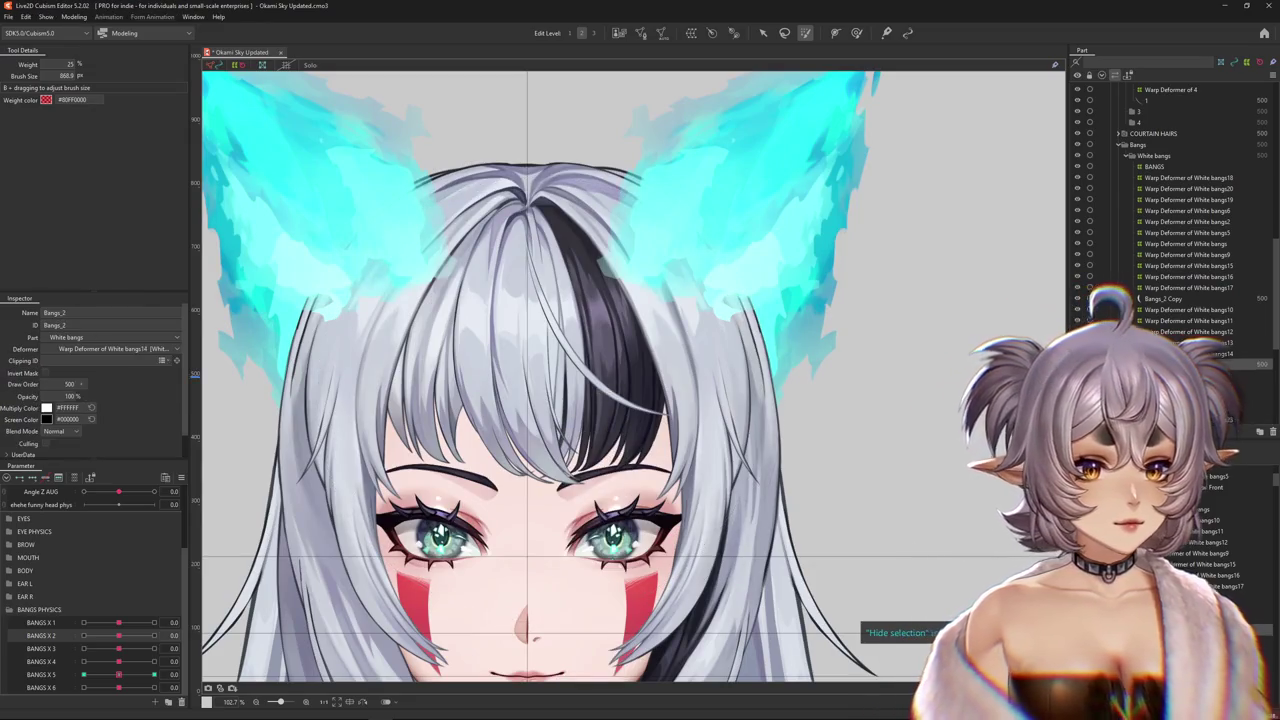
click(1151, 538)
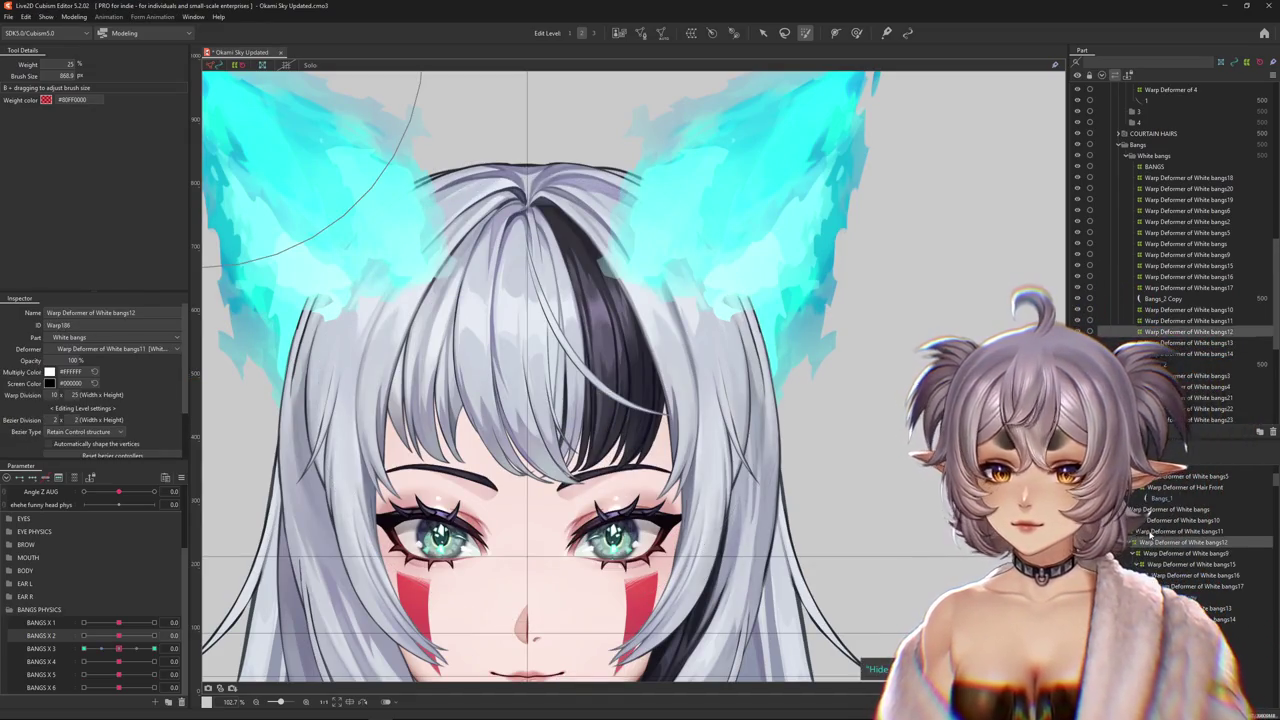
drag(119, 635, 162, 635)
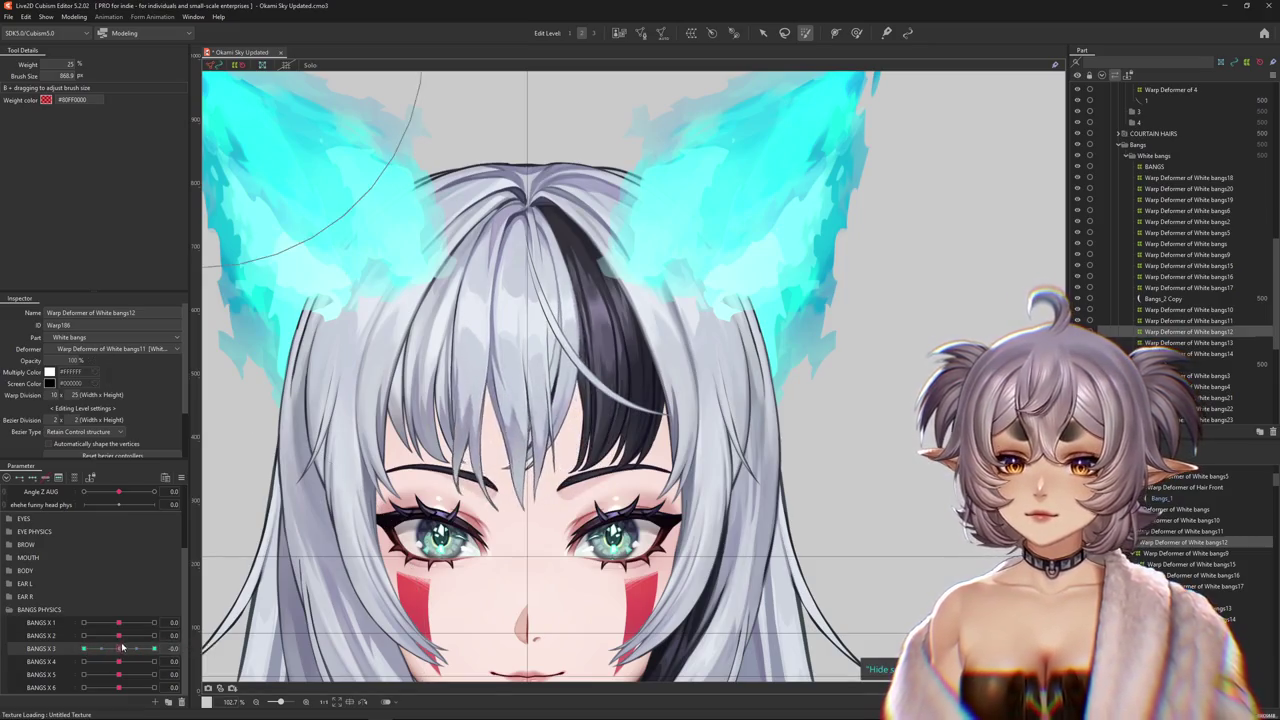
mouse_move(162, 635)
mouse_down()
mouse_move(119, 646)
mouse_move(155, 648)
mouse_up()
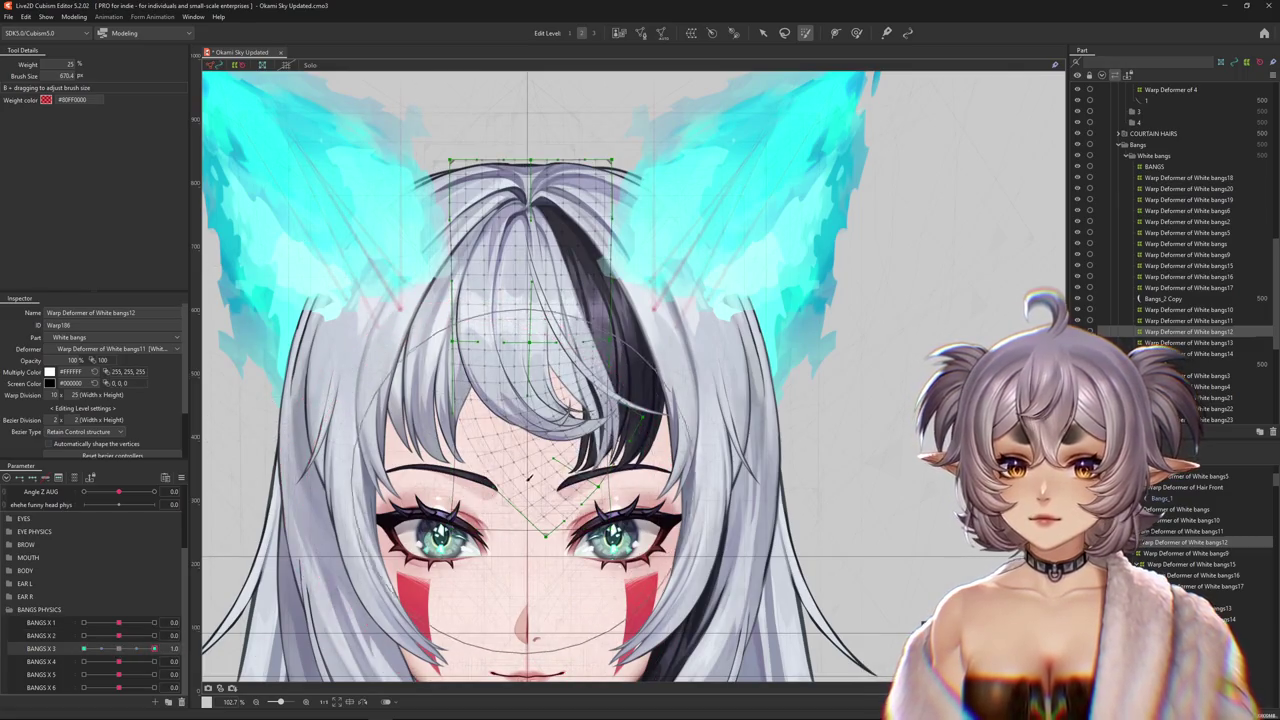
- Create a parent warp deformer, White bangs24, over the White bangs9 deformer
click(856, 33)
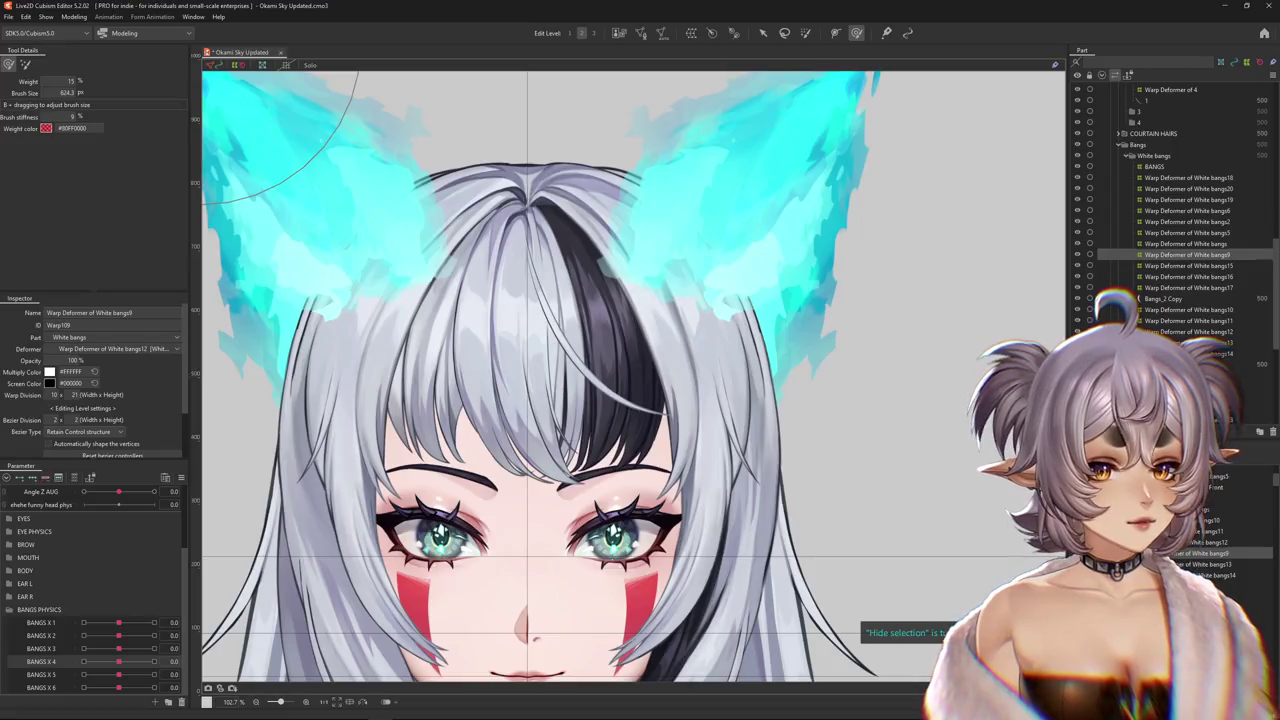
double_click(1185, 342)
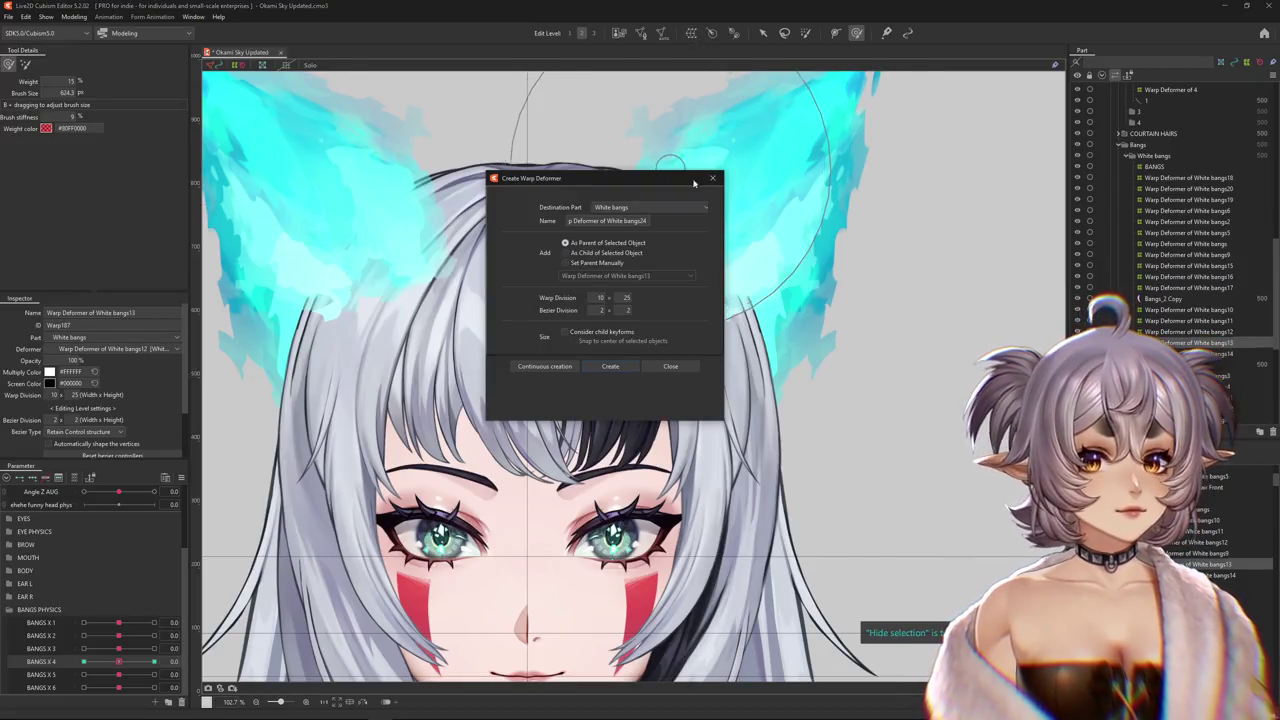
key(Escape)
ctrl+click(1185, 254)
click(690, 33)
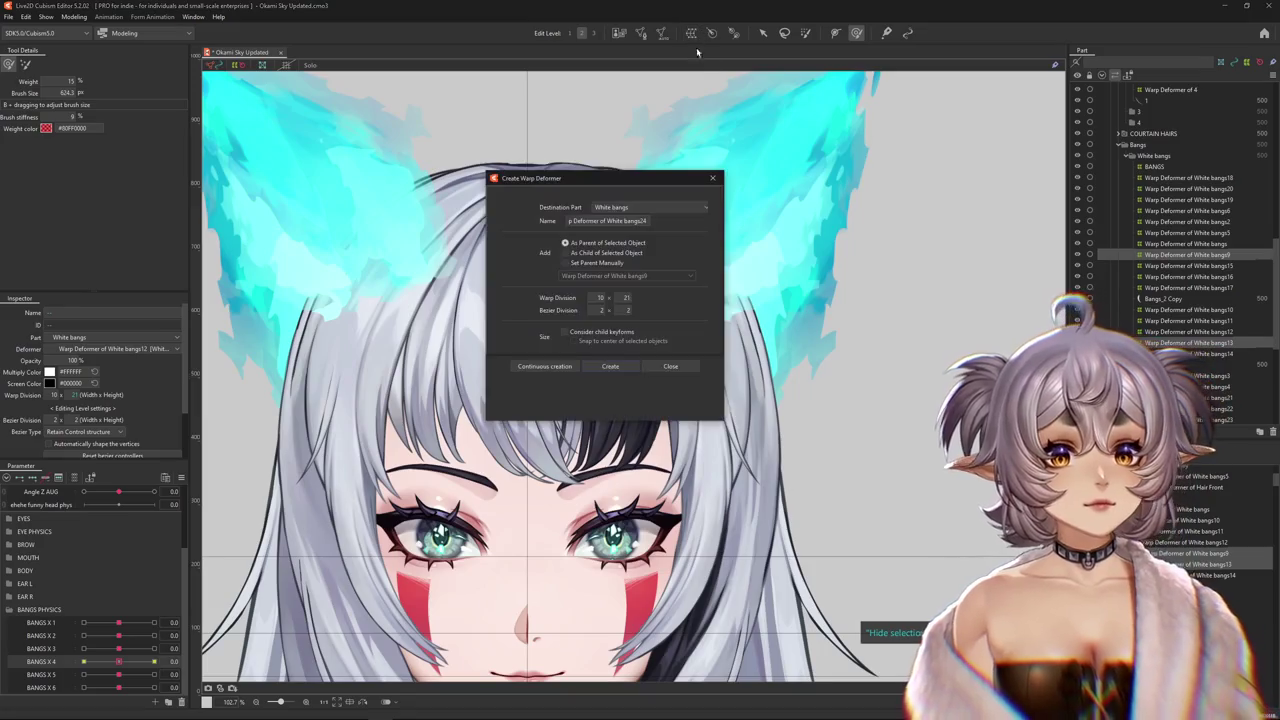
click(610, 366)
- Test the bangs sway on BANGS X 4 and BANGS X 5, then open Modeling > Physics Settings
mouse_move(118, 661)
mouse_down()
mouse_move(157, 662)
mouse_move(123, 679)
mouse_up()
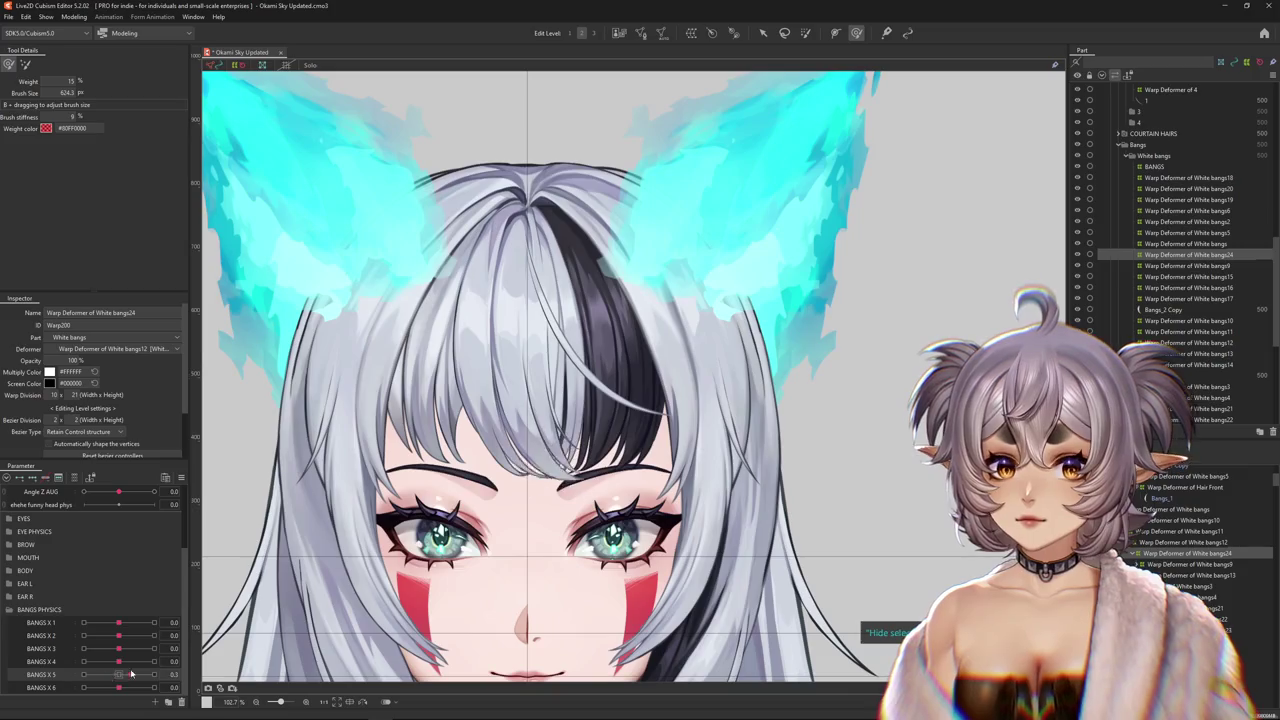
click(120, 663)
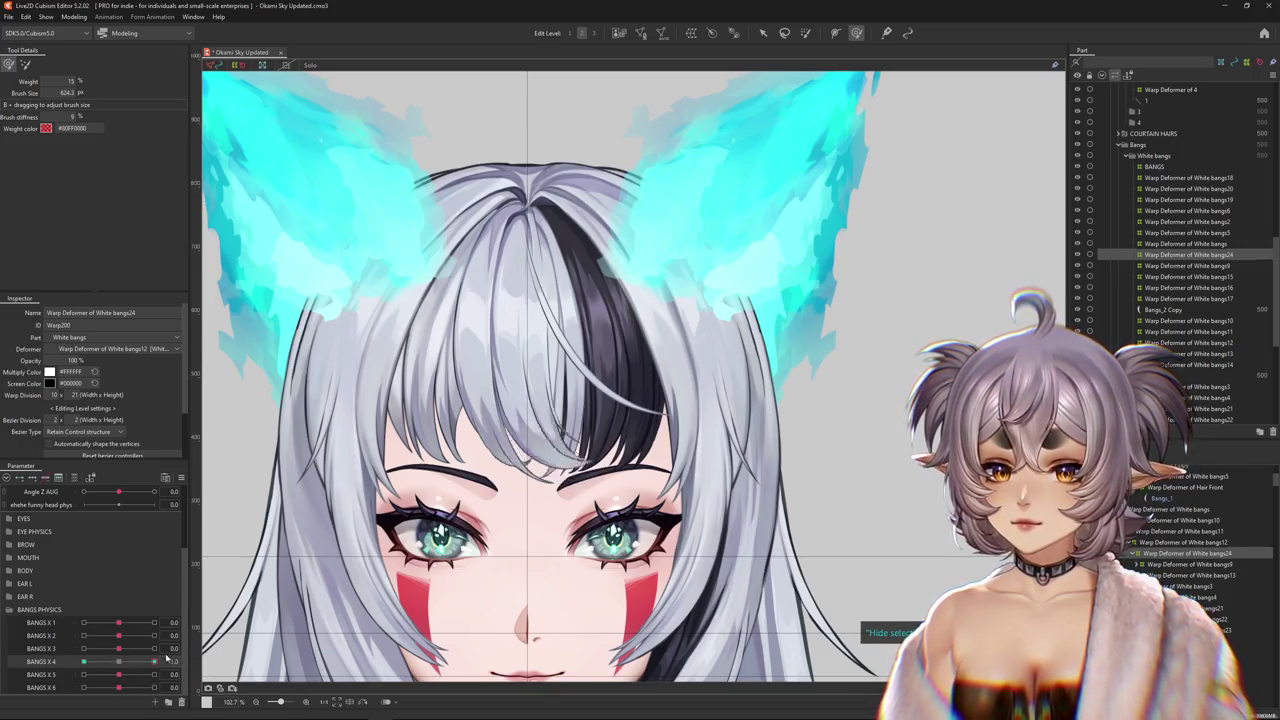
scroll(495, 530, down, 2)
scroll(495, 530, up, 3)
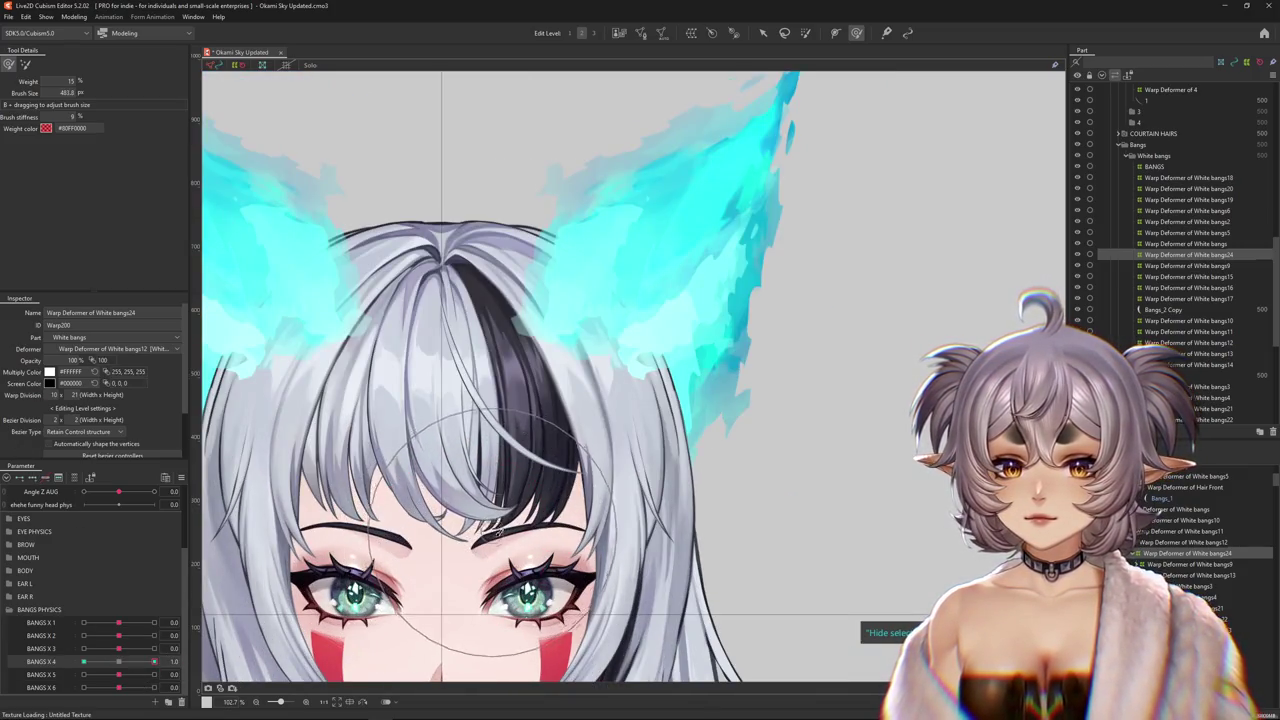
drag(495, 533, 648, 510)
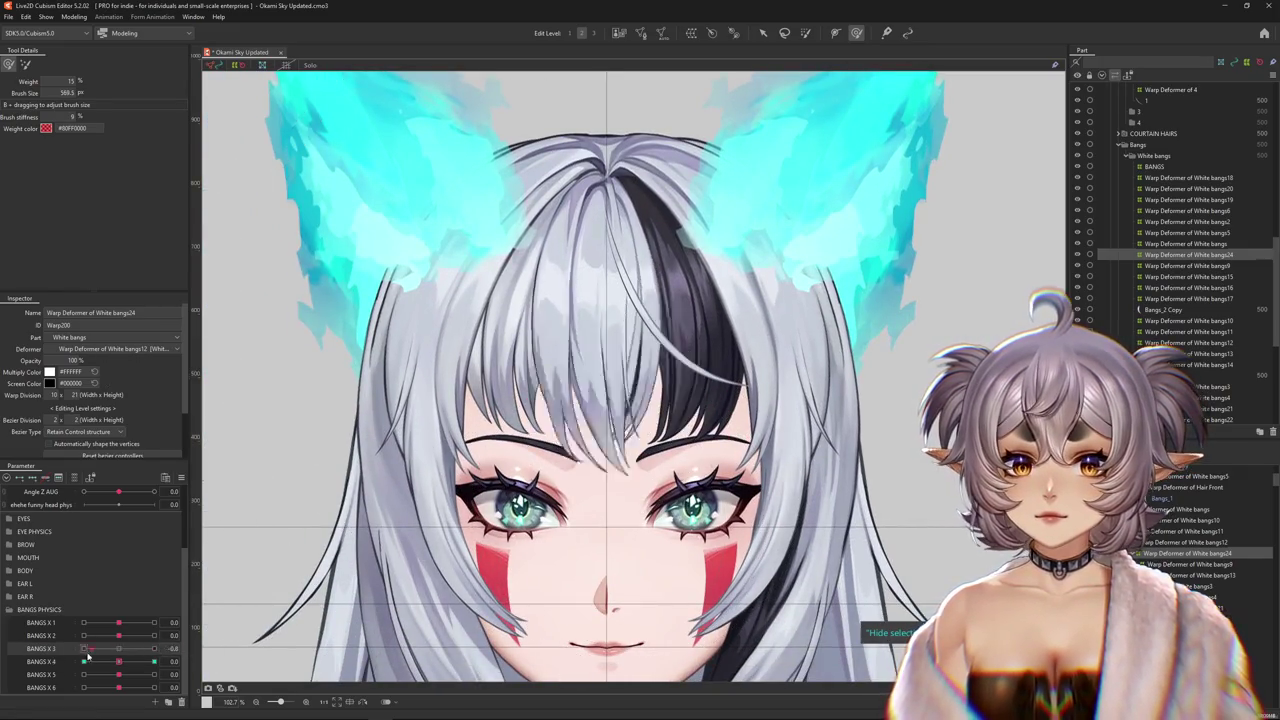
scroll(509, 575, down, 2)
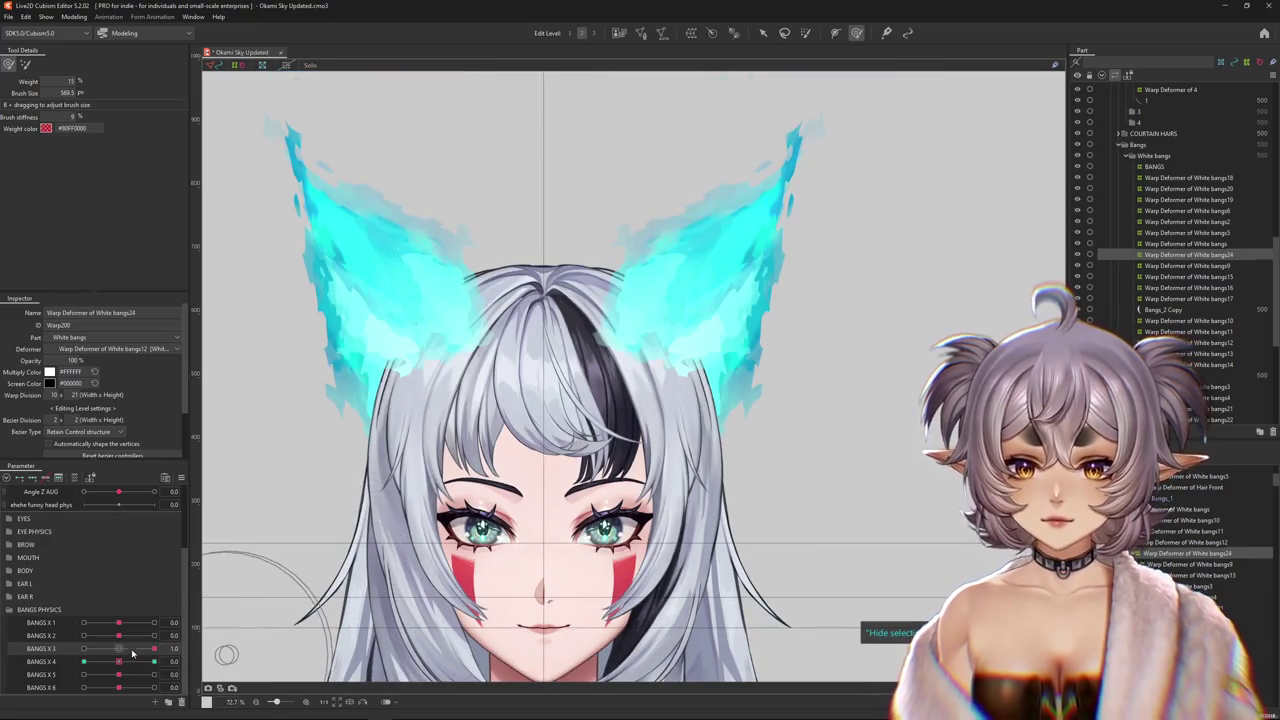
click(154, 665)
drag(129, 676, 142, 692)
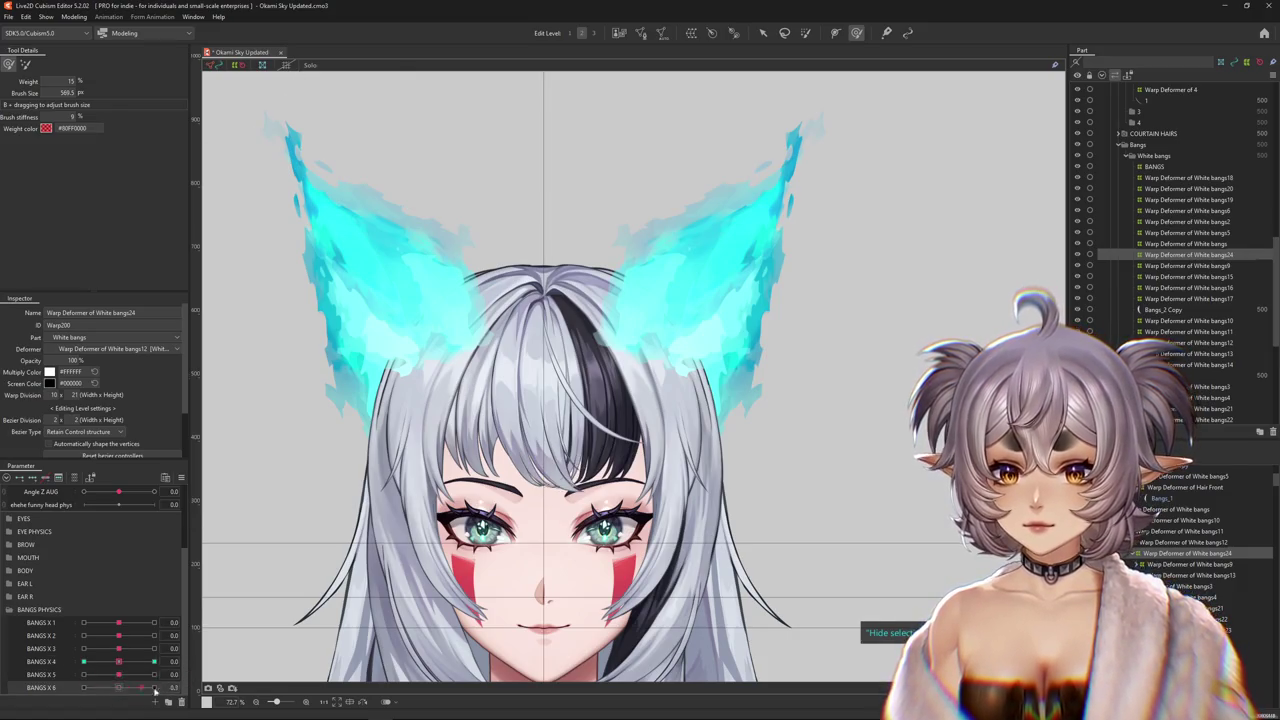
click(73, 16)
click(110, 224)
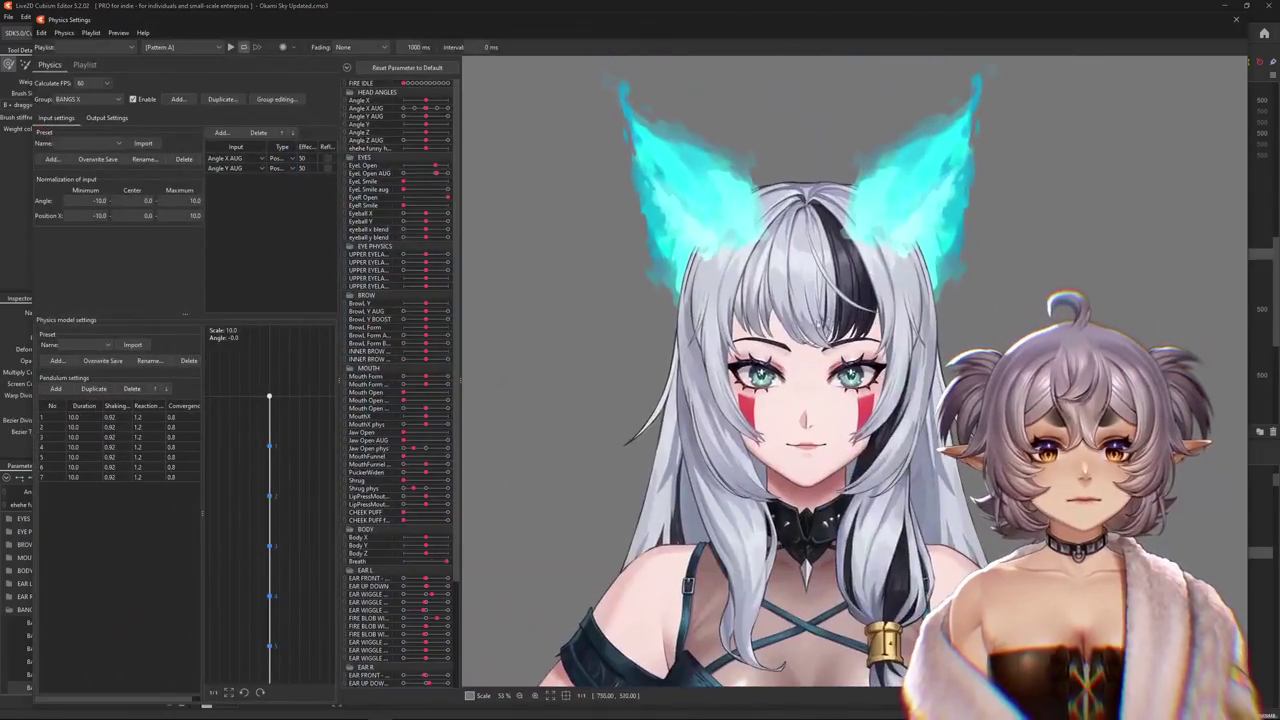
- Drag the model left then right in the physics preview to watch the bangs swing
mouse_move(512, 364)
mouse_down()
mouse_move(884, 541)
mouse_move(610, 452)
mouse_move(676, 447)
mouse_up()
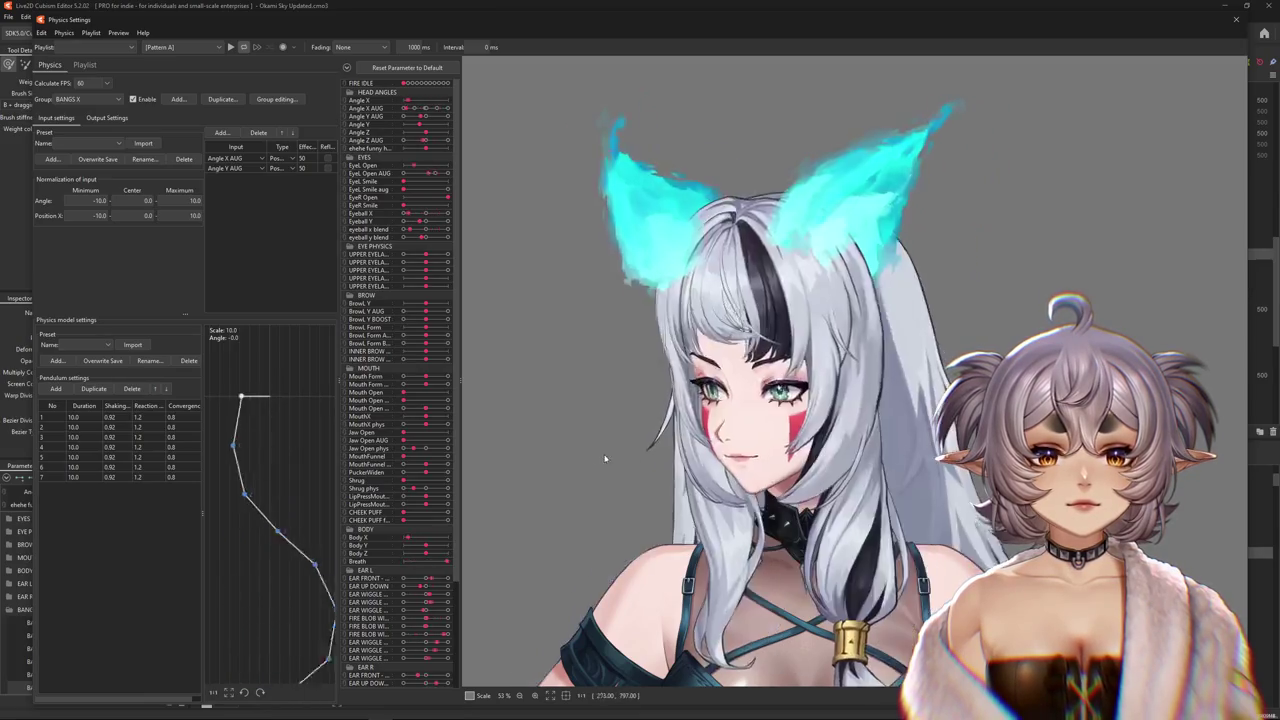
mouse_move(676, 447)
mouse_down()
mouse_move(1174, 460)
mouse_move(923, 433)
mouse_up()
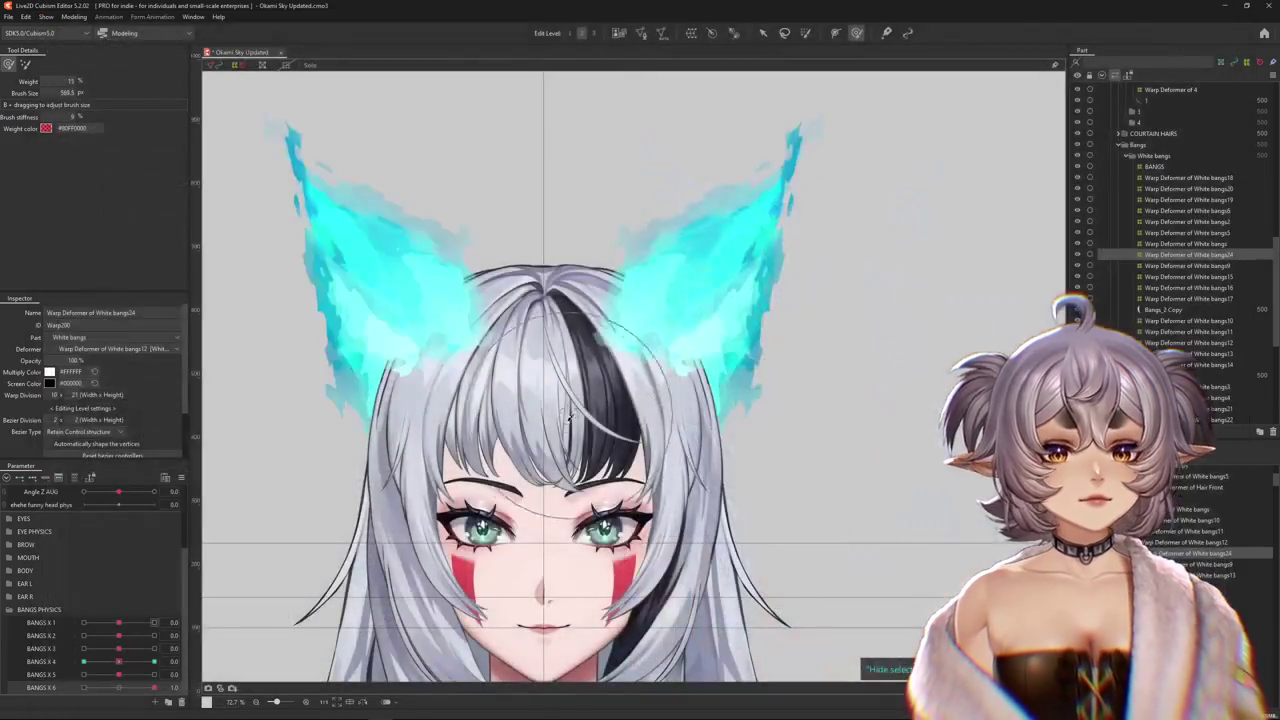
scroll(570, 415, up, 3)
- Swing White bangs23's strand on BANGS X 3, shrink the brush, reset to 0, and select Bangs_3
right_click(578, 415)
click(905, 600)
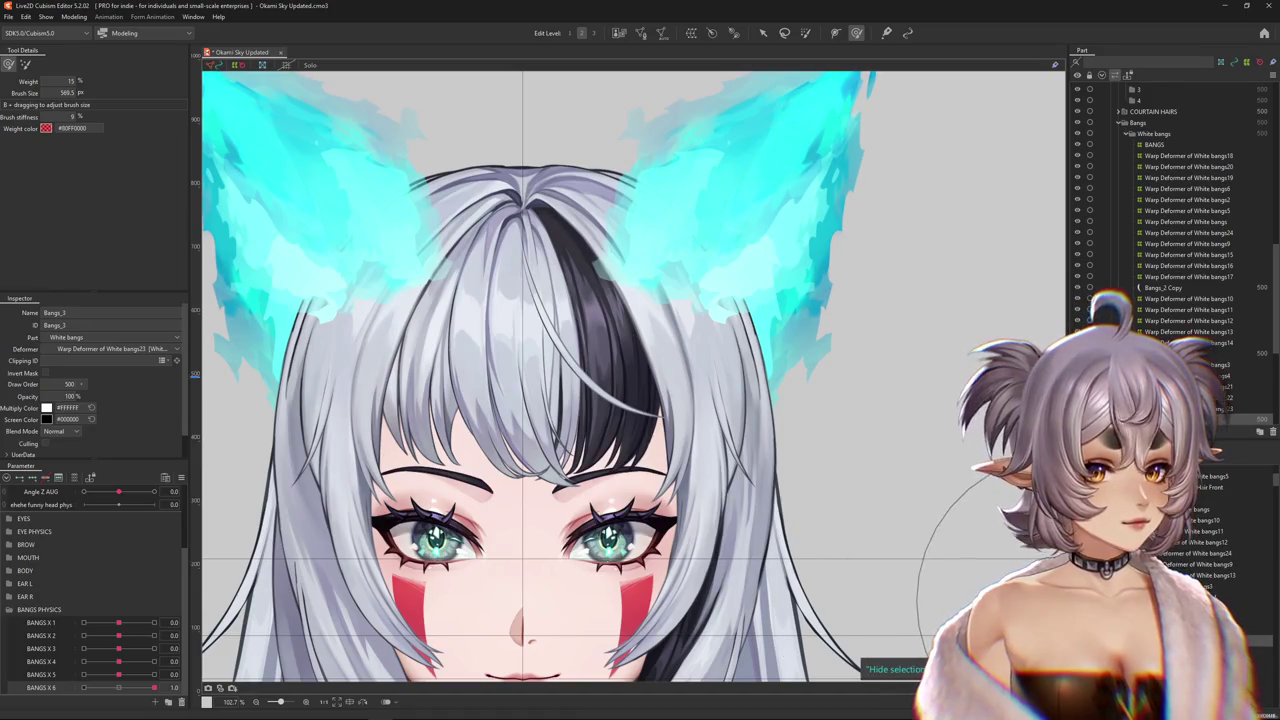
click(1190, 409)
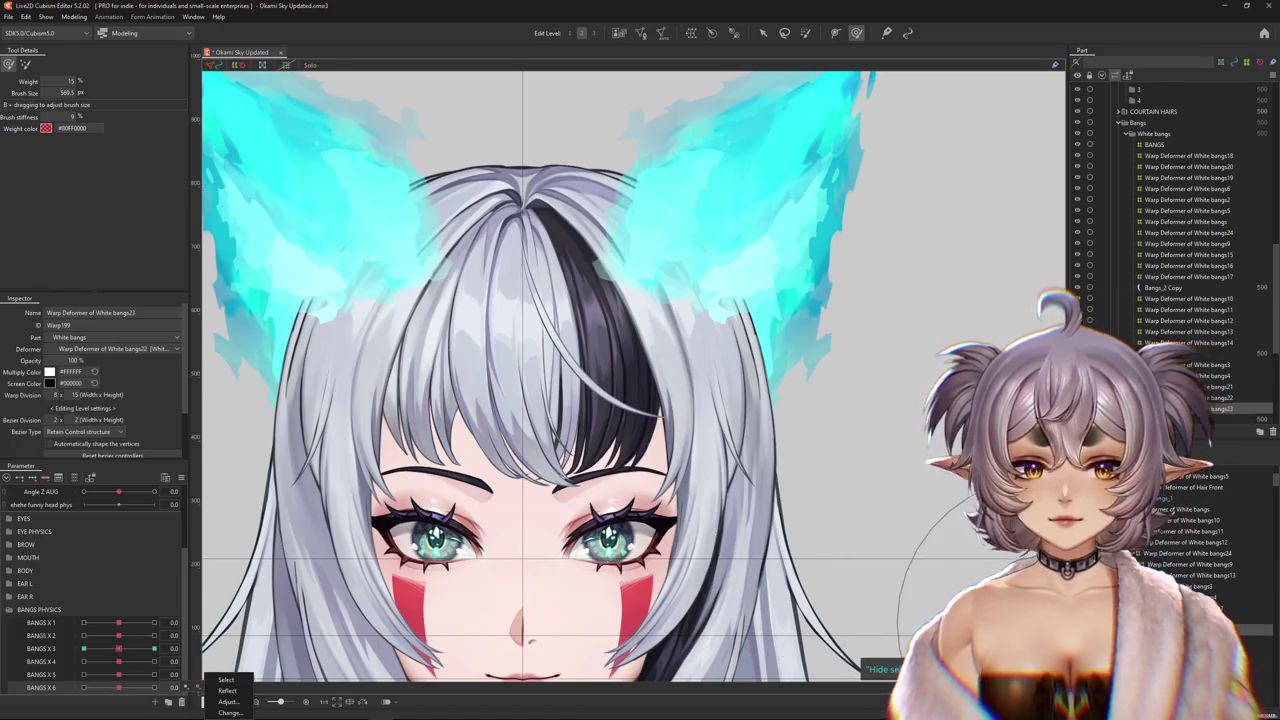
mouse_move(119, 649)
mouse_down()
mouse_move(143, 628)
mouse_move(119, 623)
mouse_move(154, 648)
mouse_up()
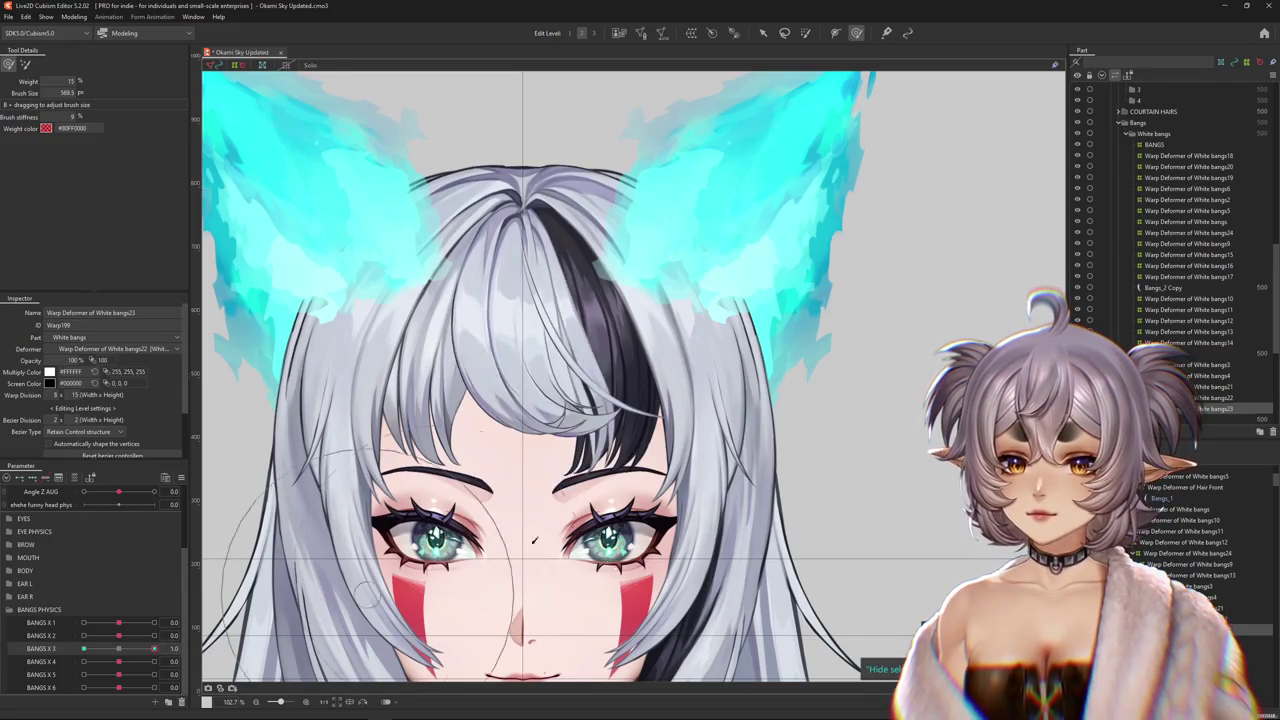
mouse_move(492, 552)
mouse_down()
mouse_move(620, 425)
mouse_move(521, 575)
mouse_up()
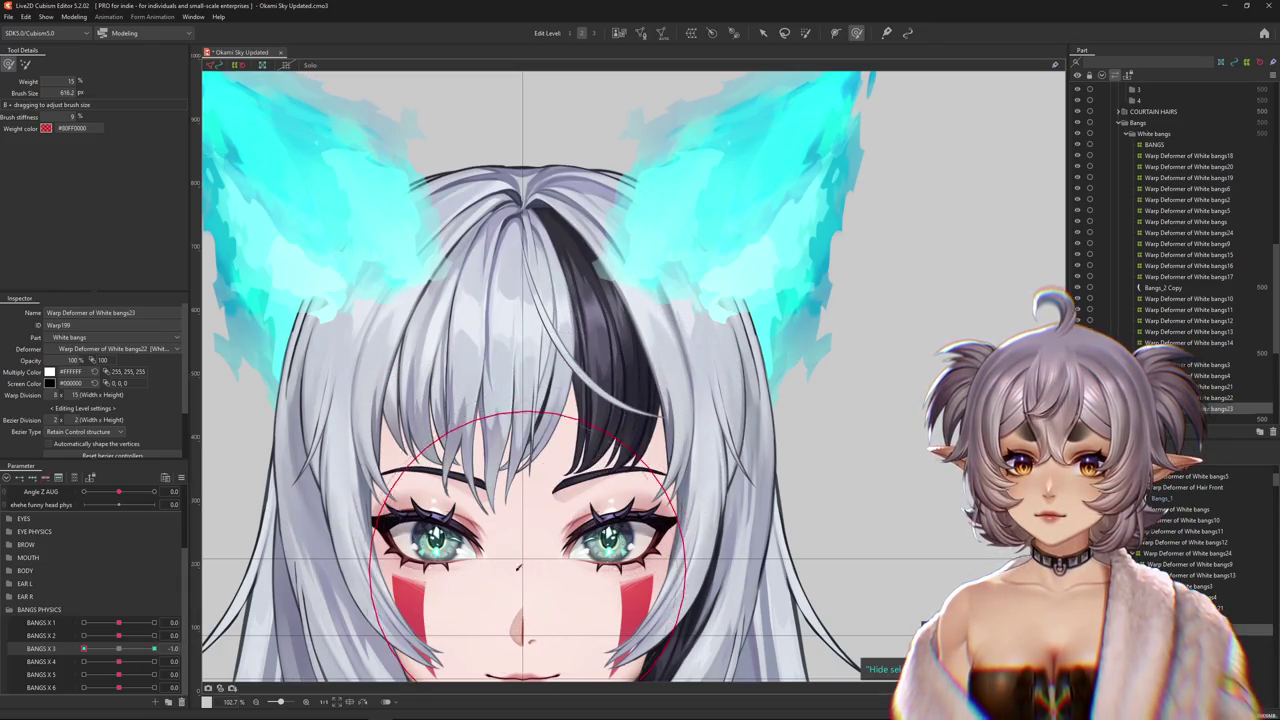
click(119, 648)
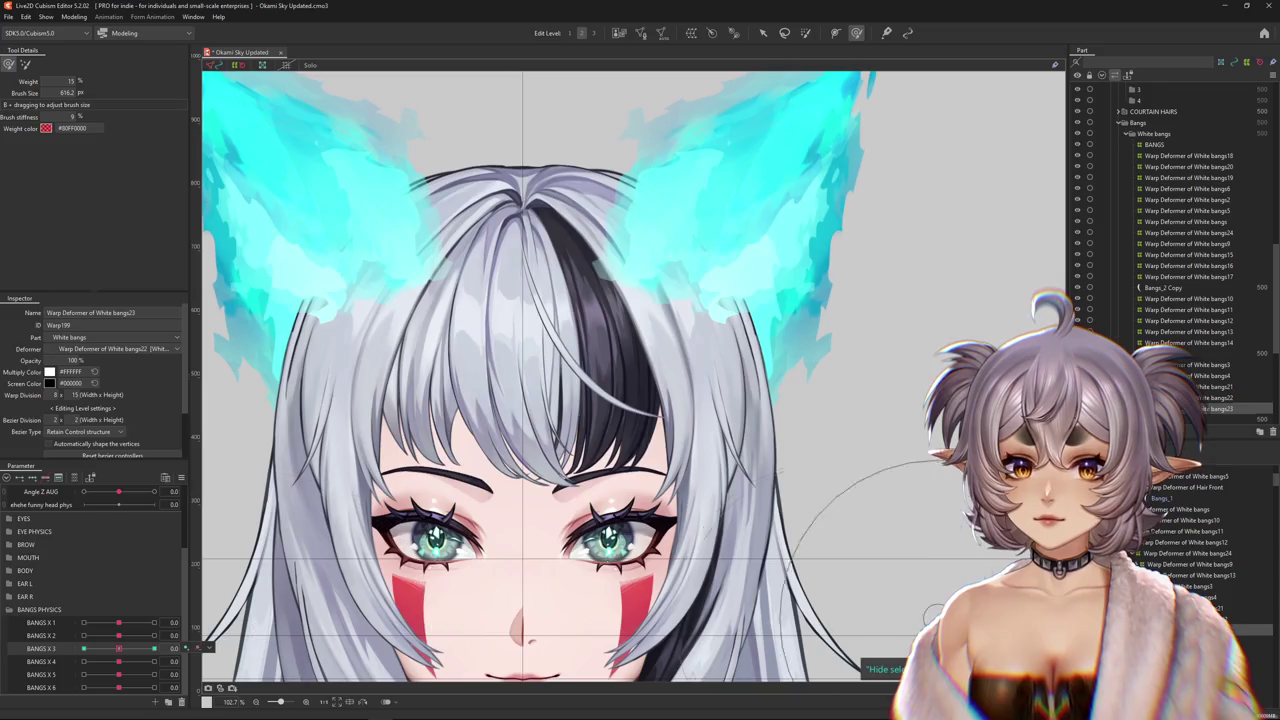
click(550, 450)
- Create warp deformer White bangs25 for Bangs_3 and path-bend the strand right at BANGS X 4 = 1
click(619, 33)
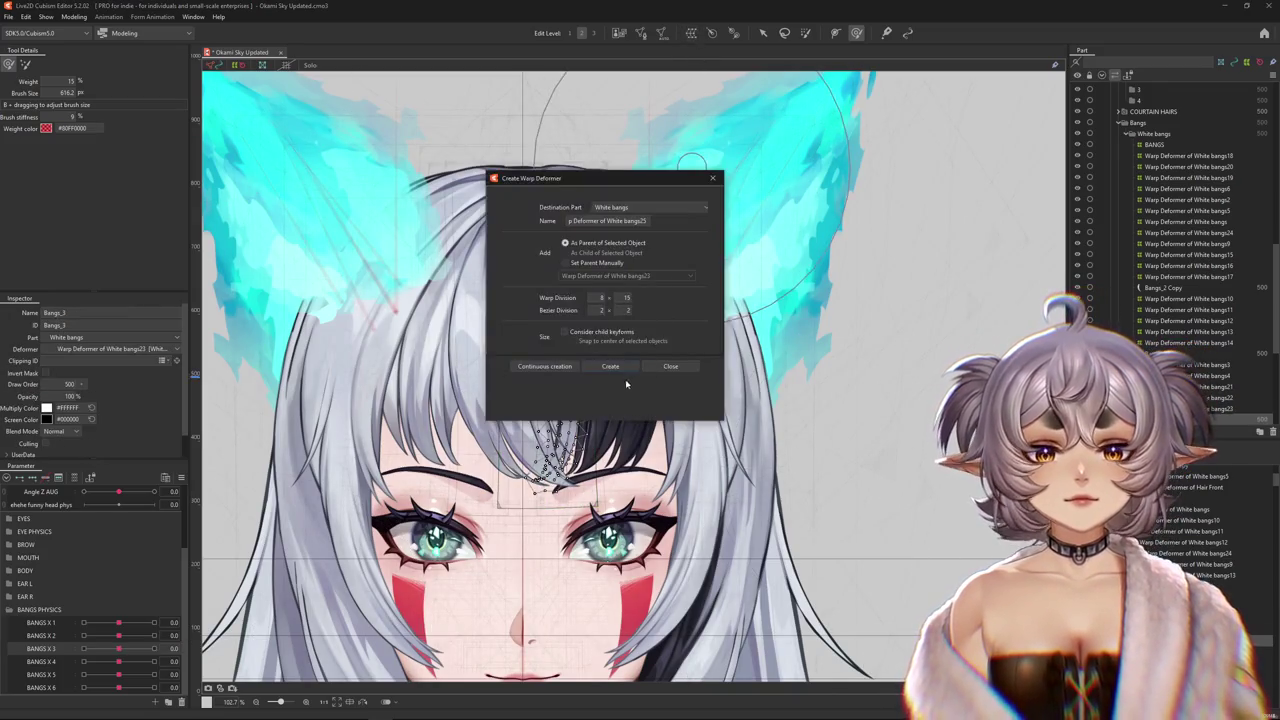
key(Return)
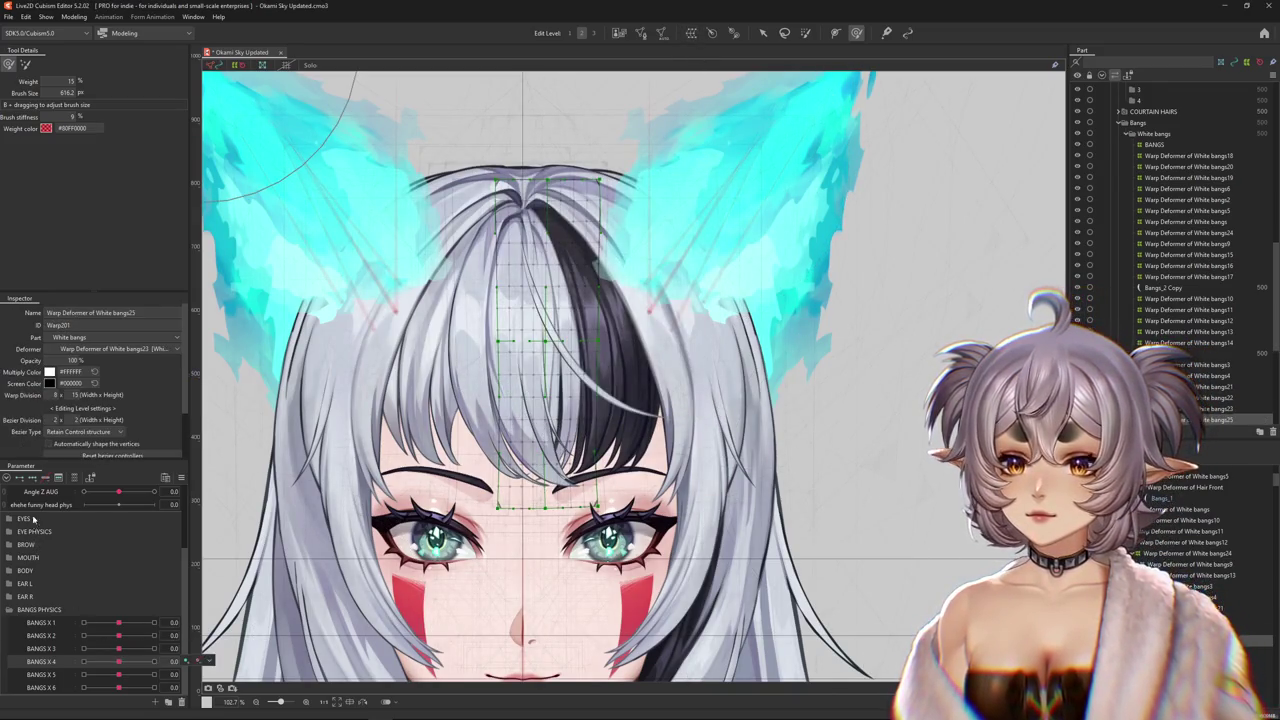
drag(112, 666, 154, 662)
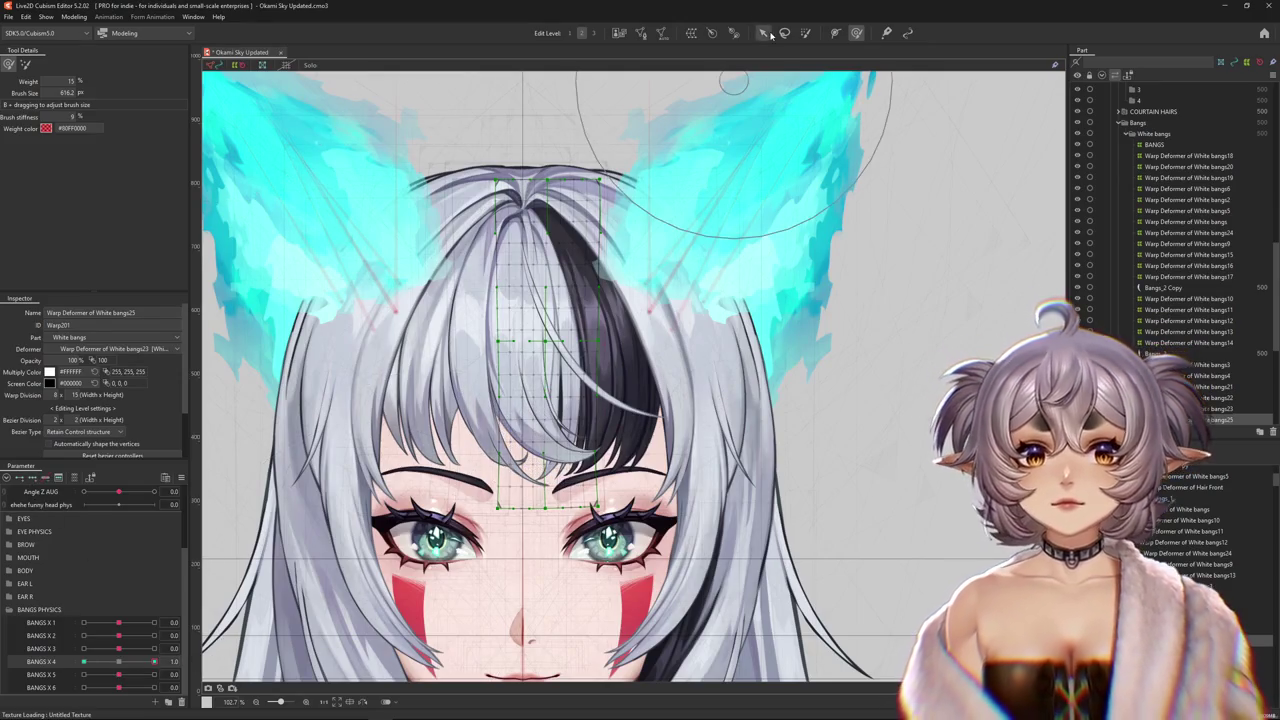
click(763, 33)
click(856, 33)
click(88, 64)
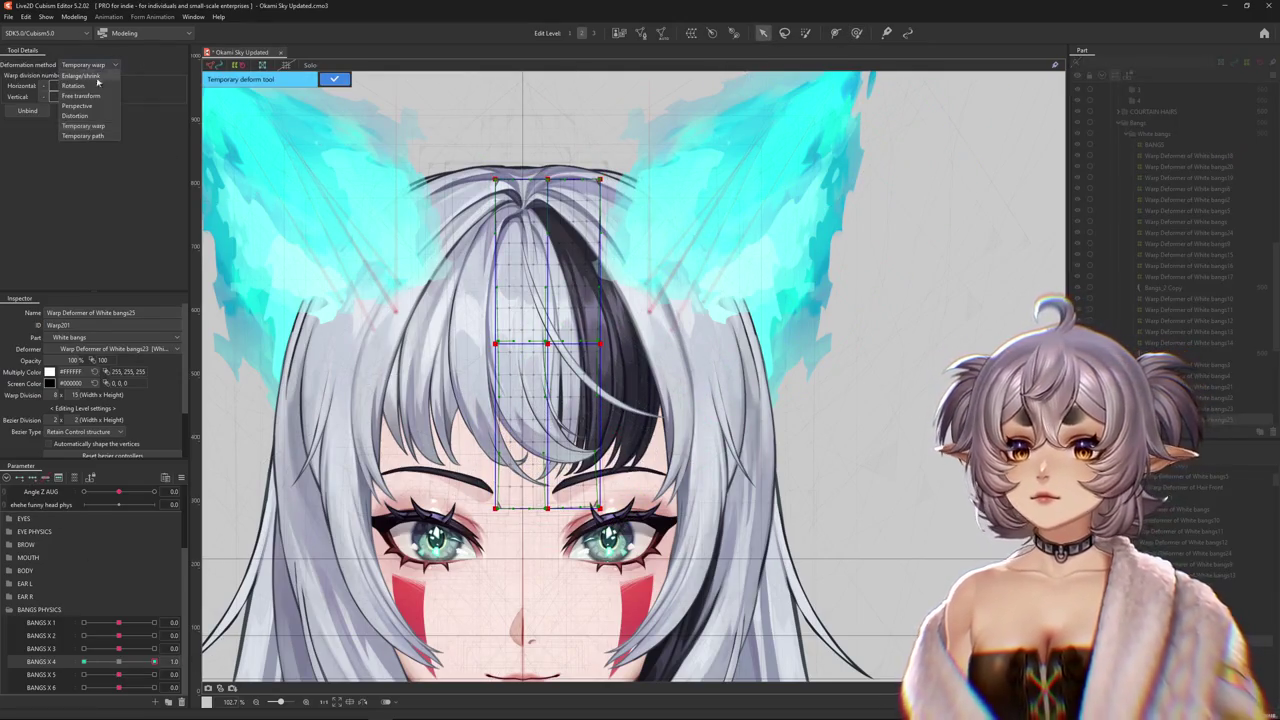
click(88, 90)
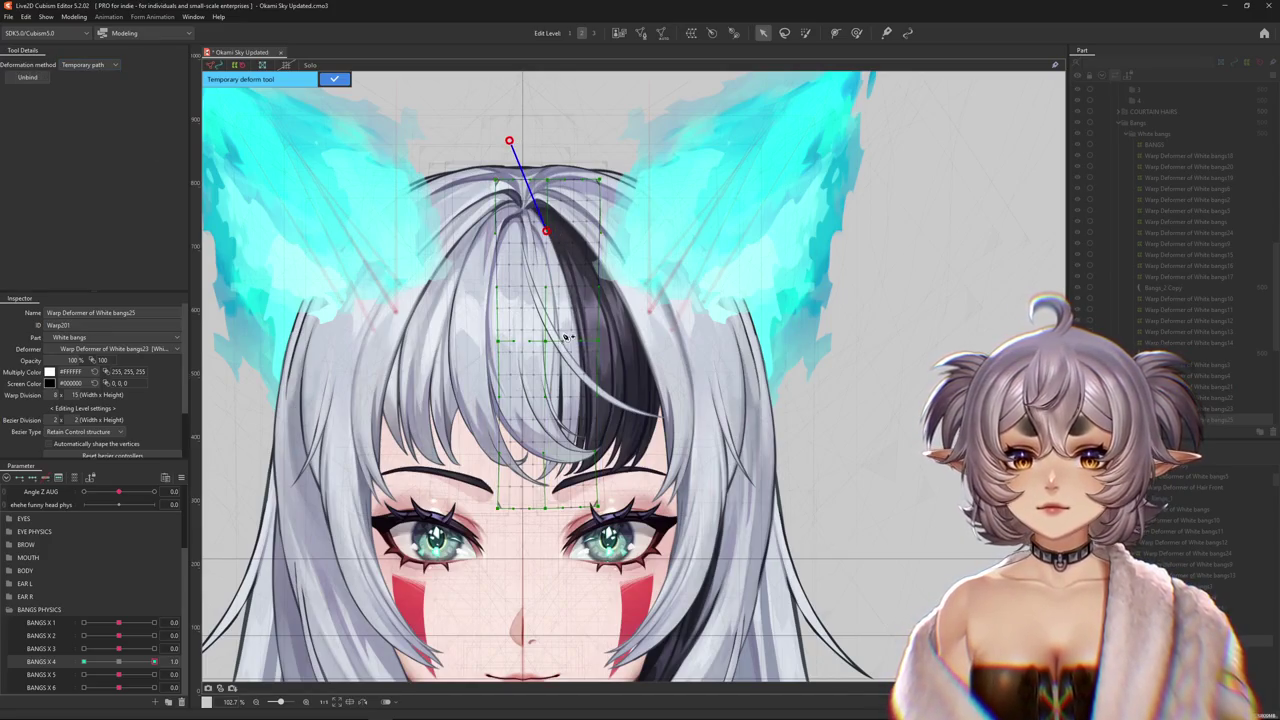
drag(467, 602, 660, 579)
click(335, 83)
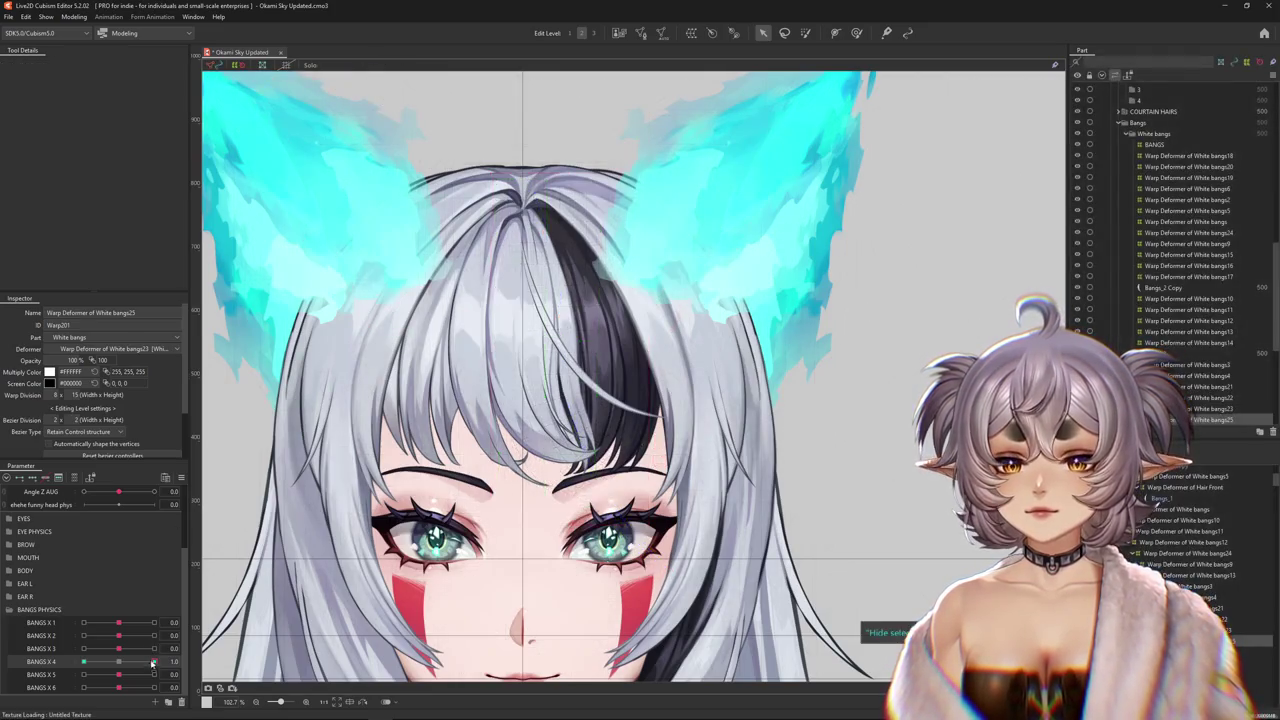
- At BANGS X 4 = -1, path-bend the strand tip up and left, then recheck the 1 pose
drag(154, 662, 83, 662)
click(88, 64)
click(88, 77)
click(88, 64)
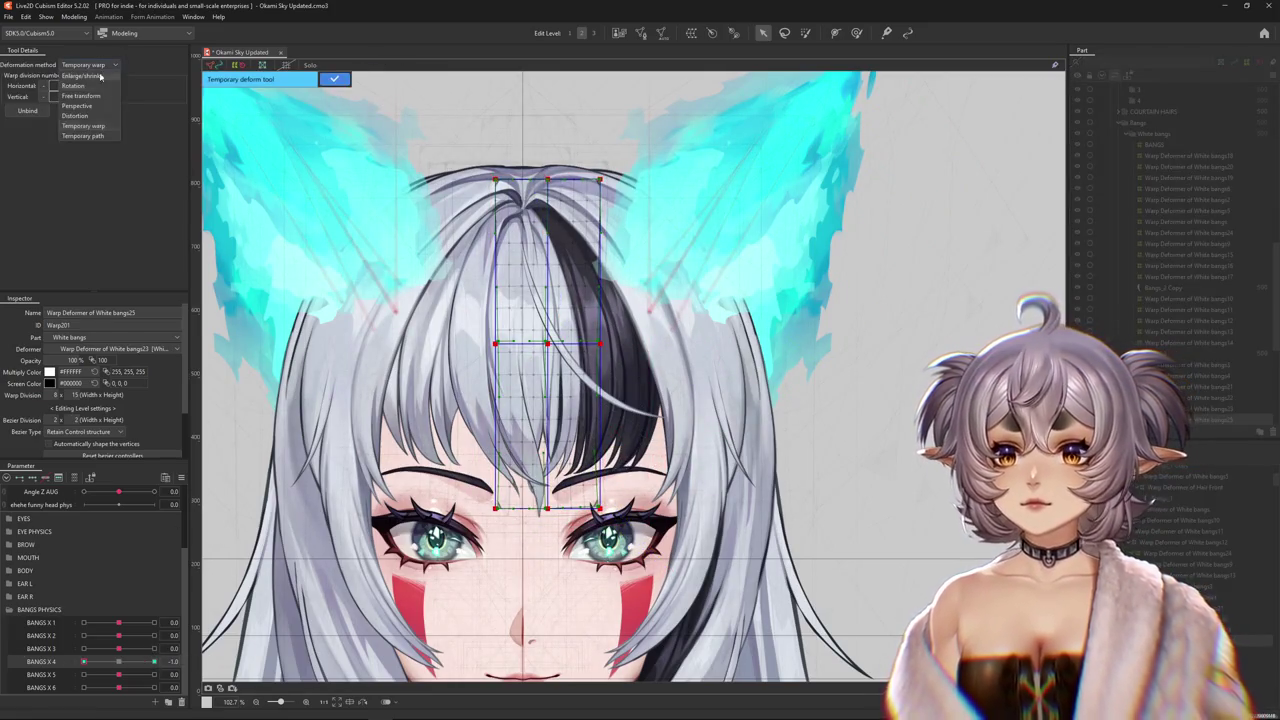
click(88, 90)
click(561, 311)
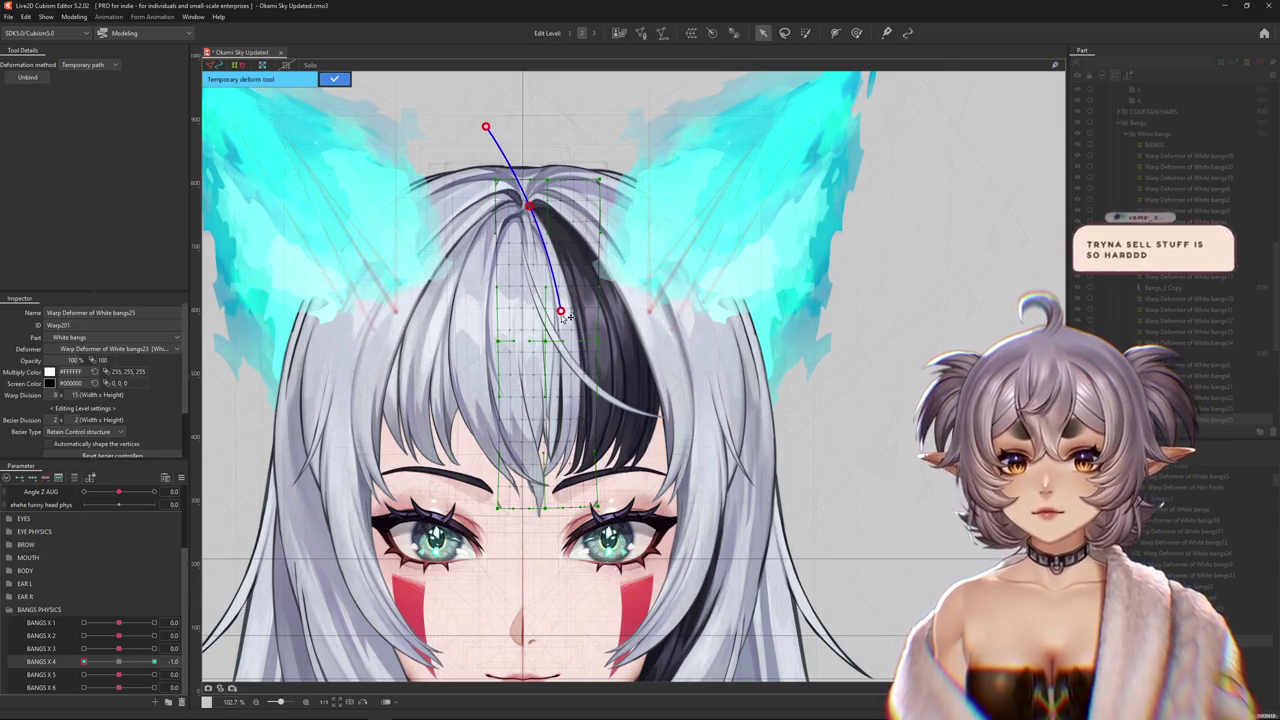
drag(493, 601, 400, 523)
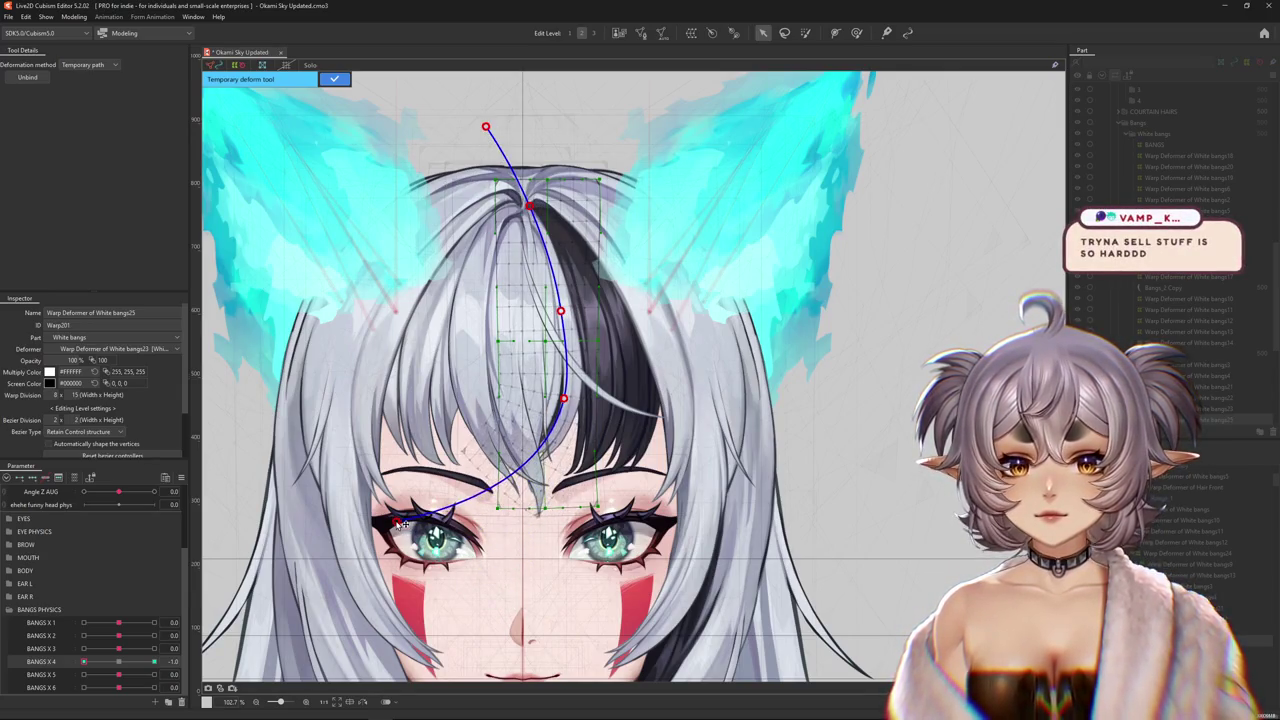
click(333, 80)
click(856, 33)
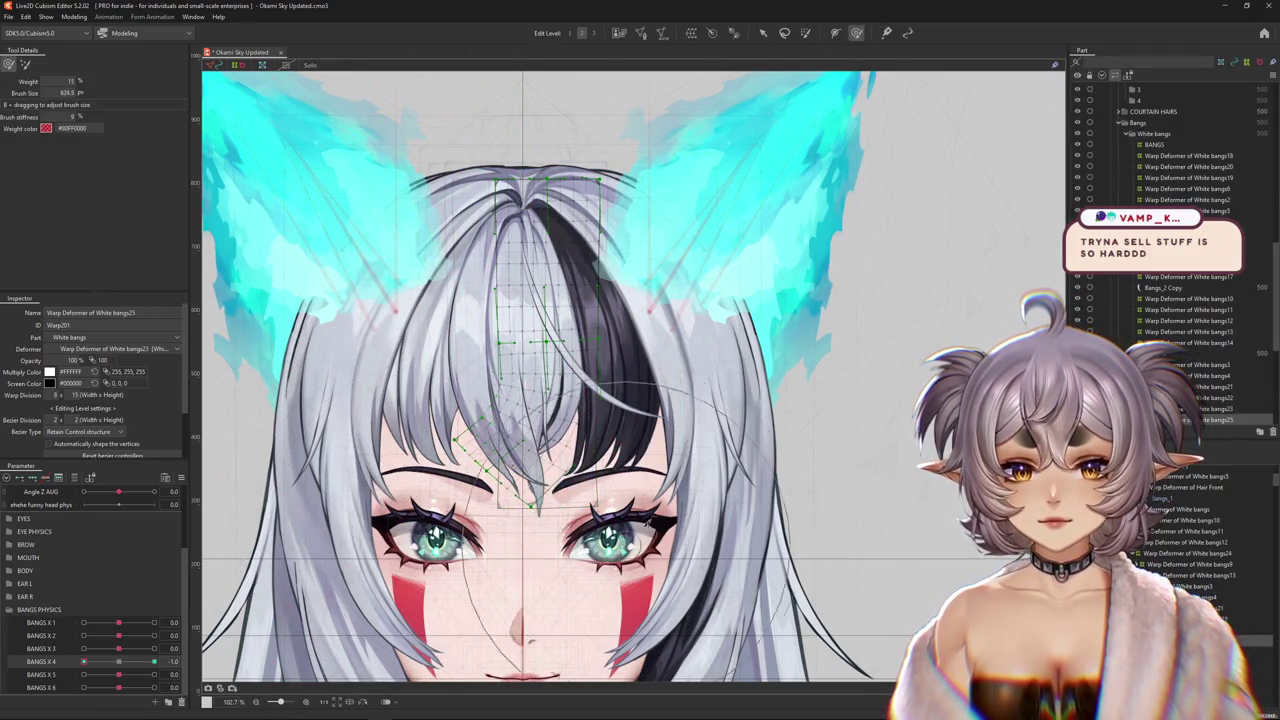
click(143, 663)
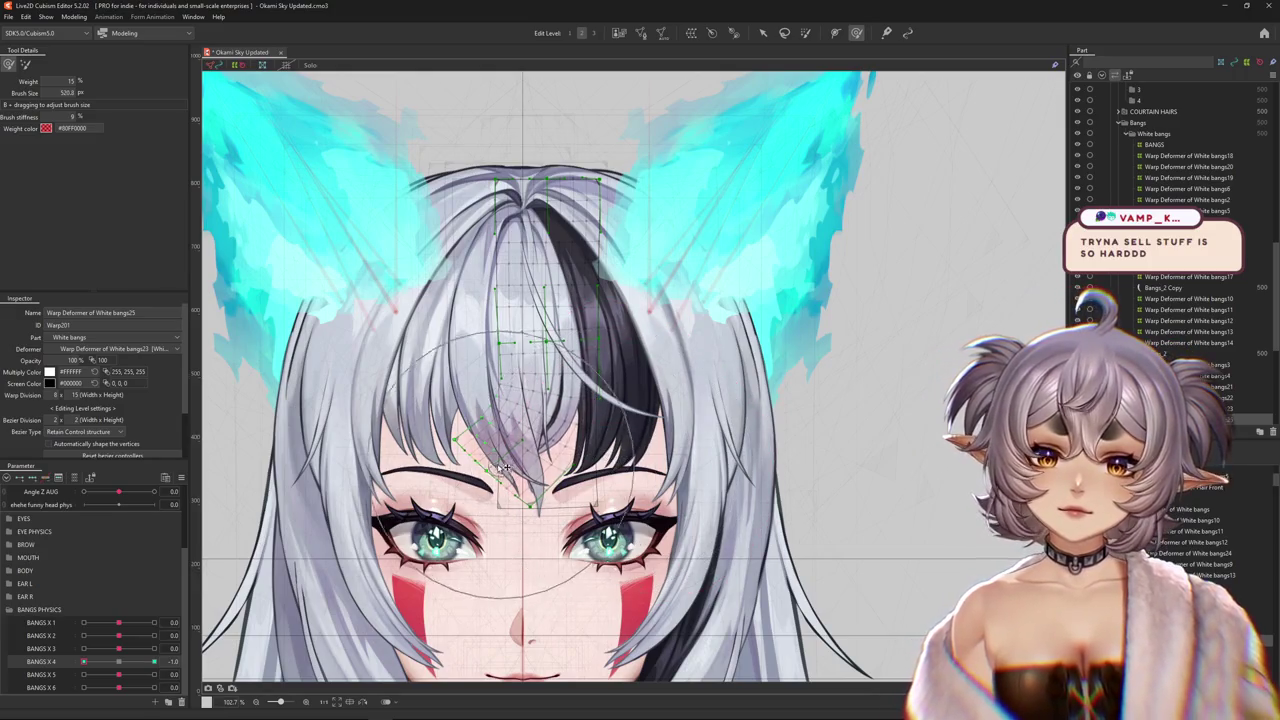
click(154, 662)
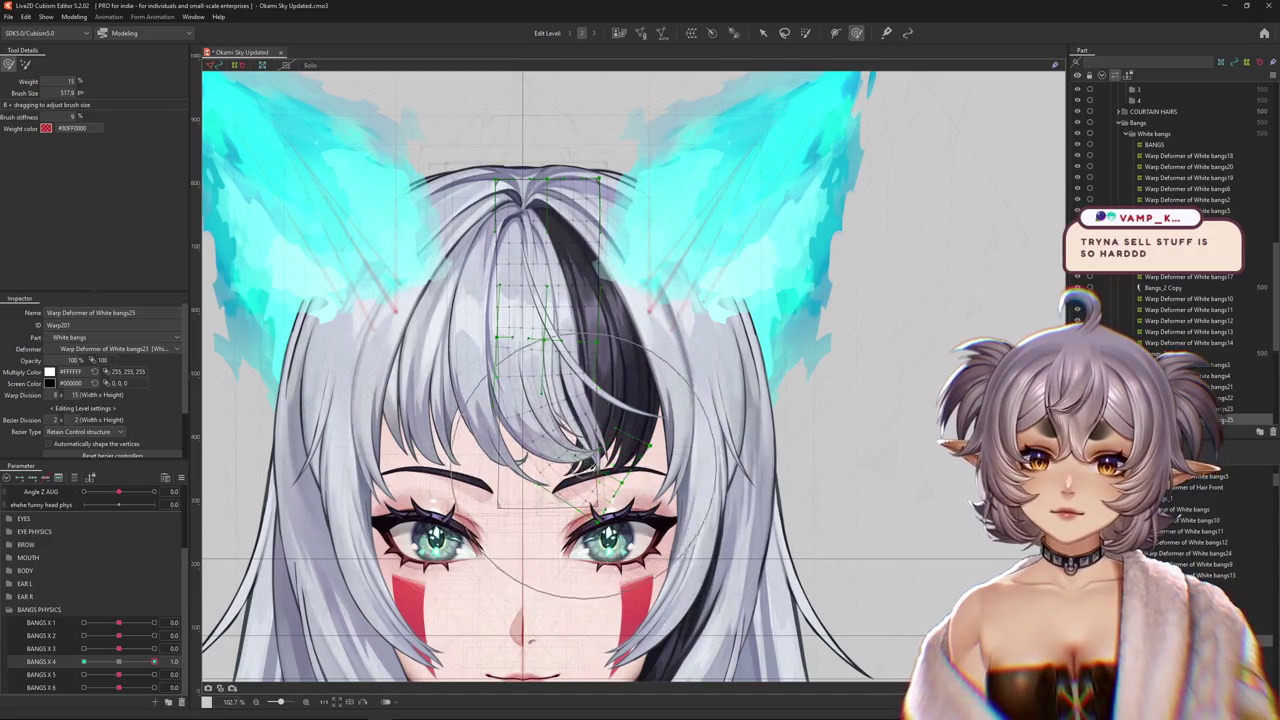
- Paint root weights and reshape White bangs25's bend, checking BANGS X 4 at -1, 0 and 1
key(b)
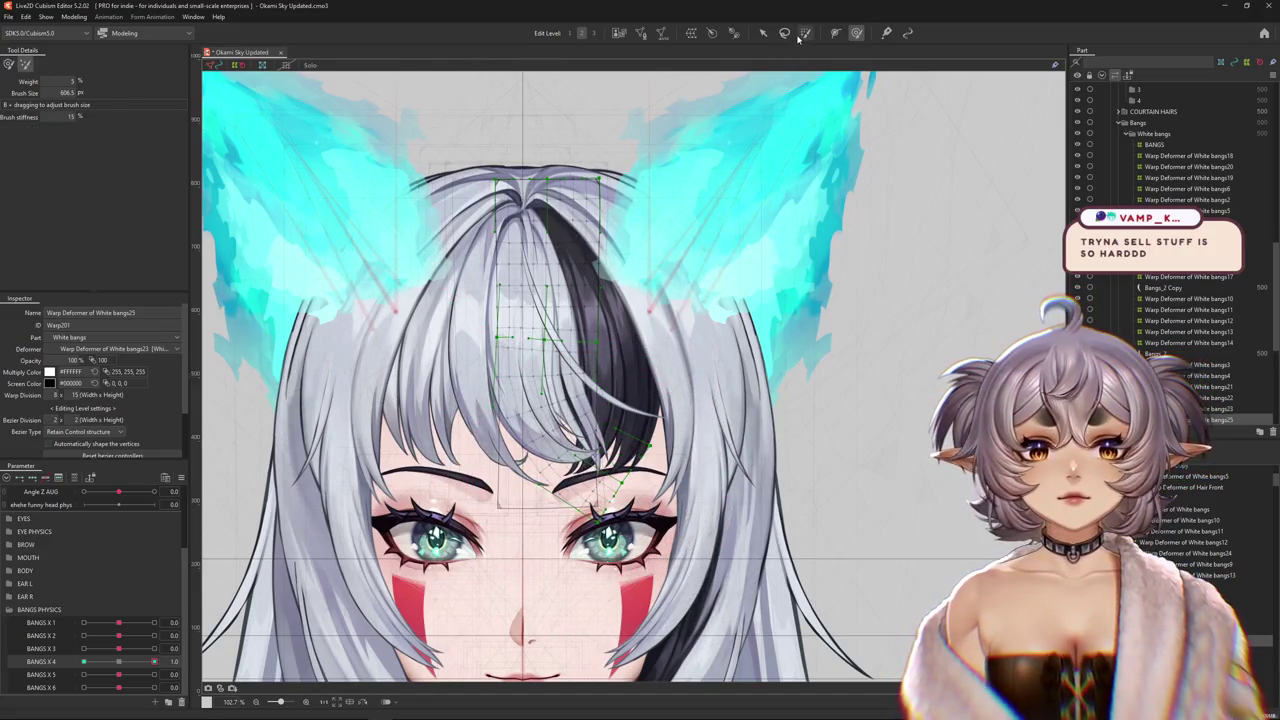
click(803, 35)
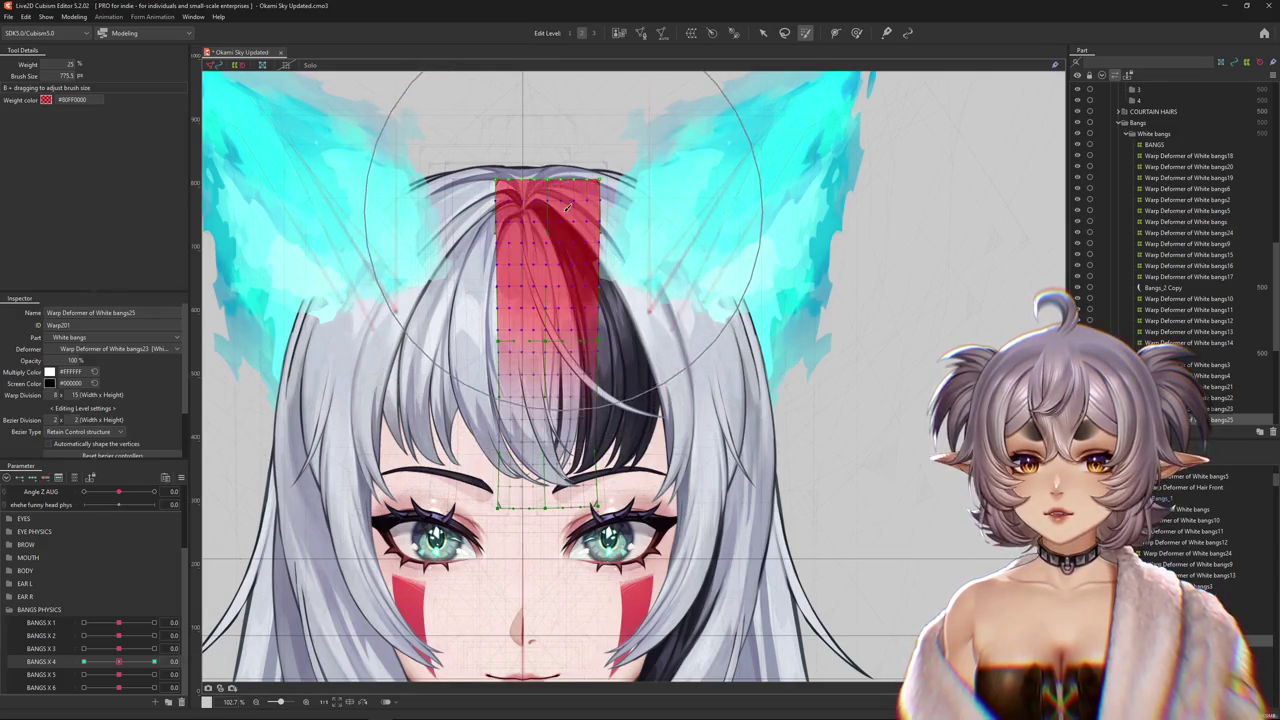
click(154, 662)
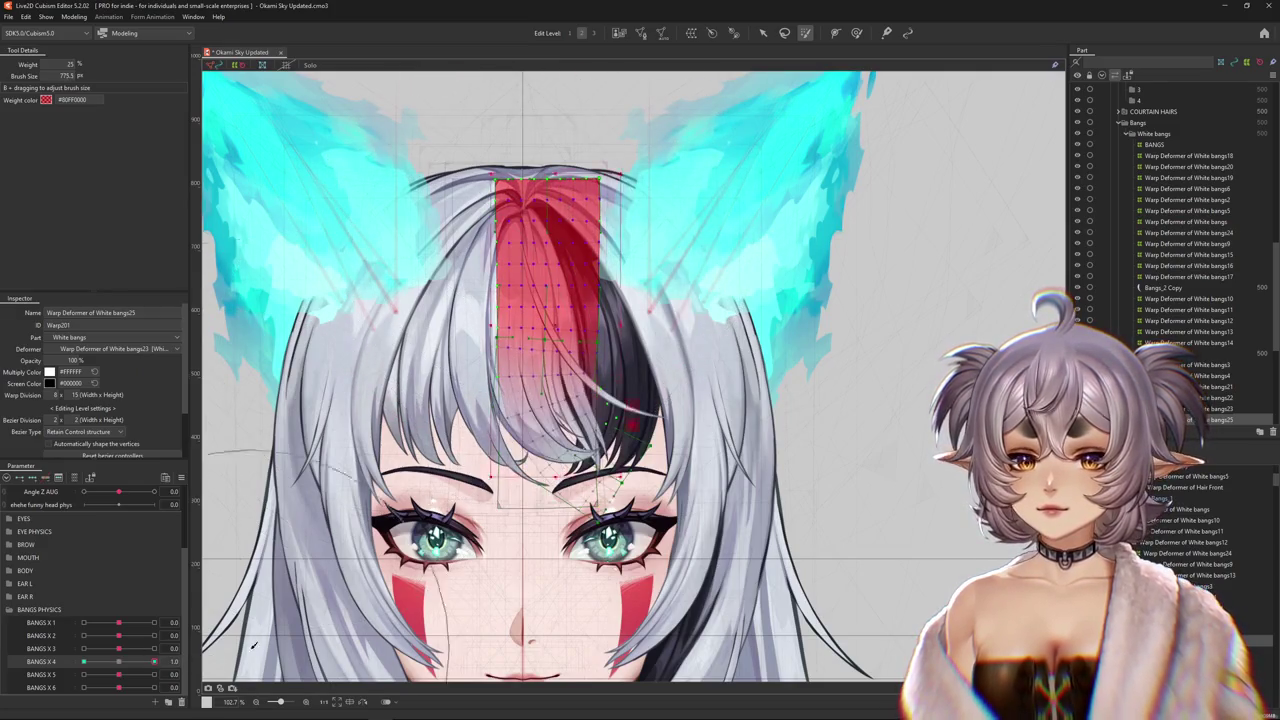
click(119, 662)
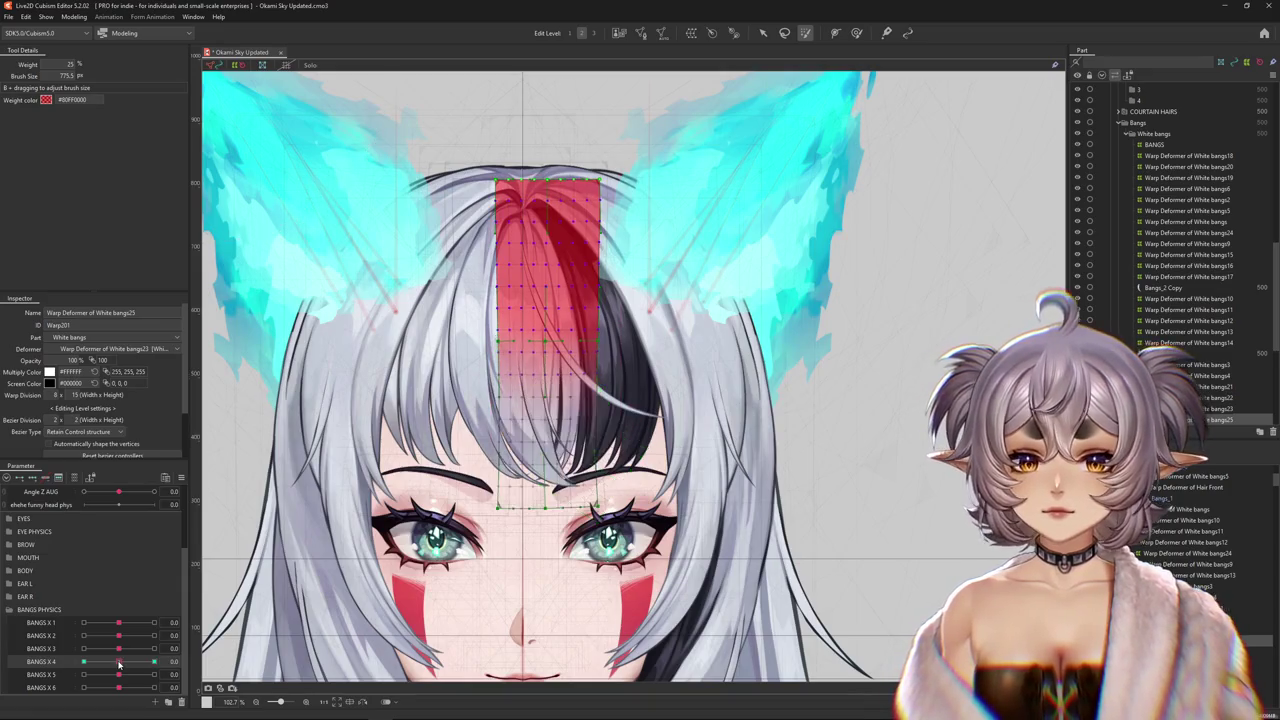
drag(119, 664, 66, 662)
click(119, 662)
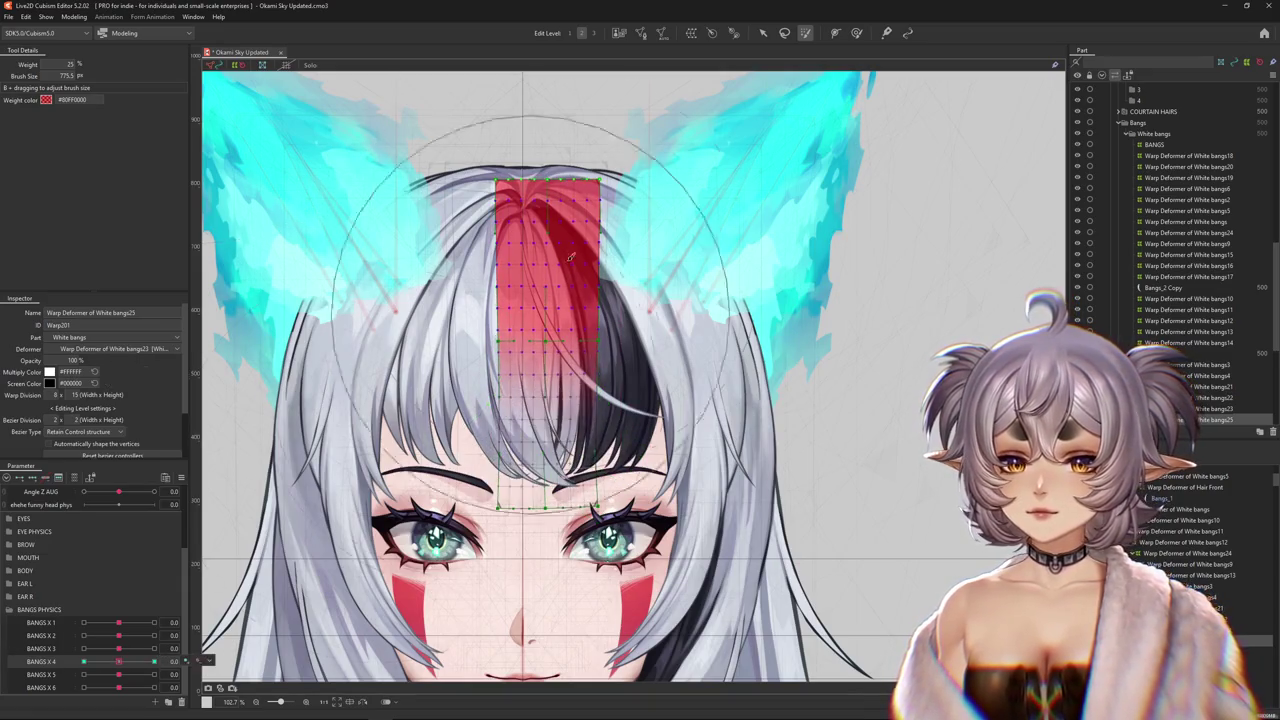
drag(119, 662, 83, 628)
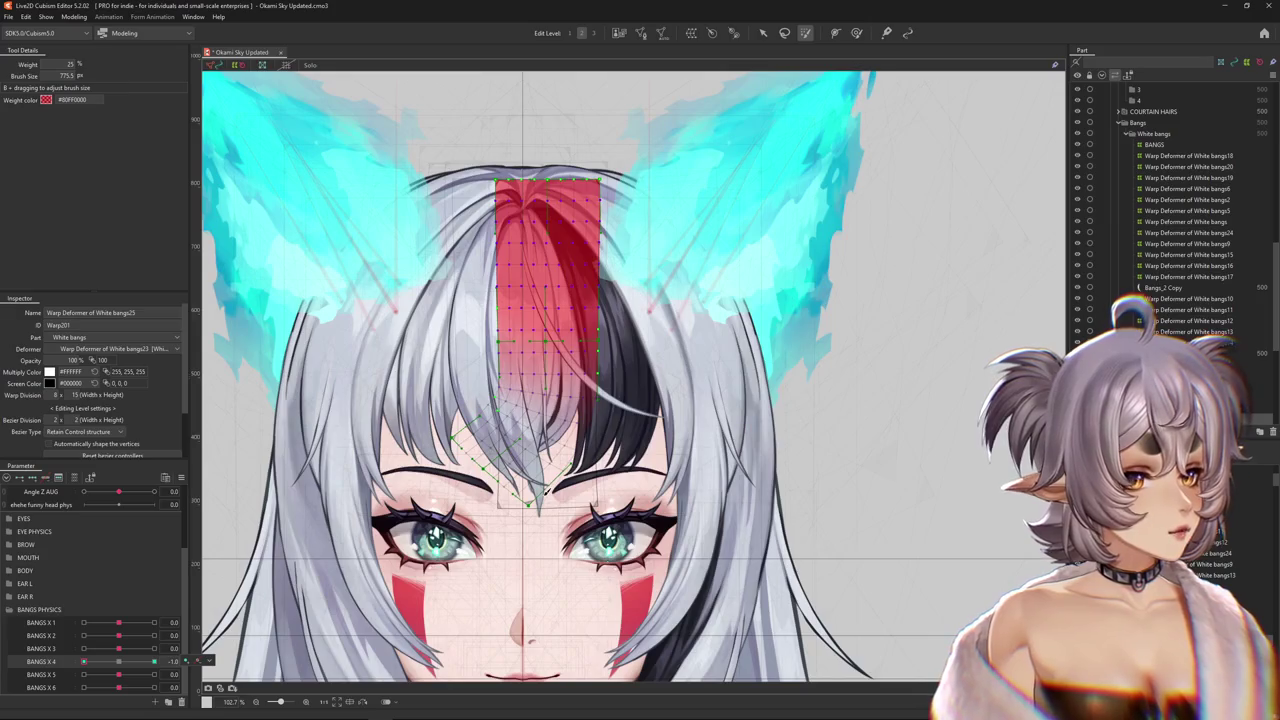
key(b)
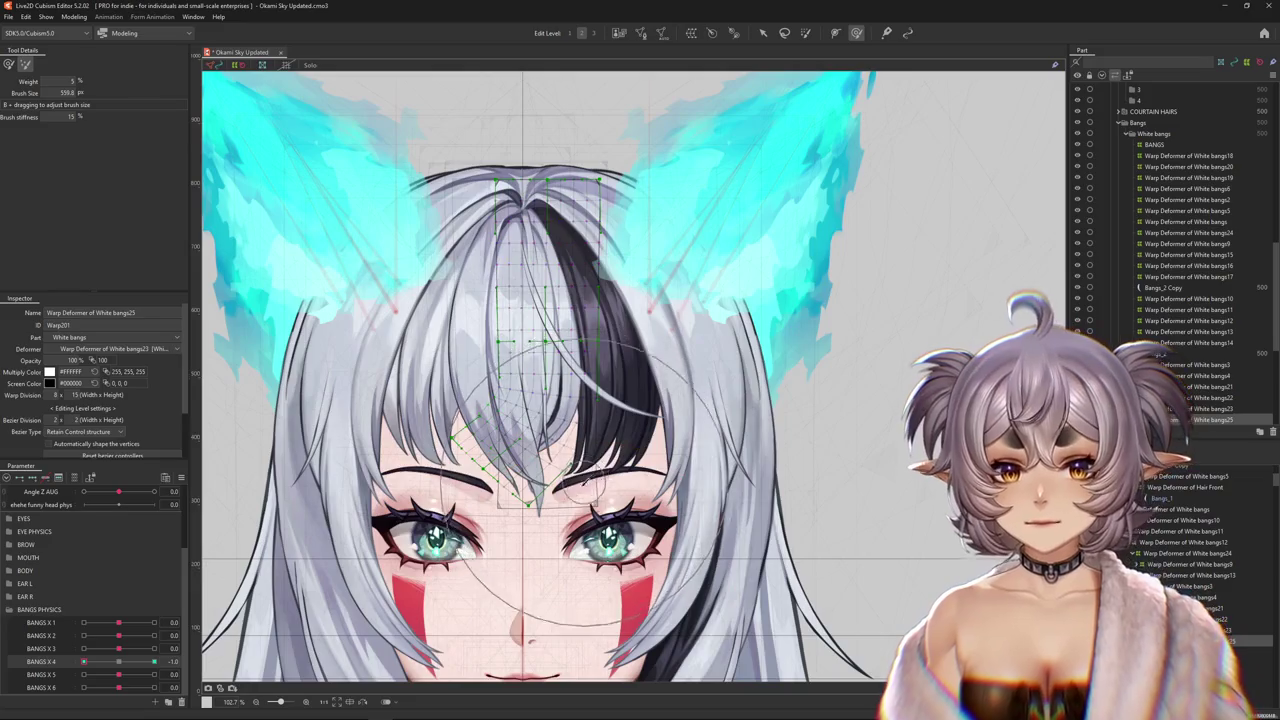
mouse_move(596, 577)
mouse_down()
mouse_move(455, 455)
mouse_move(665, 470)
mouse_up()
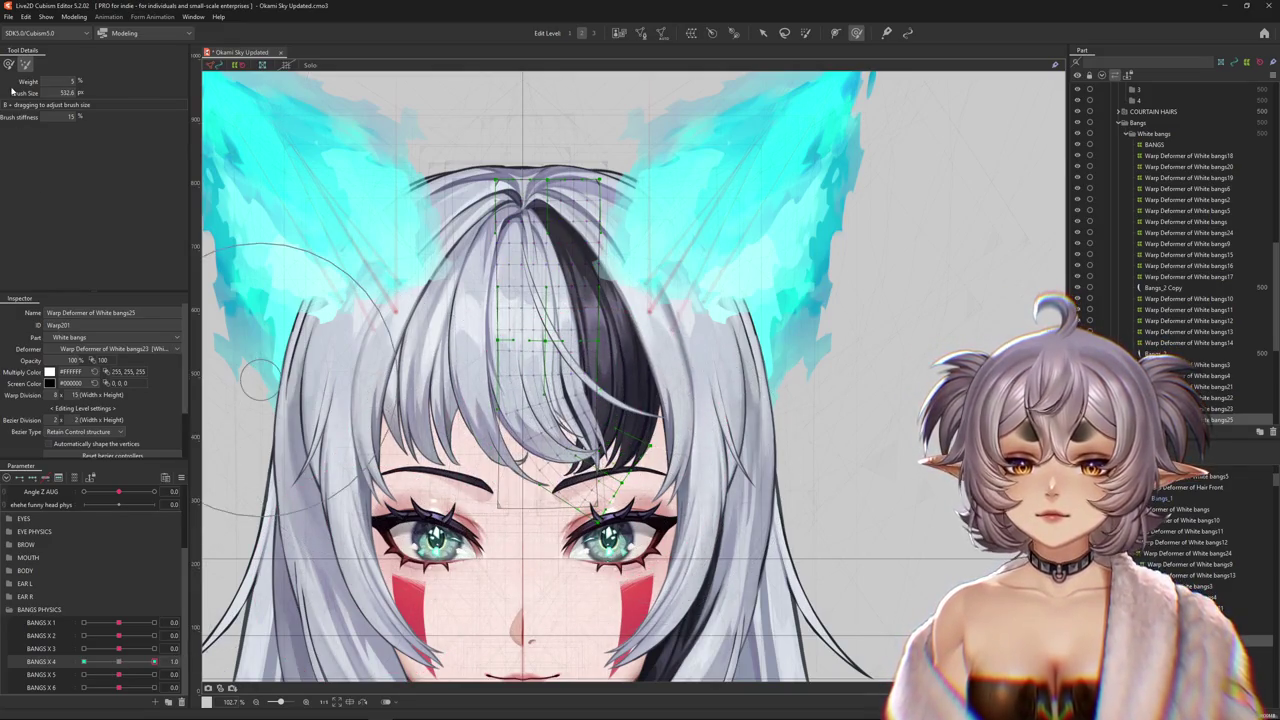
key(b)
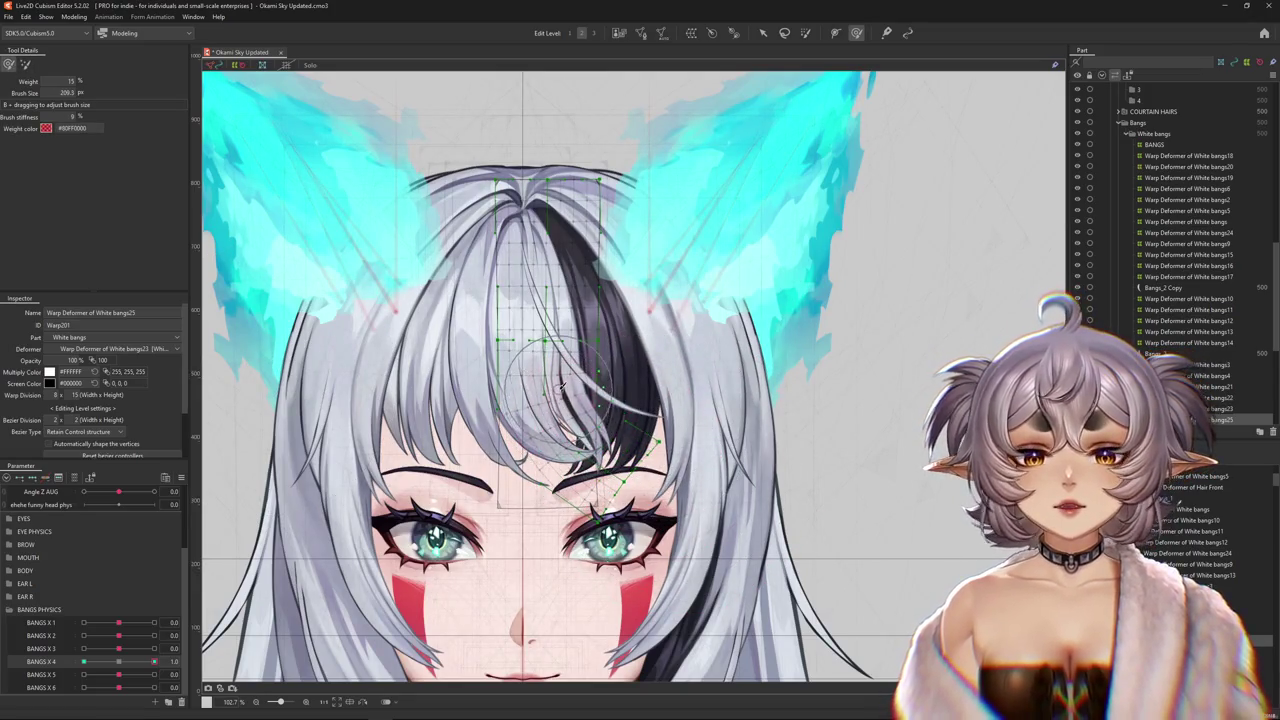
click(118, 662)
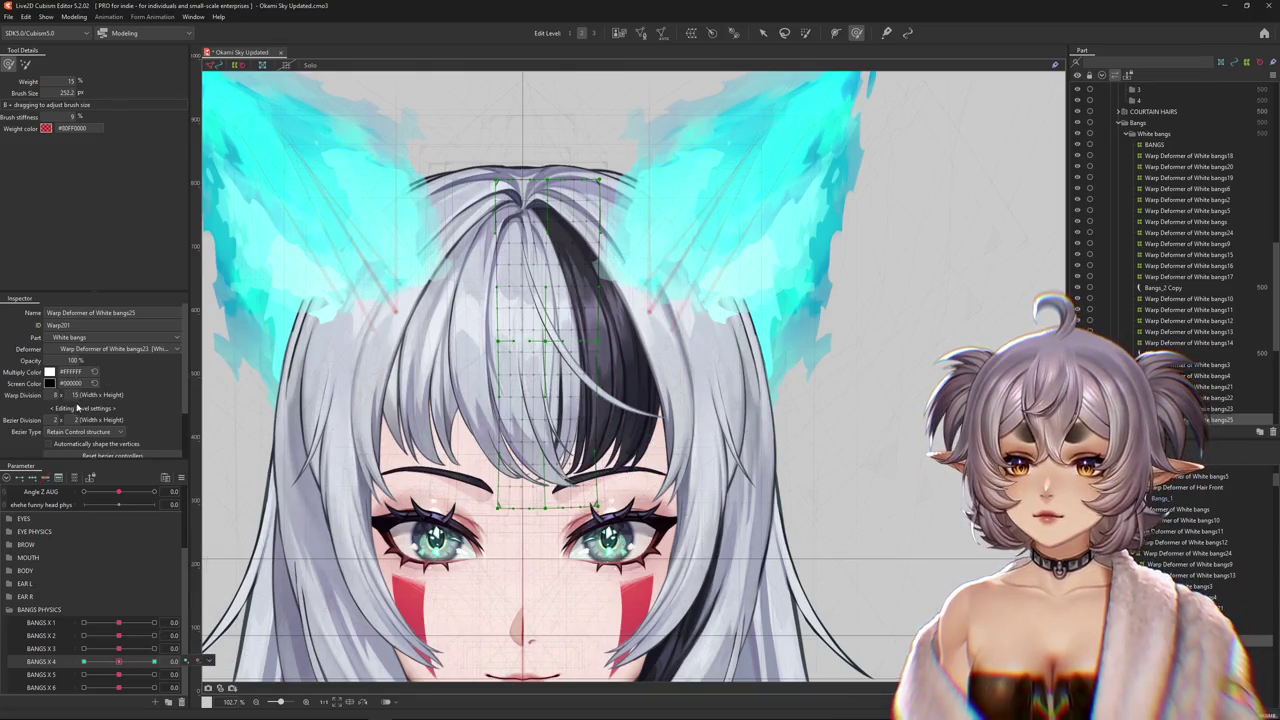
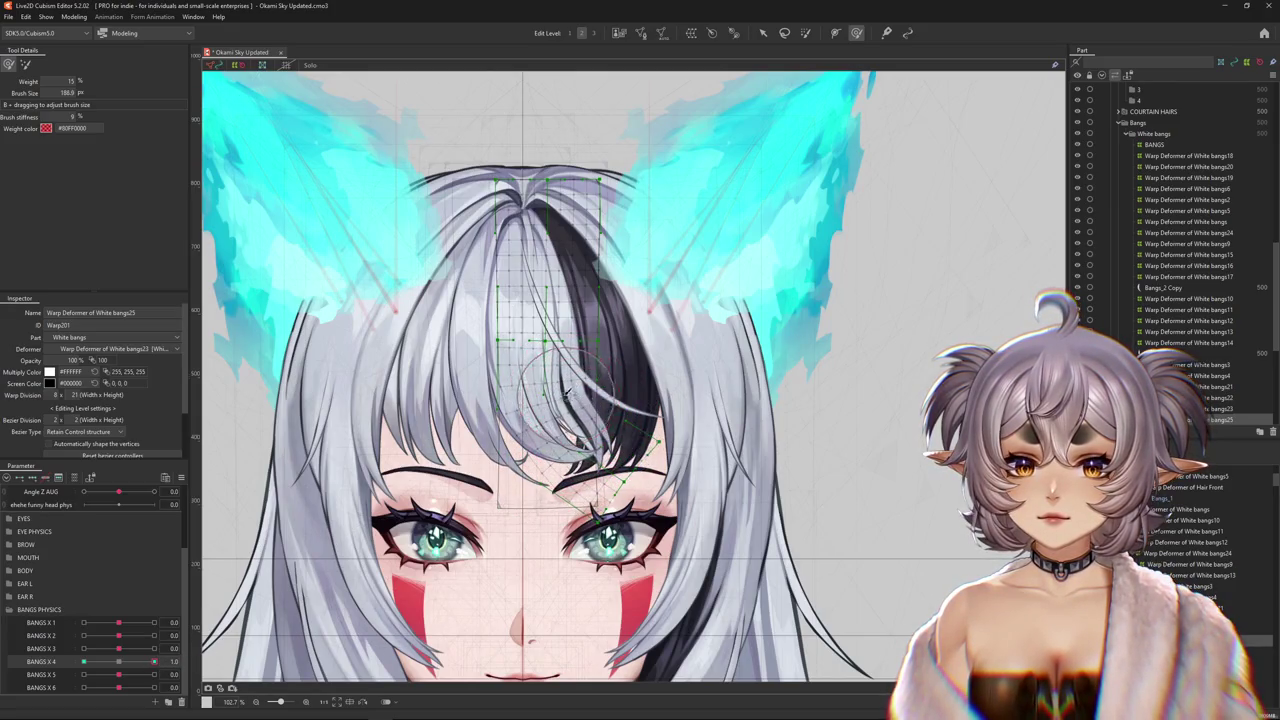
- Swing BANGS X 4 from neutral toward its positive keyform, enlarging the deform brush
click(117, 662)
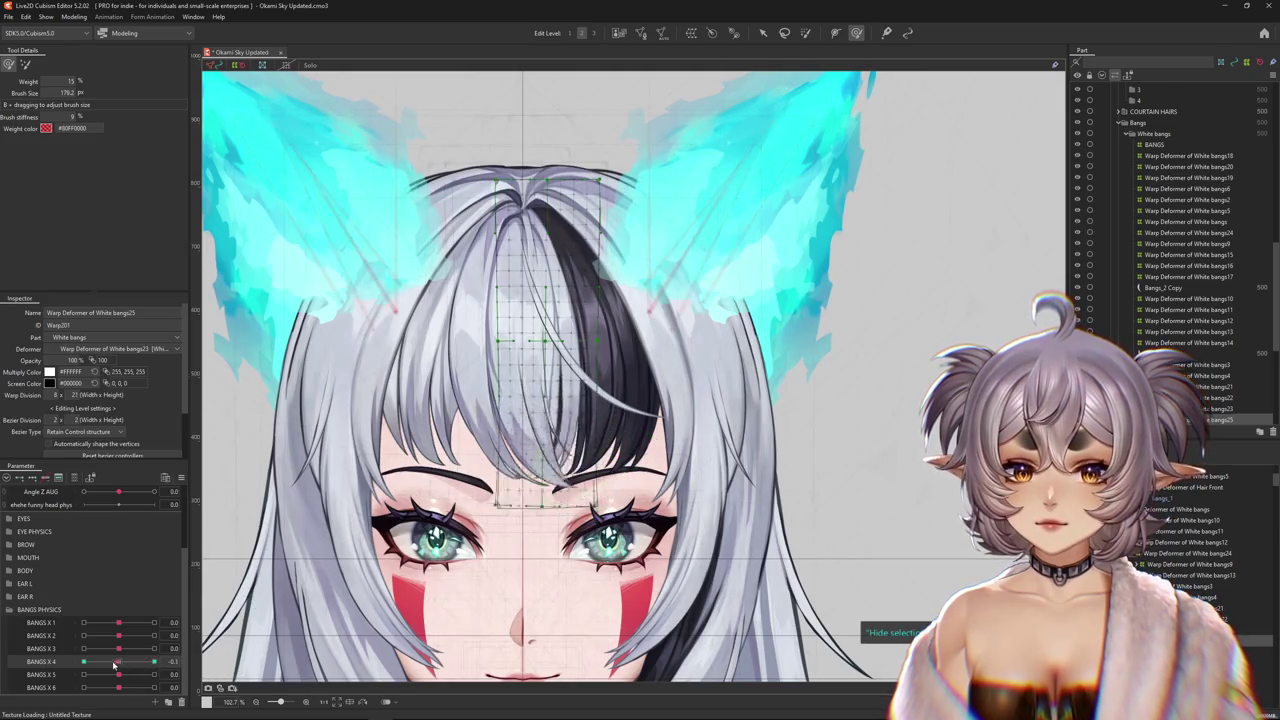
mouse_move(460, 420)
mouse_down()
mouse_move(422, 405)
mouse_move(503, 427)
mouse_up()
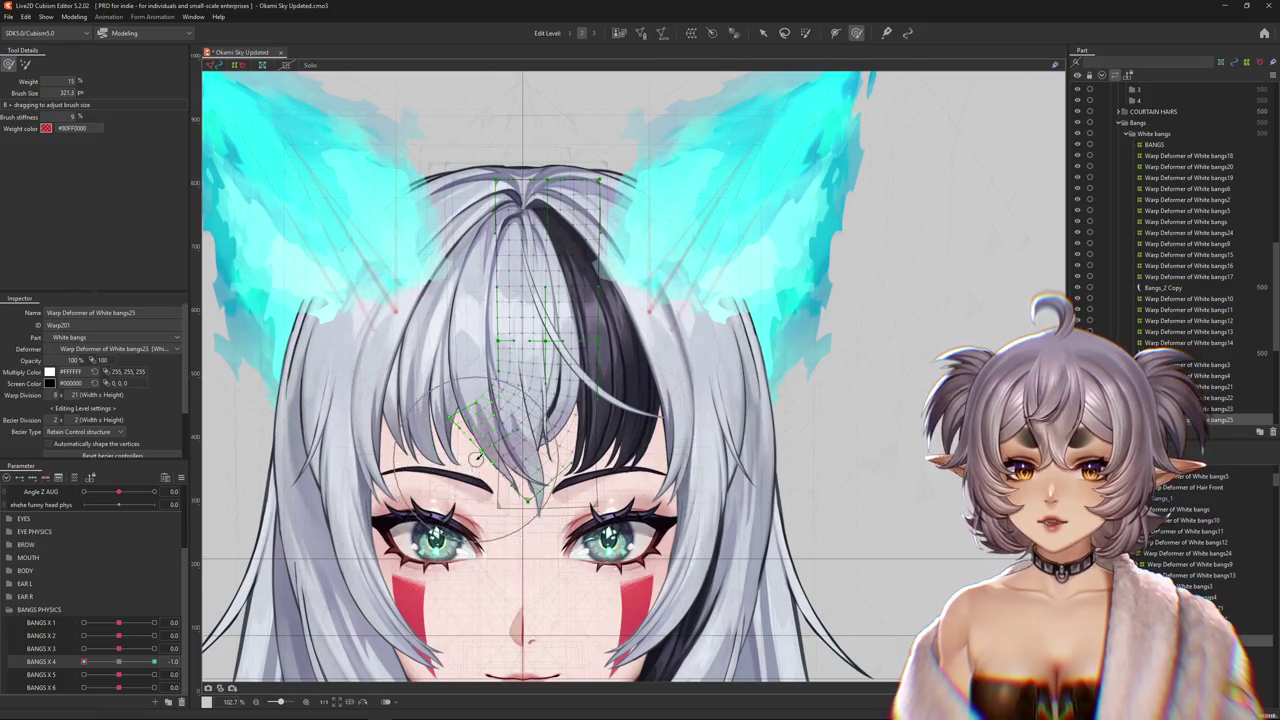
drag(117, 662, 173, 661)
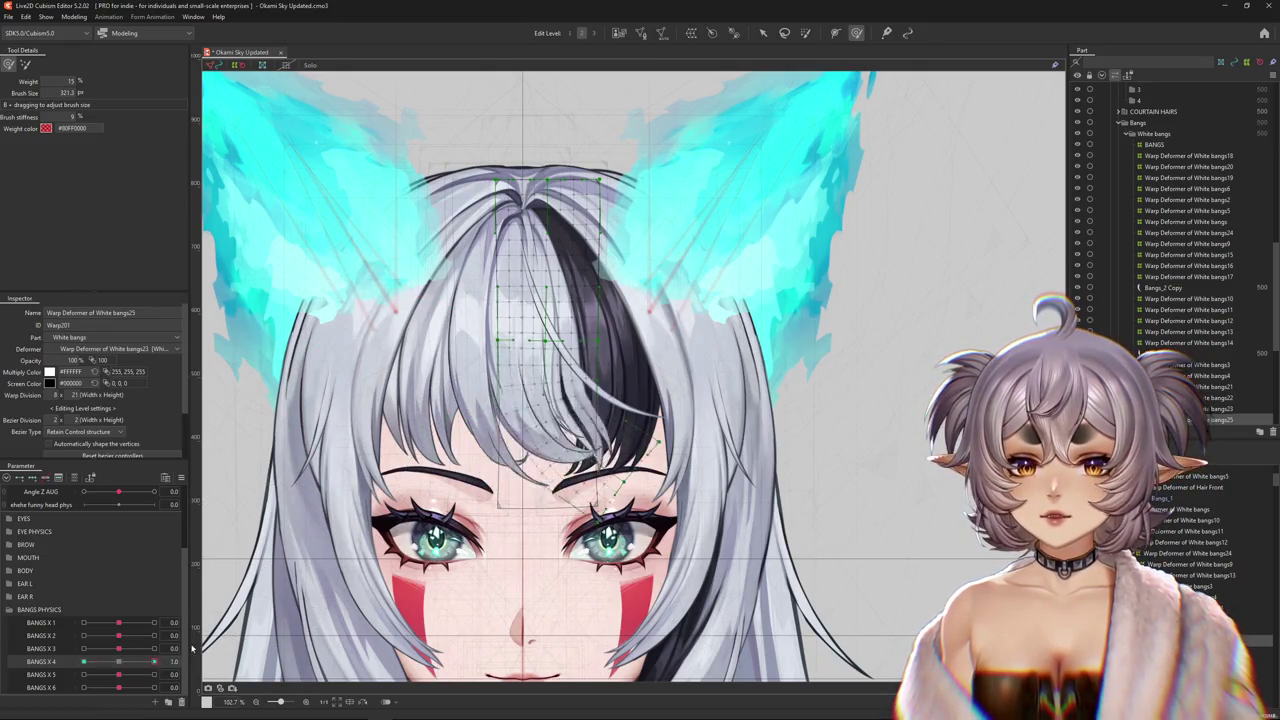
- Review the BANGS X 4 Extended Interpolation settings, checking the interpolation point count
click(181, 477)
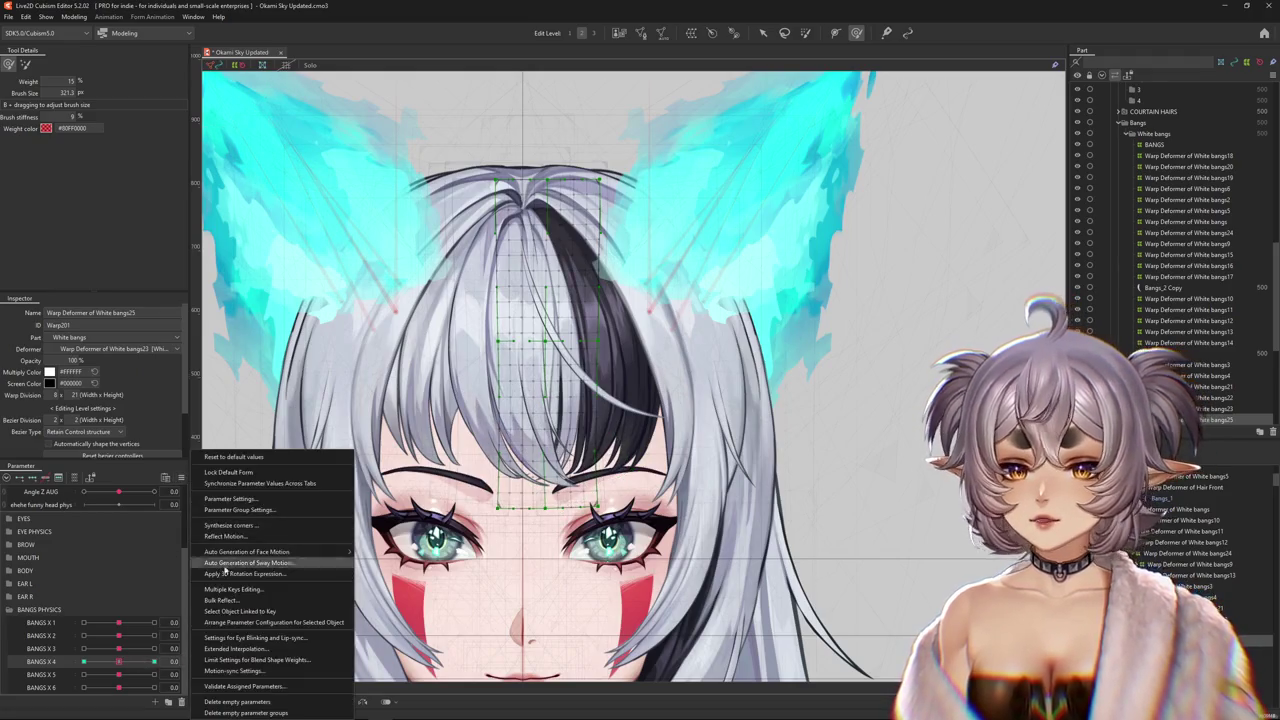
click(236, 649)
click(537, 334)
click(582, 279)
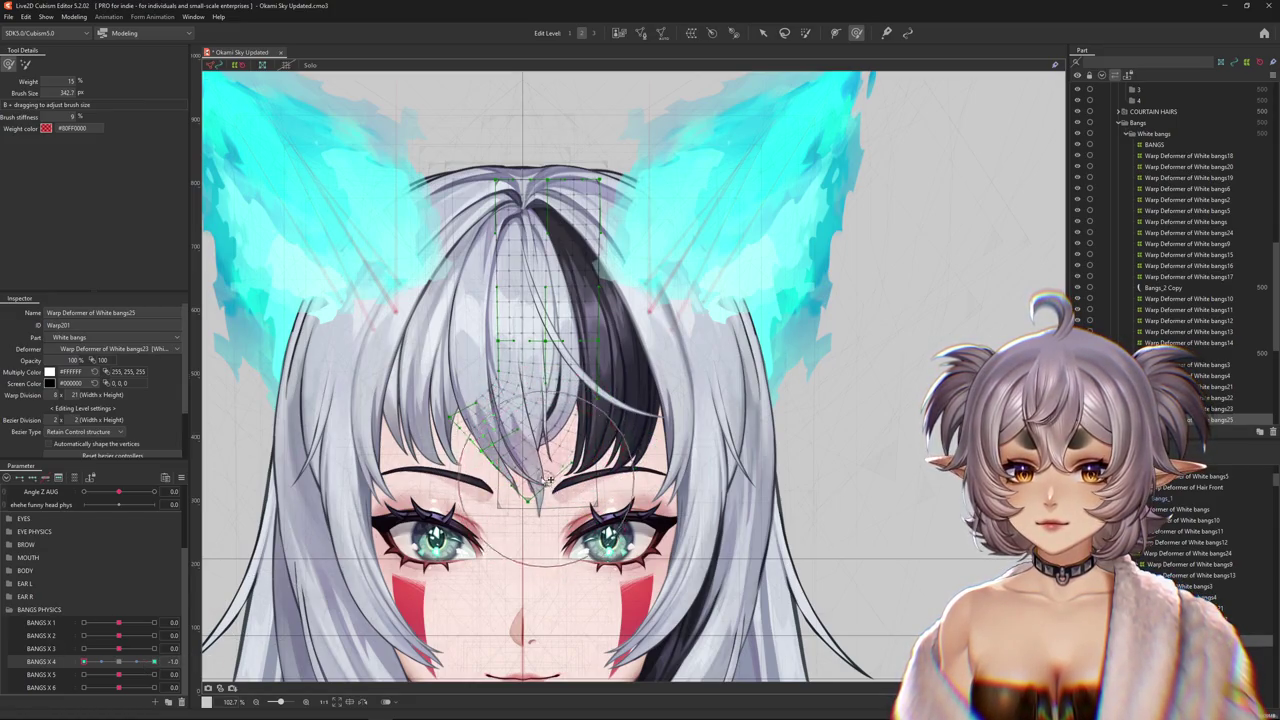
- Hide the warp deformer mesh overlay and pan down slightly to see the bangs cleanly
key(ctrl+h)
drag(497, 487, 450, 515)
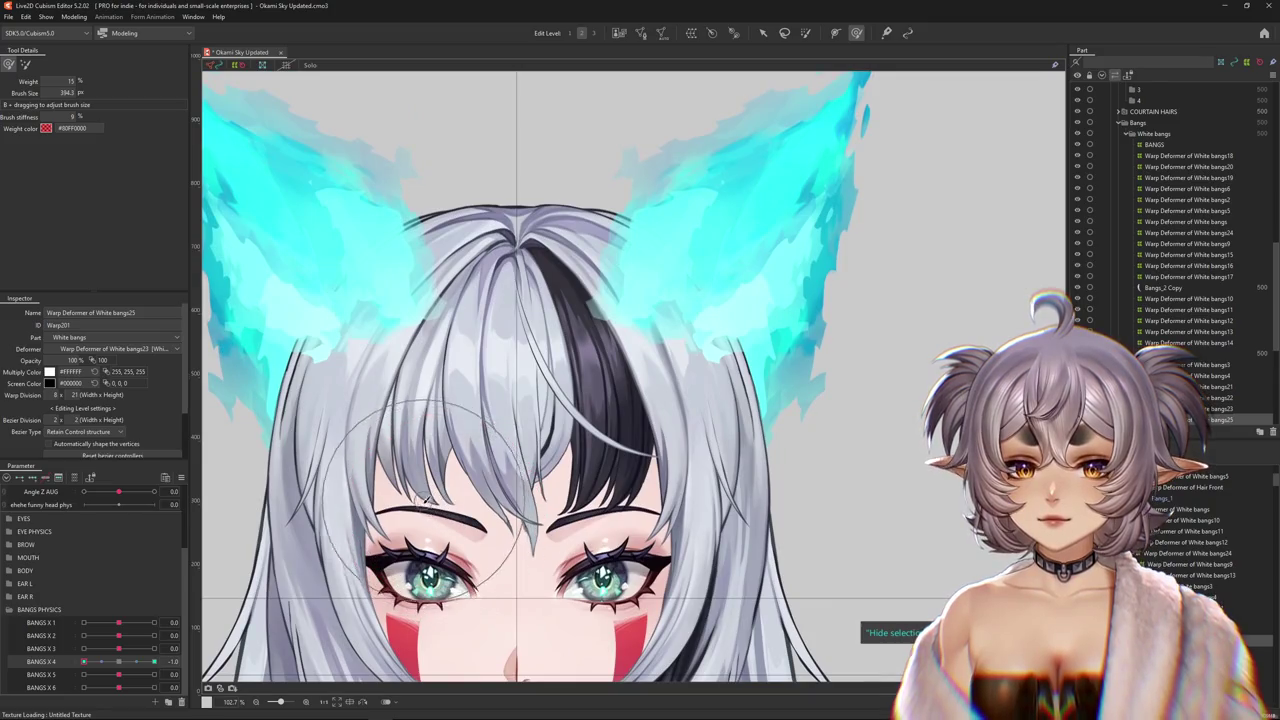
click(74, 17)
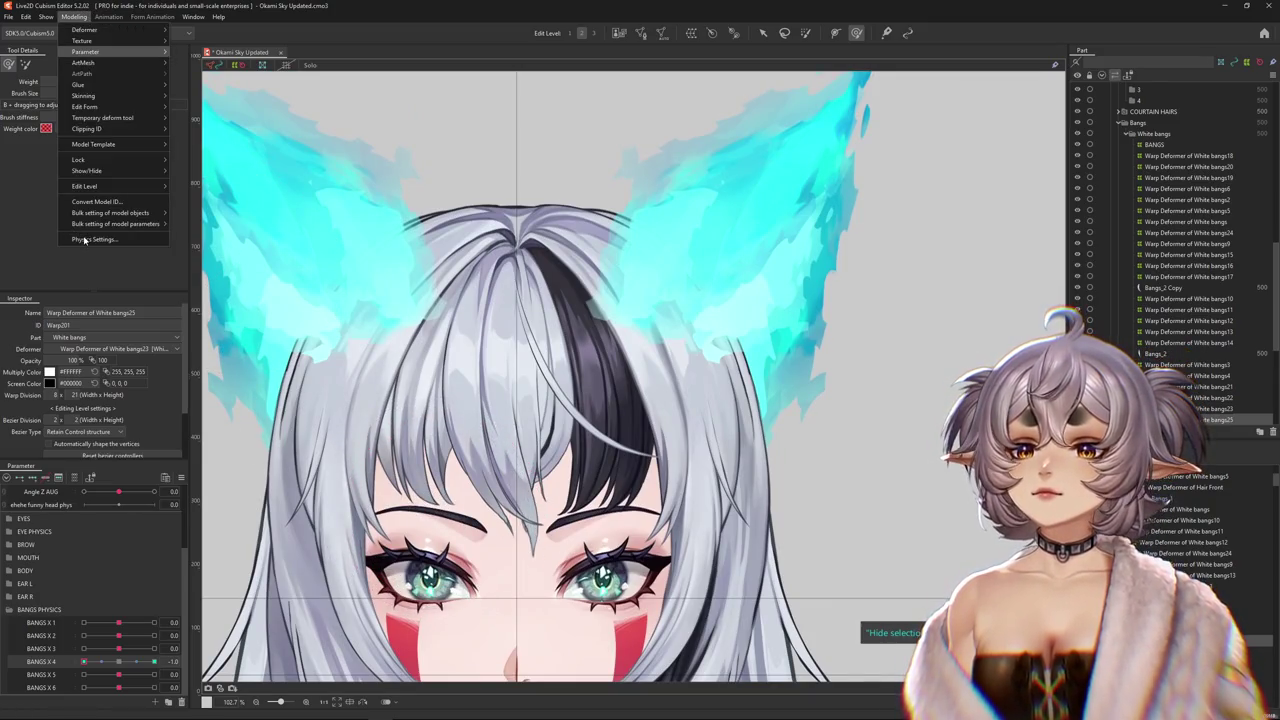
click(86, 240)
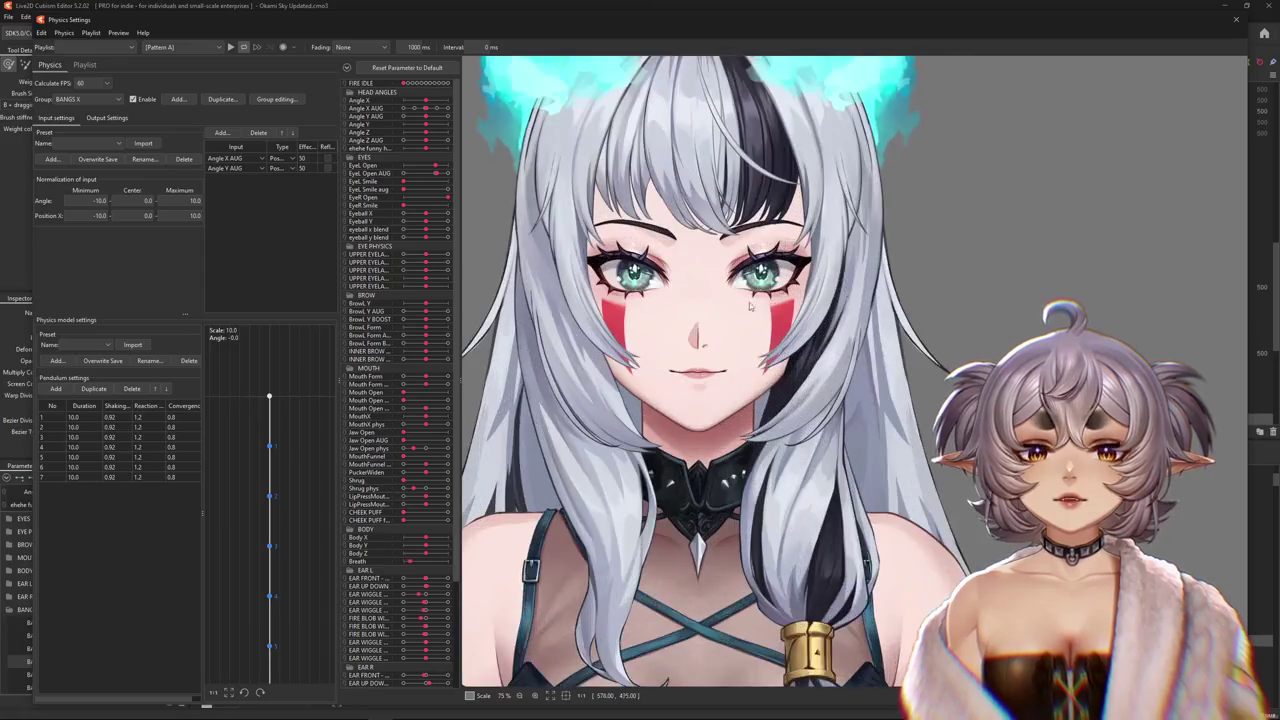
drag(753, 295, 554, 445)
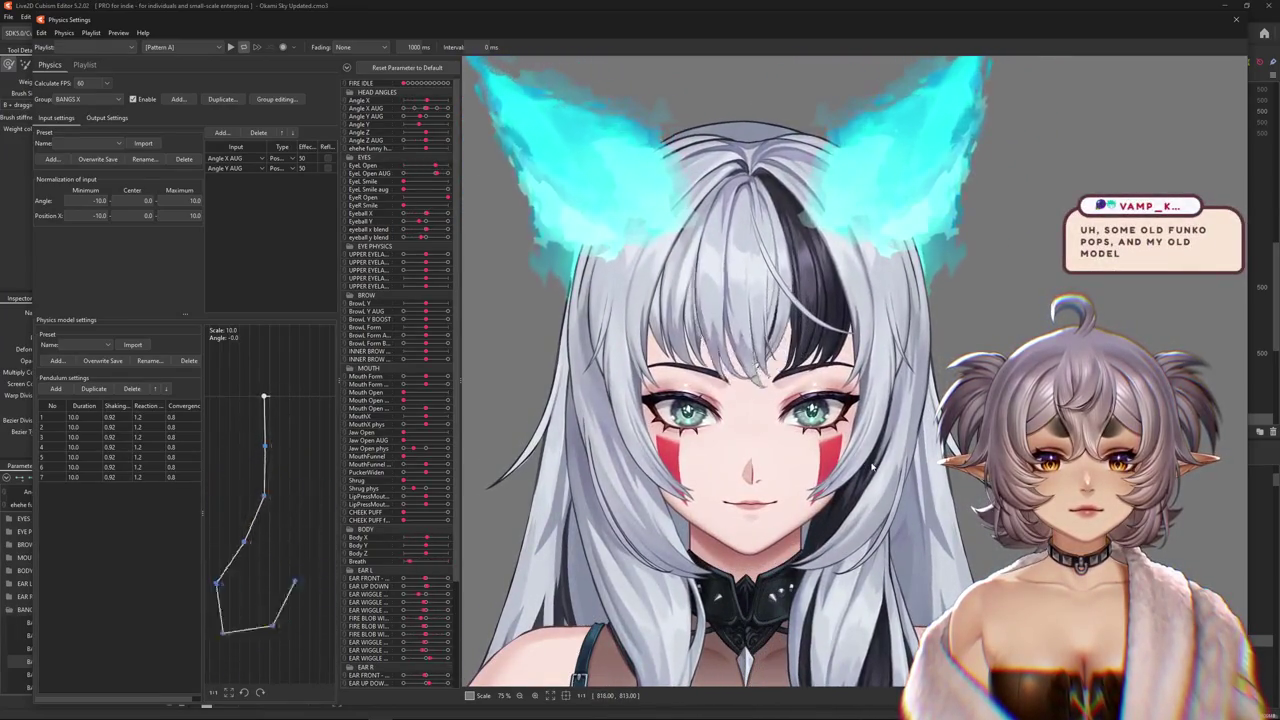
drag(829, 613, 866, 411)
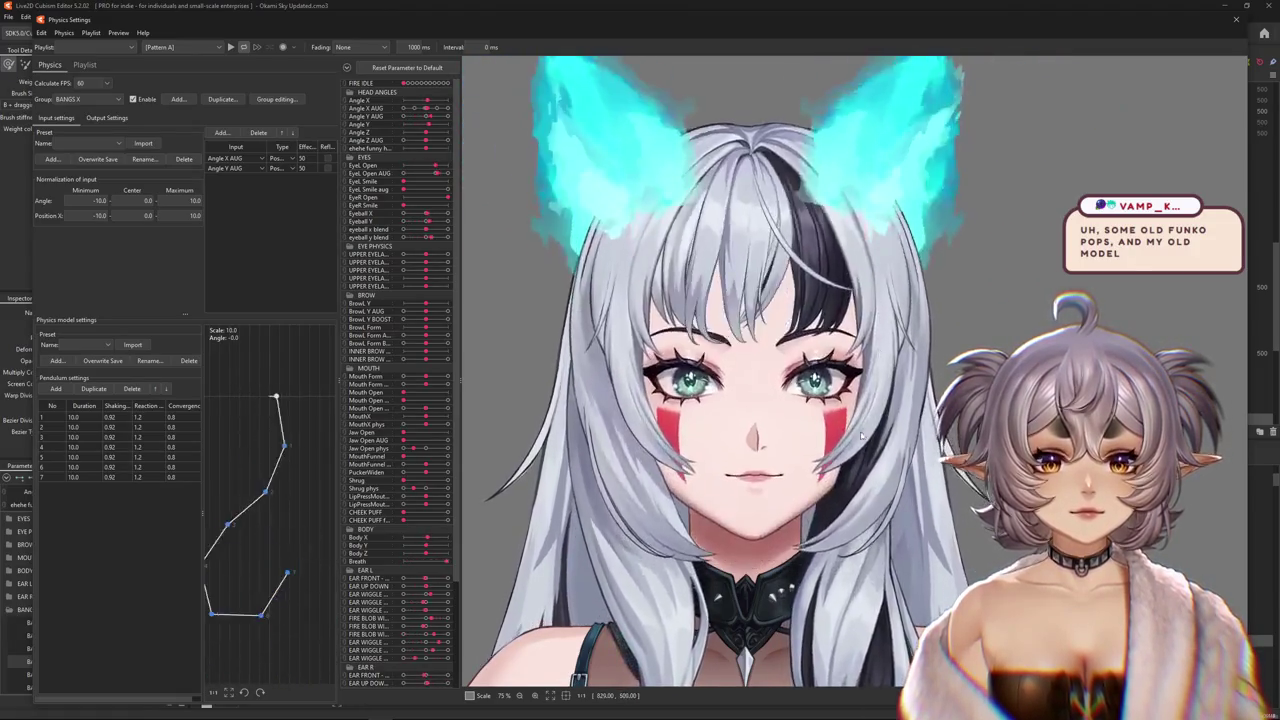
click(1235, 20)
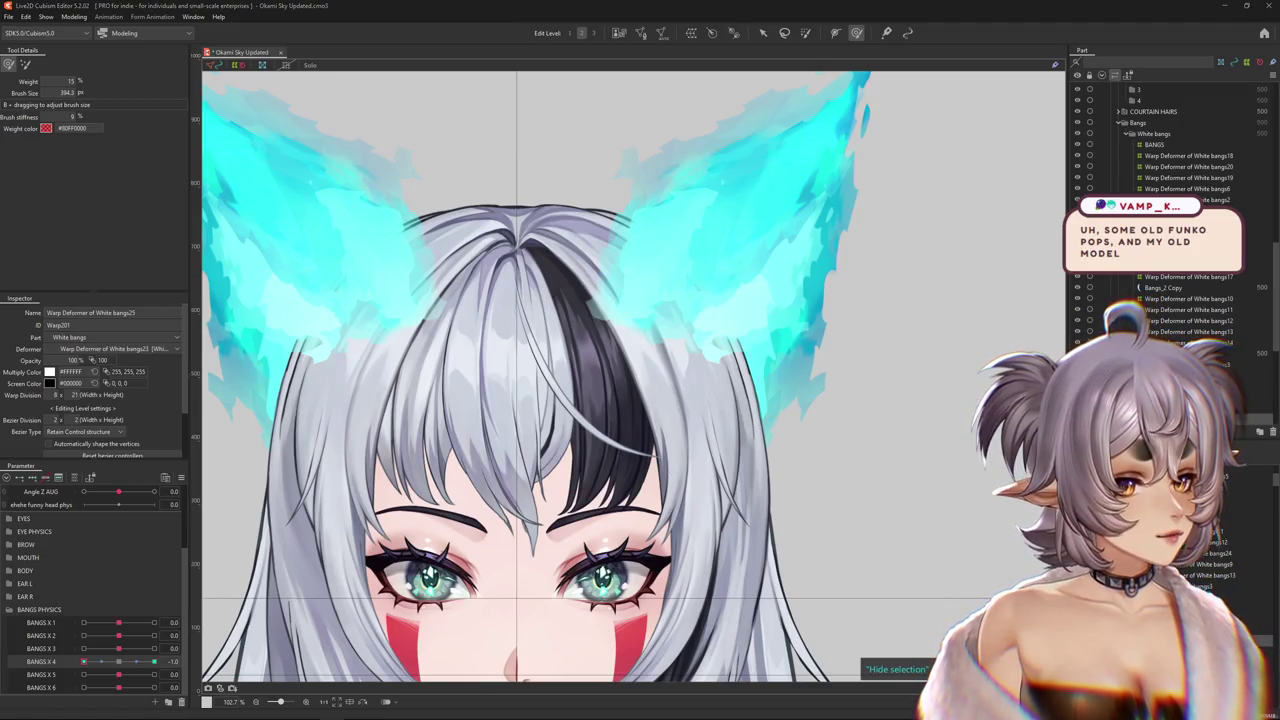
- Zoom to the bangs and preview them at BANGS X 4 1.0 in the softer brush mode
scroll(410, 352, down, 5)
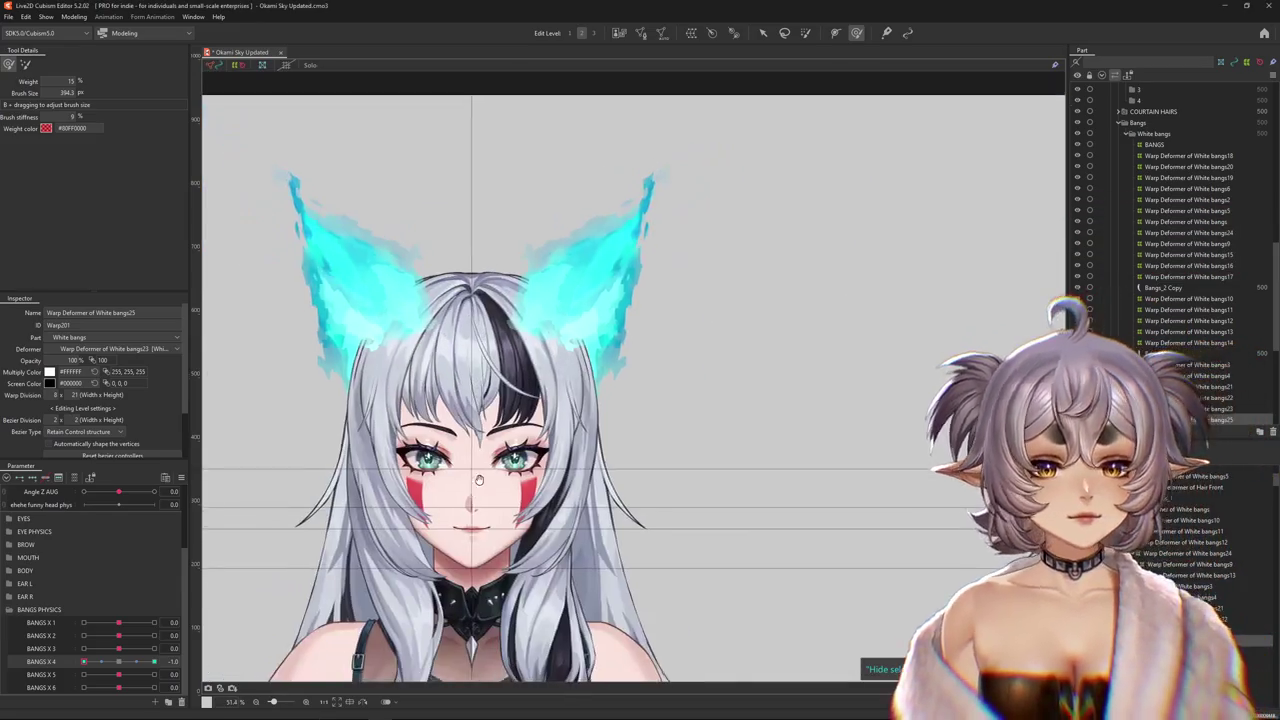
scroll(470, 492, up, 1)
scroll(480, 415, up, 4)
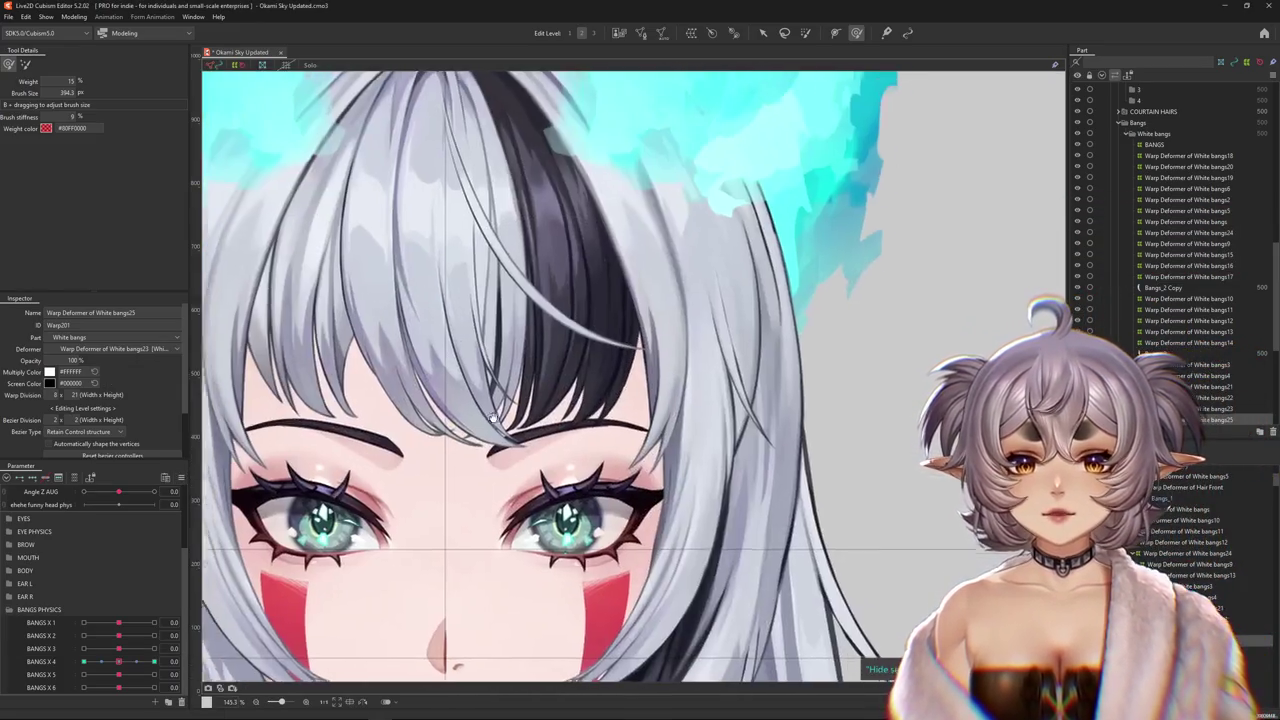
drag(167, 659, 154, 661)
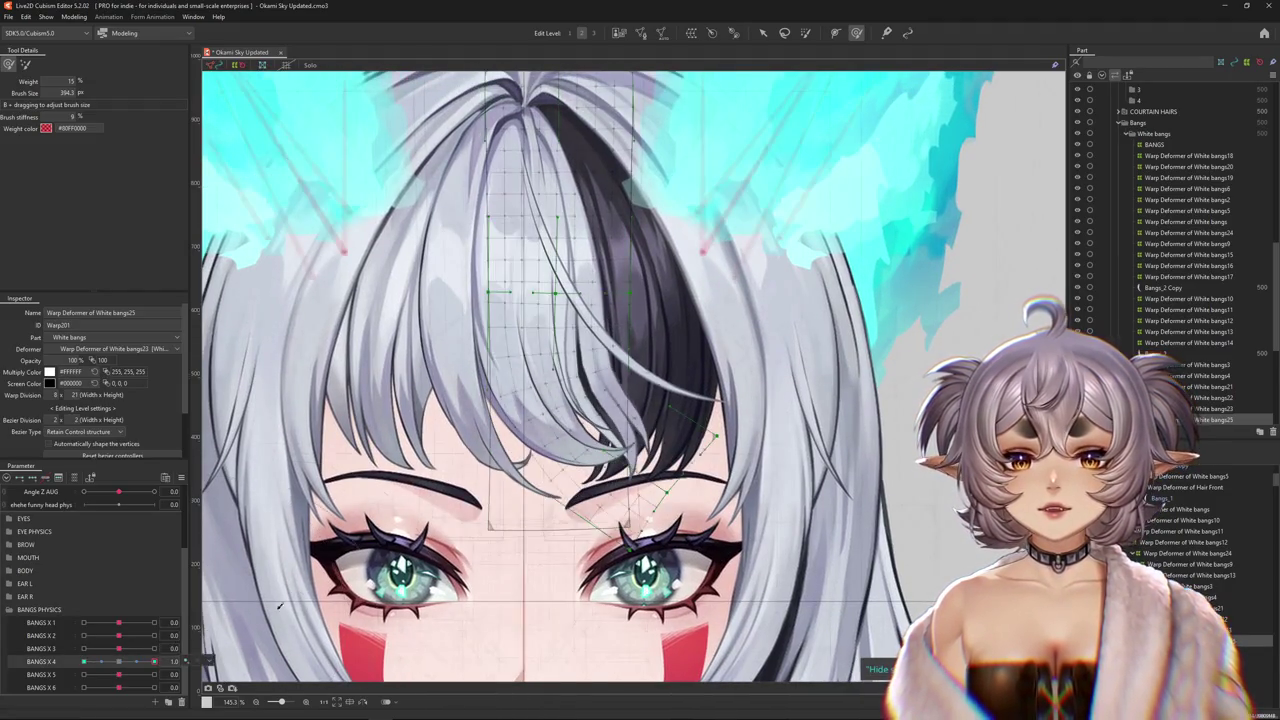
scroll(510, 555, down, 2)
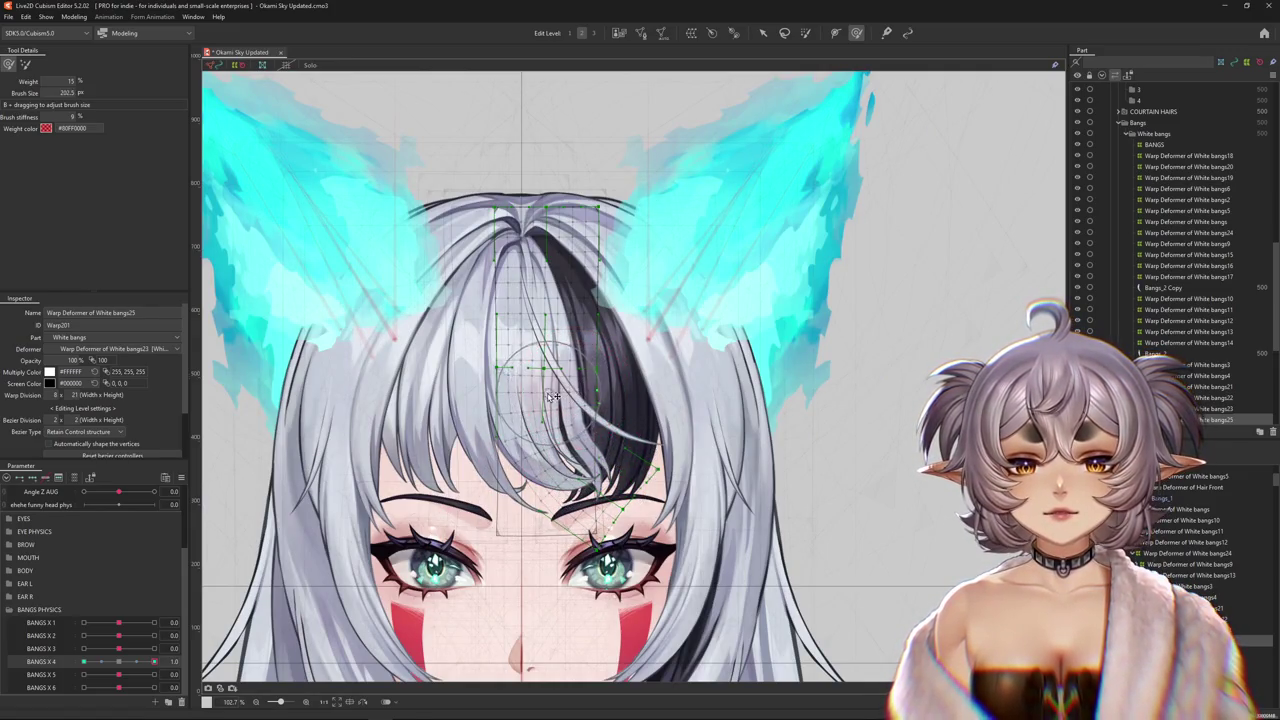
click(25, 63)
- Set BANGS X 4 to -1.0, switch to the stronger brush mode and shrink the brush
scroll(524, 396, up, 2)
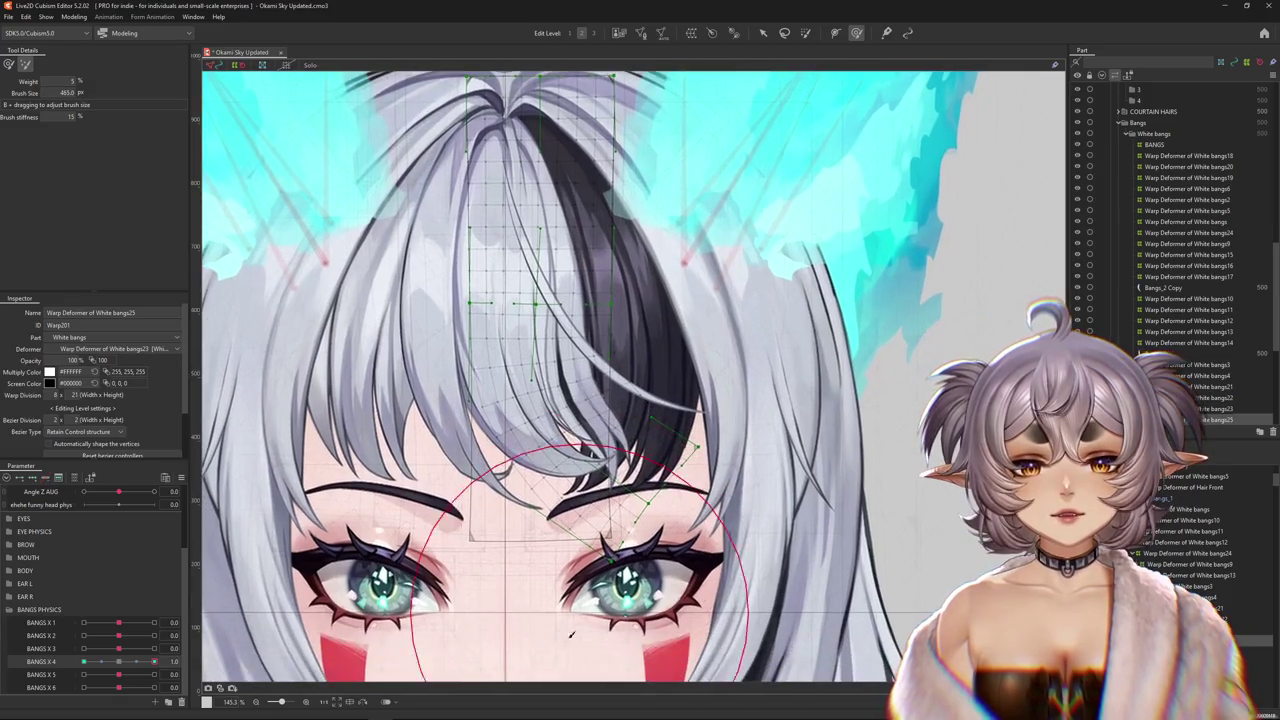
click(119, 661)
click(84, 661)
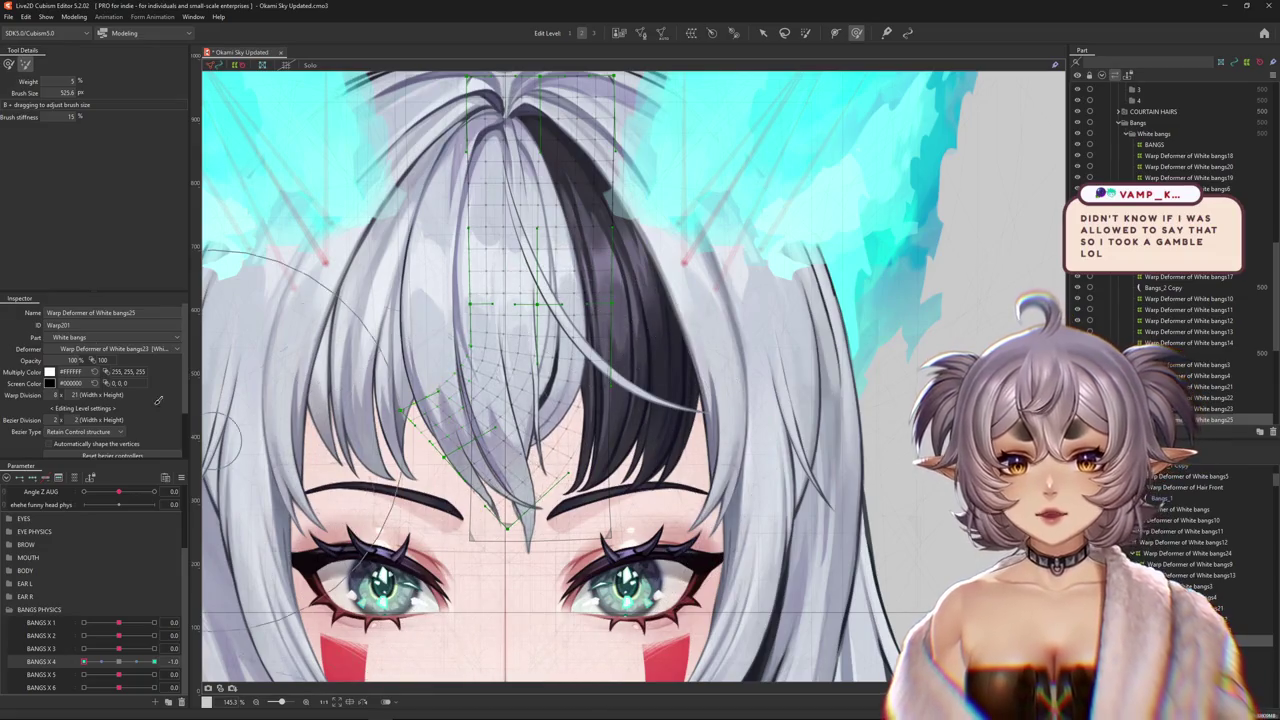
key(g)
mouse_move(458, 480)
mouse_down()
mouse_move(446, 432)
mouse_move(390, 410)
mouse_move(512, 460)
mouse_up()
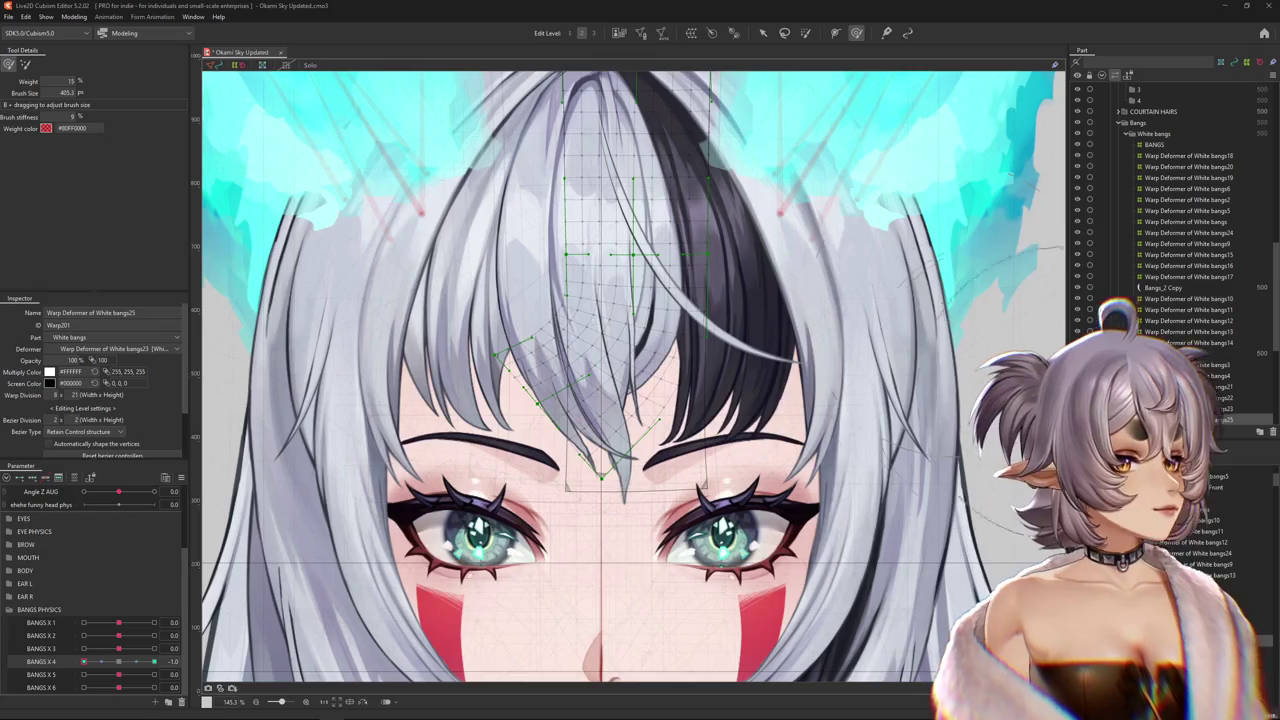
- Shrink the deform brush and bring BANGS X 4 back to its 1.0 keyform
scroll(955, 310, down, 2)
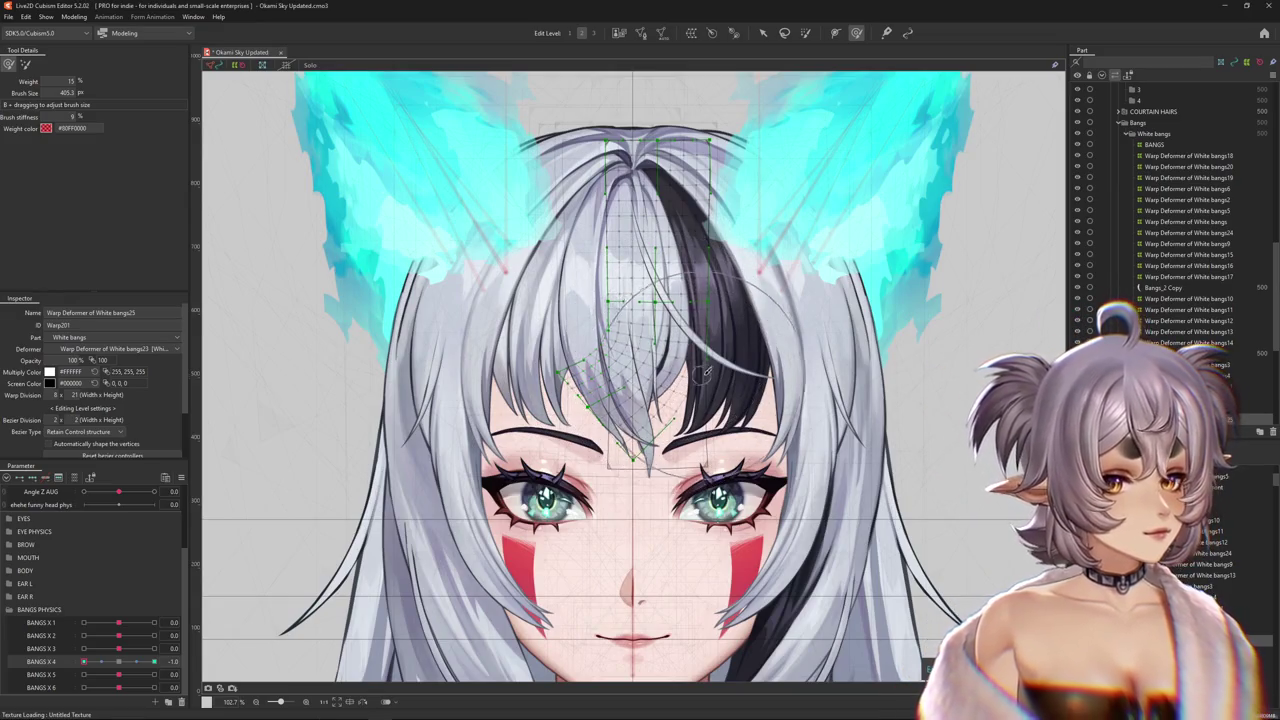
mouse_move(724, 425)
mouse_down()
mouse_move(712, 403)
mouse_move(484, 365)
mouse_move(535, 409)
mouse_up()
drag(155, 662, 73, 672)
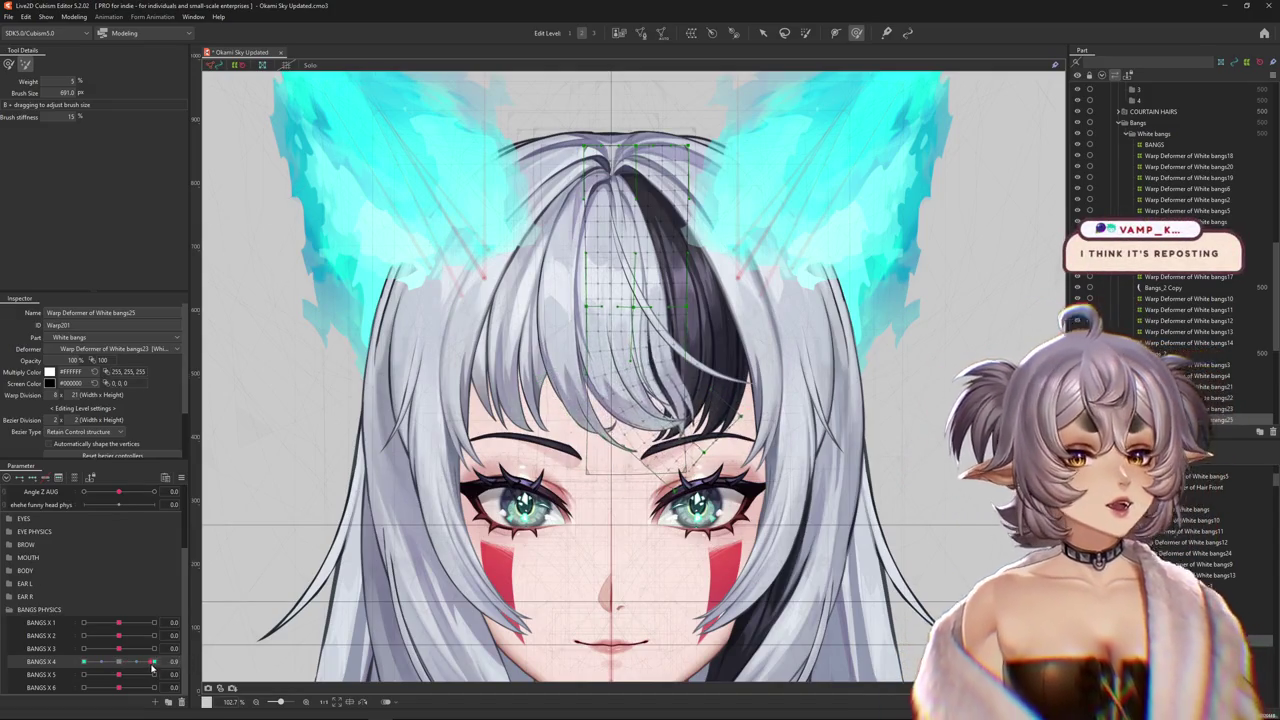
drag(84, 662, 154, 662)
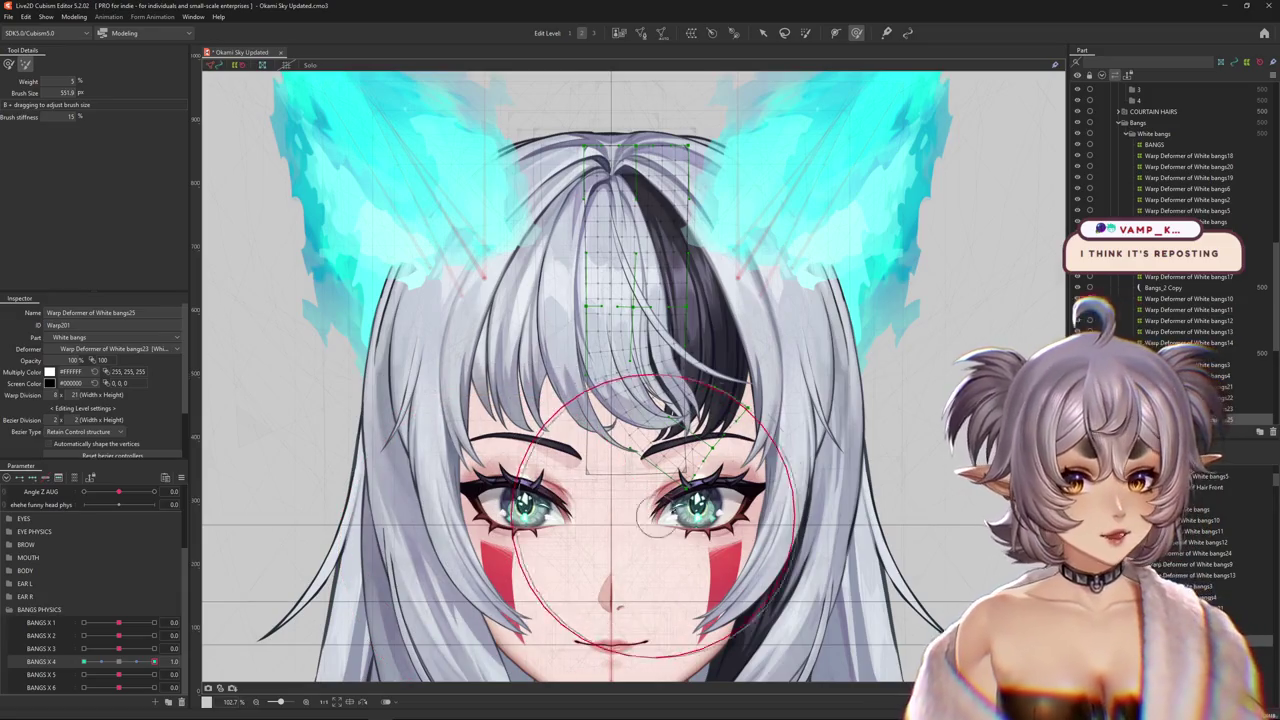
- Hide the mesh, shrink the brush further and compare the low-weight and stronger brush modes
key(Escape)
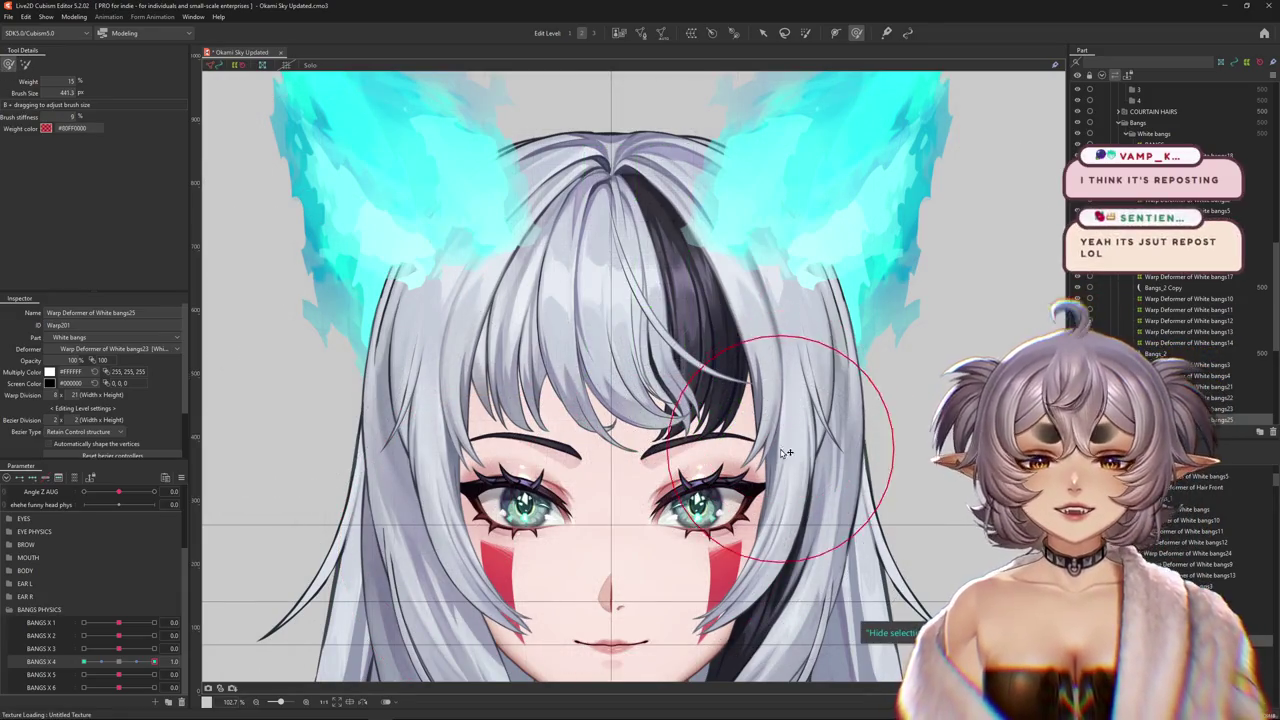
mouse_move(790, 430)
mouse_down()
mouse_move(741, 428)
mouse_move(748, 457)
mouse_move(697, 393)
mouse_up()
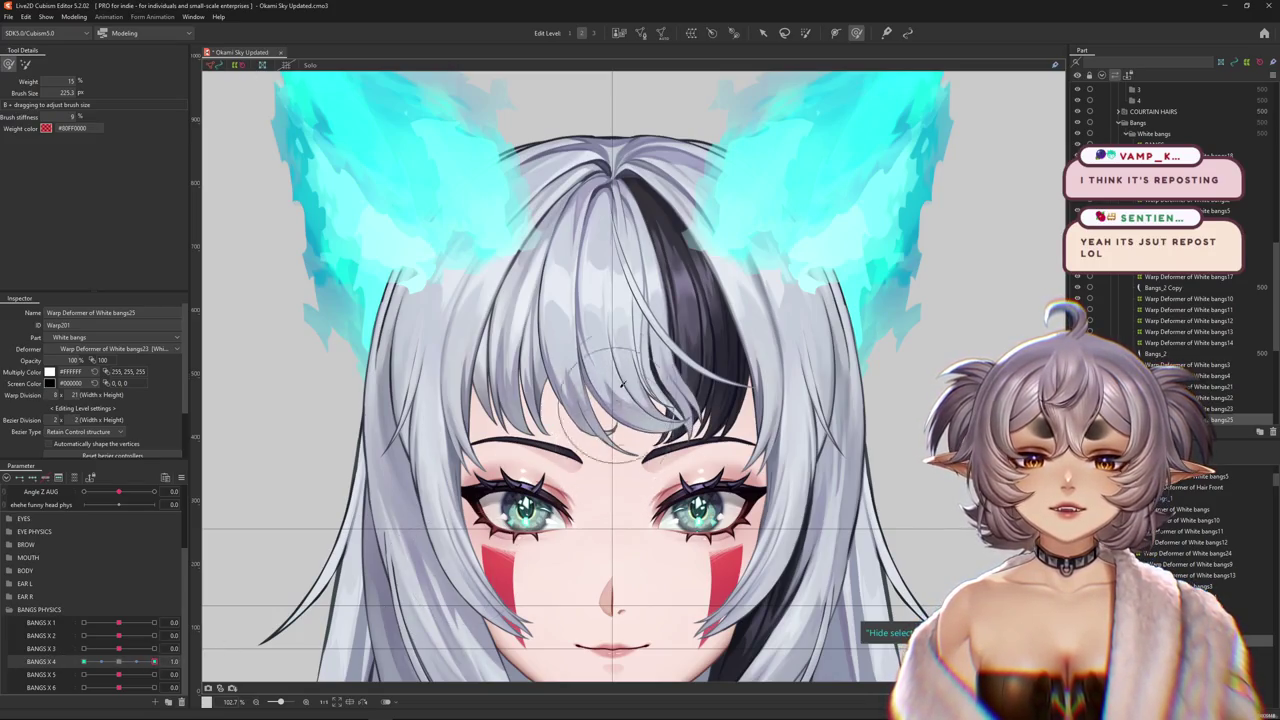
scroll(814, 220, up, 3)
click(24, 65)
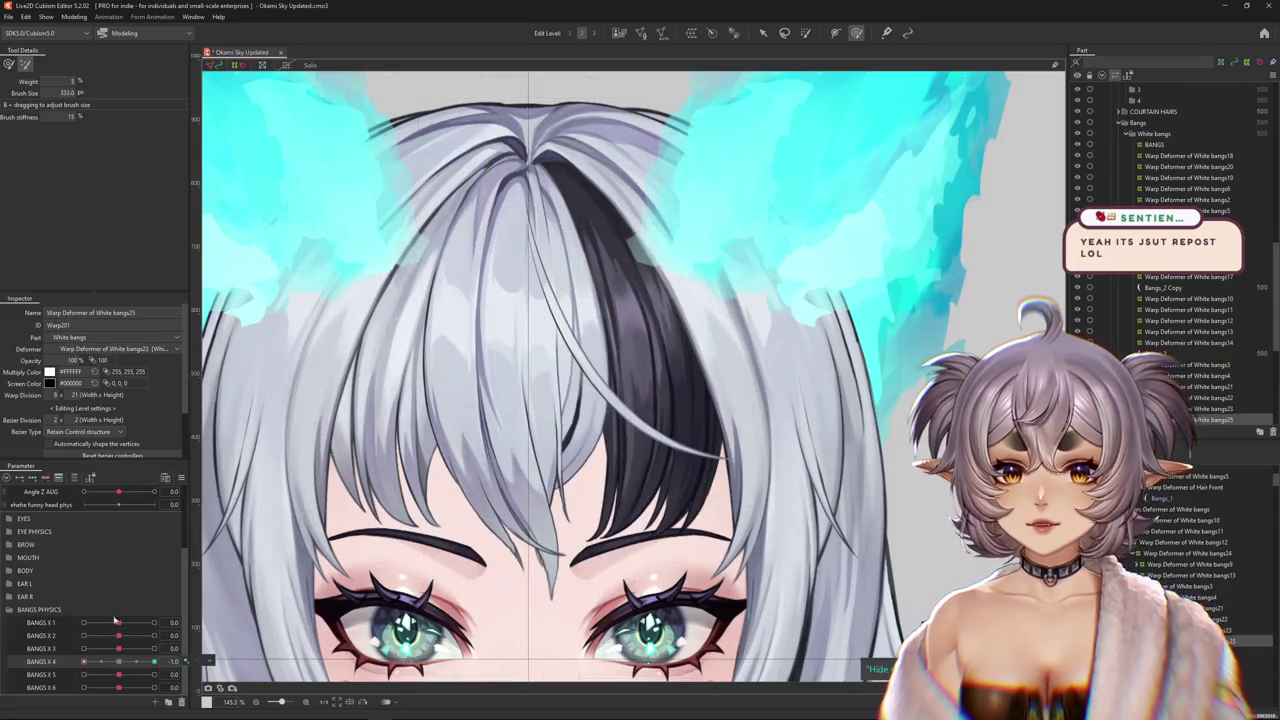
click(9, 64)
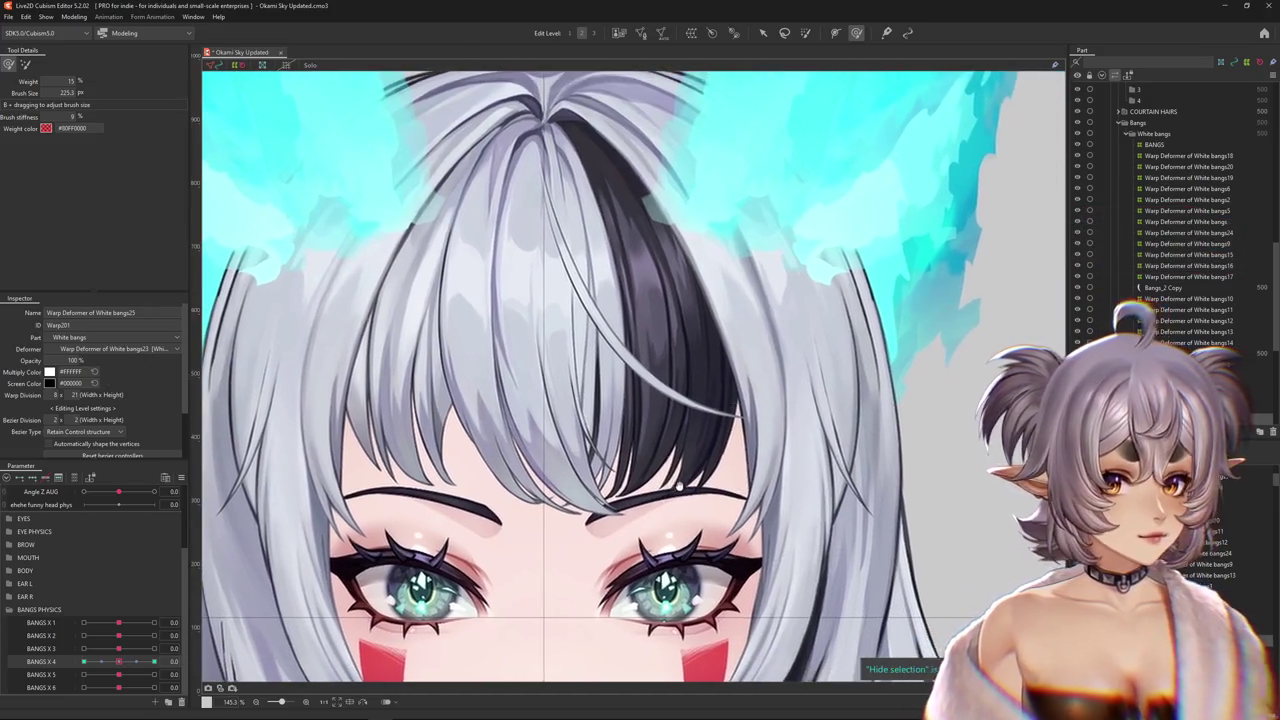
scroll(679, 487, down, 2)
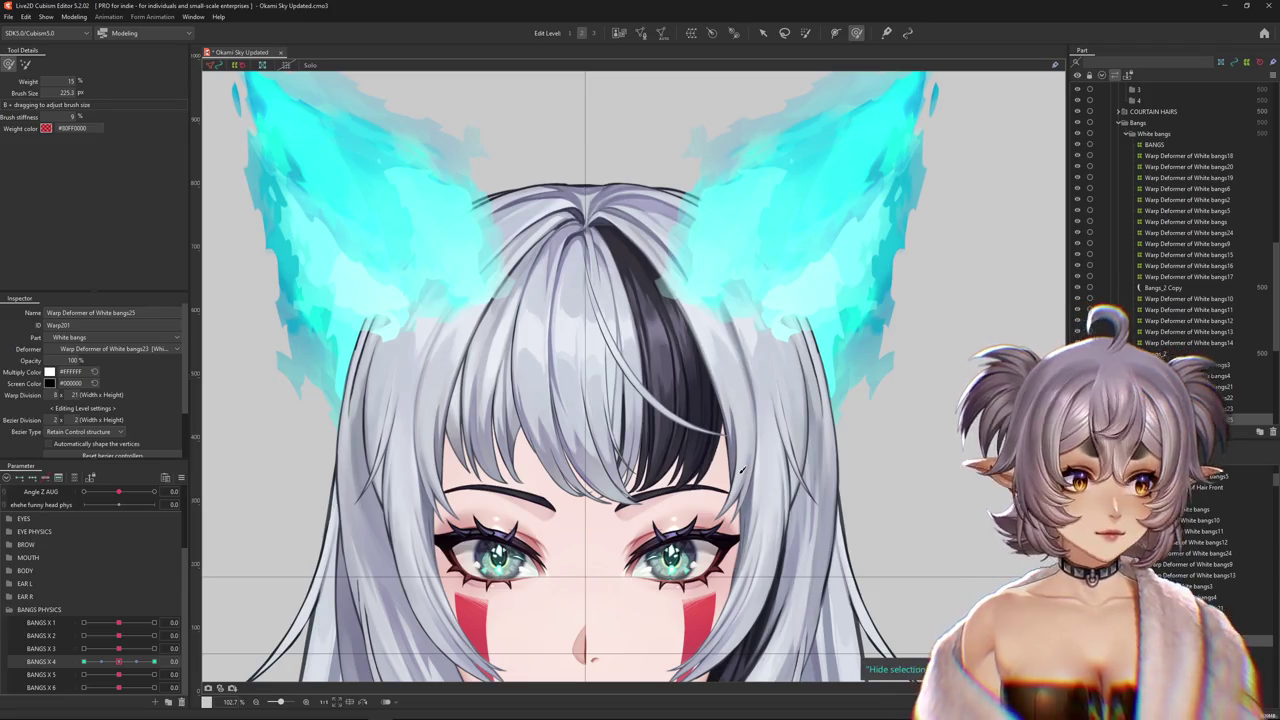
mouse_move(119, 661)
mouse_down()
mouse_move(84, 661)
mouse_move(154, 661)
mouse_up()
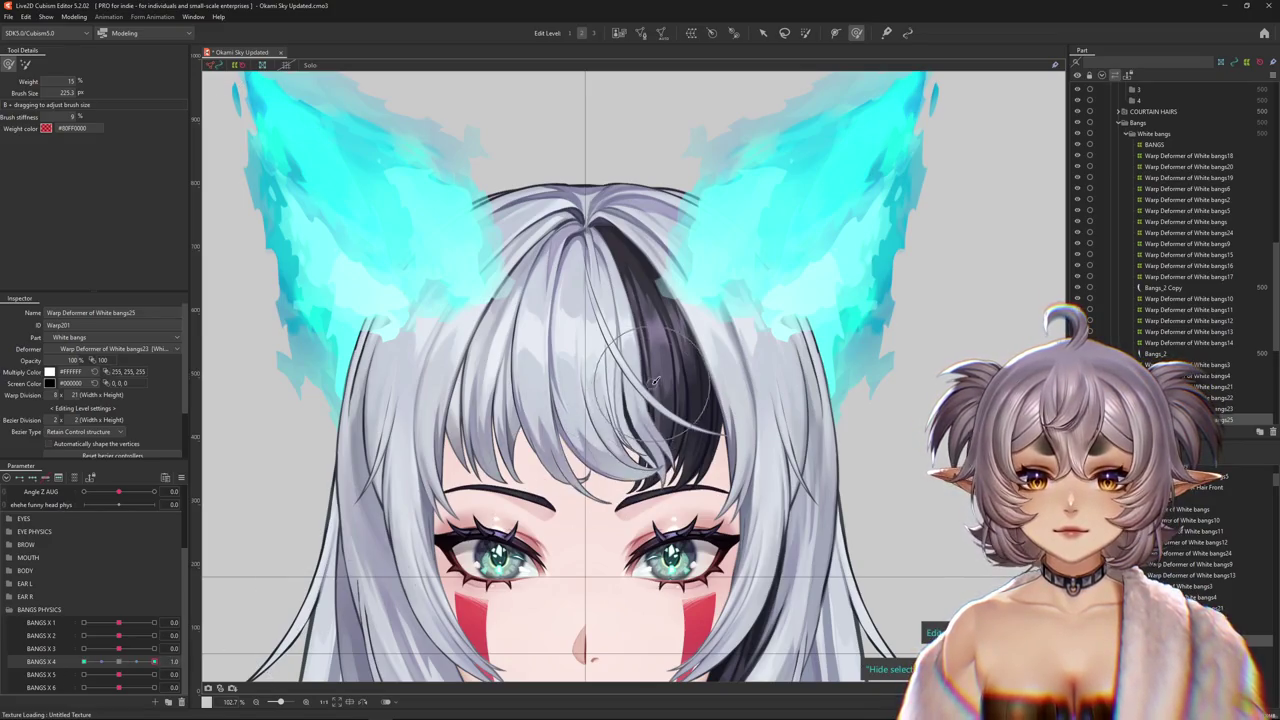
click(84, 661)
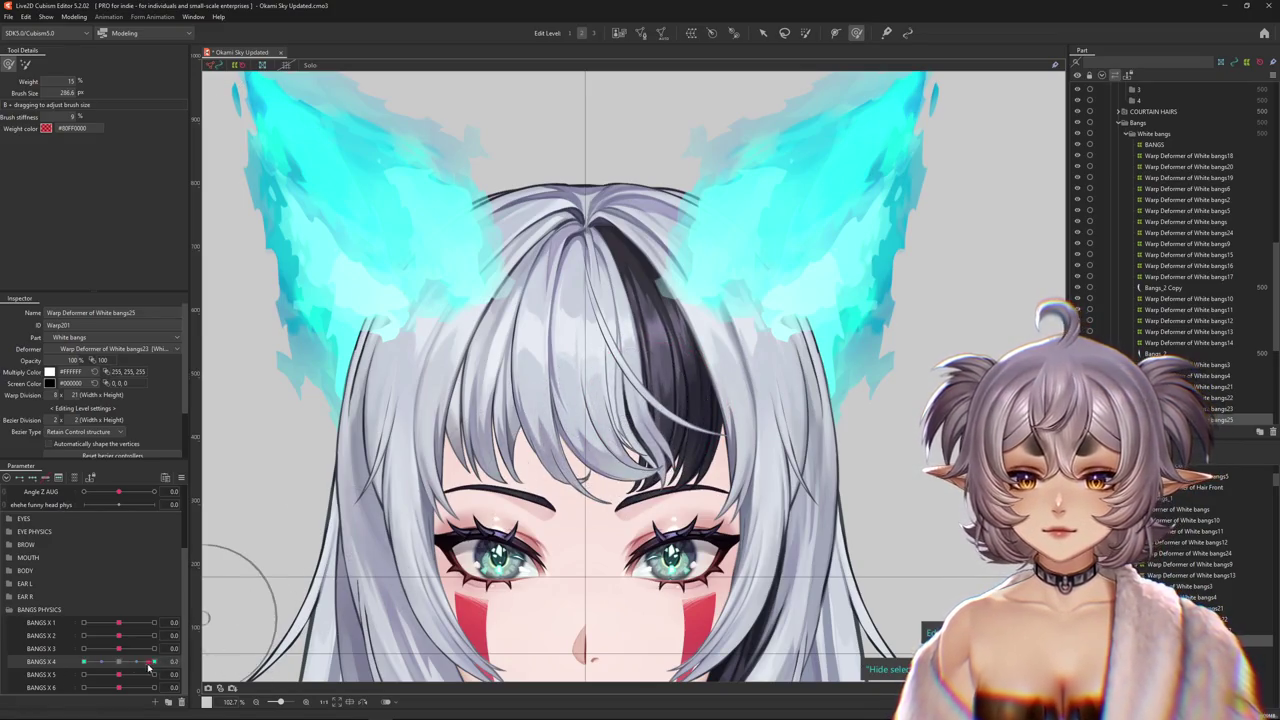
drag(570, 440, 565, 468)
click(119, 661)
drag(119, 661, 154, 661)
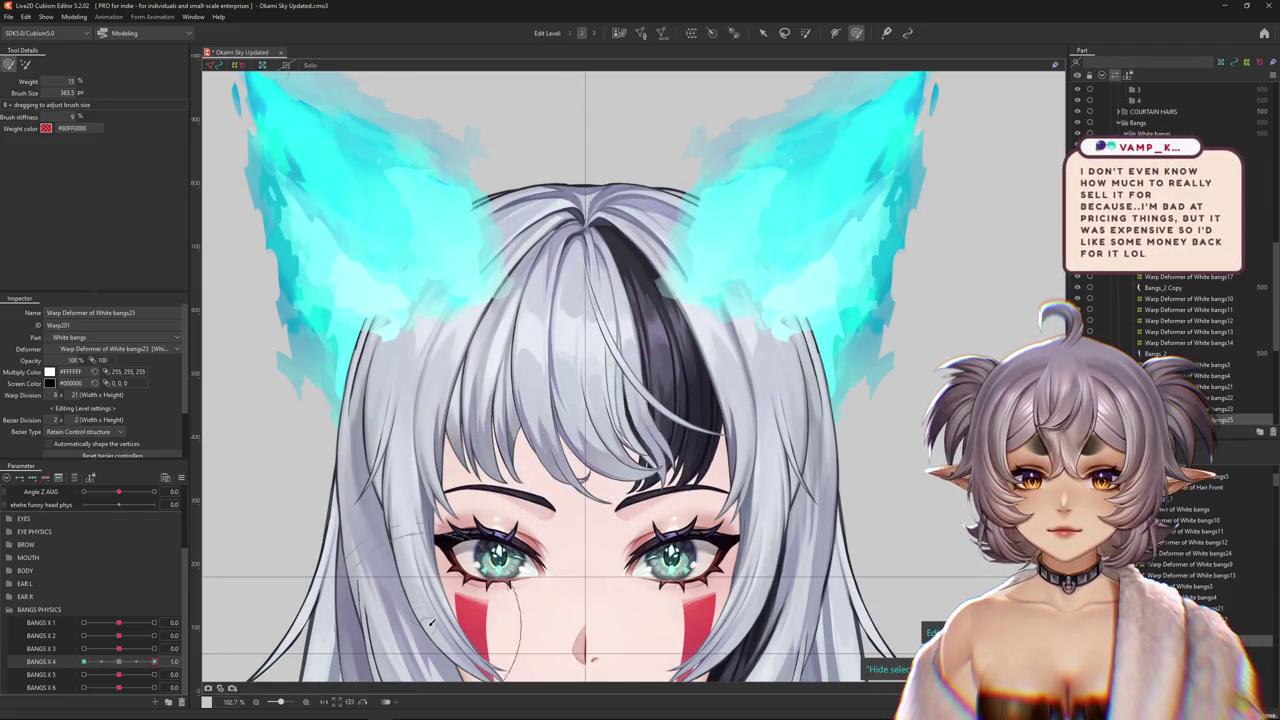
scroll(567, 363, up, 3)
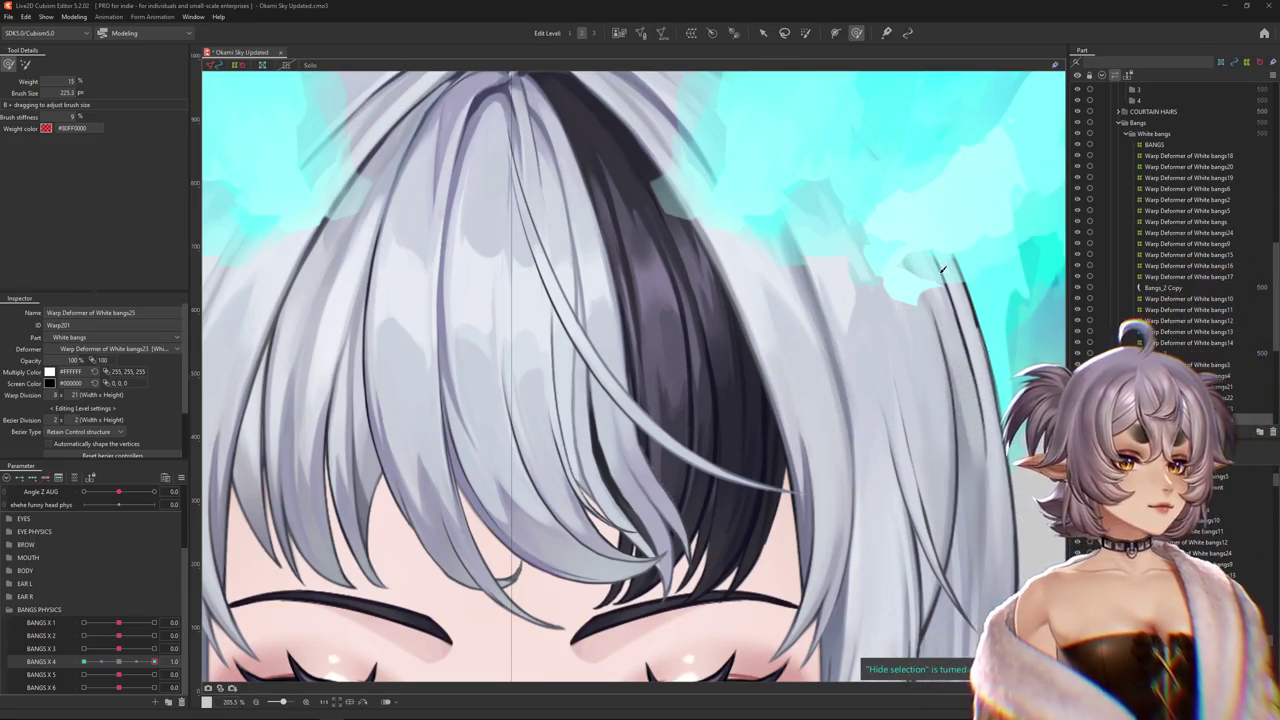
- Set Bangs X 4 to its 1.0 keyform and pan the view onto the bangs
scroll(995, 380, down, 5)
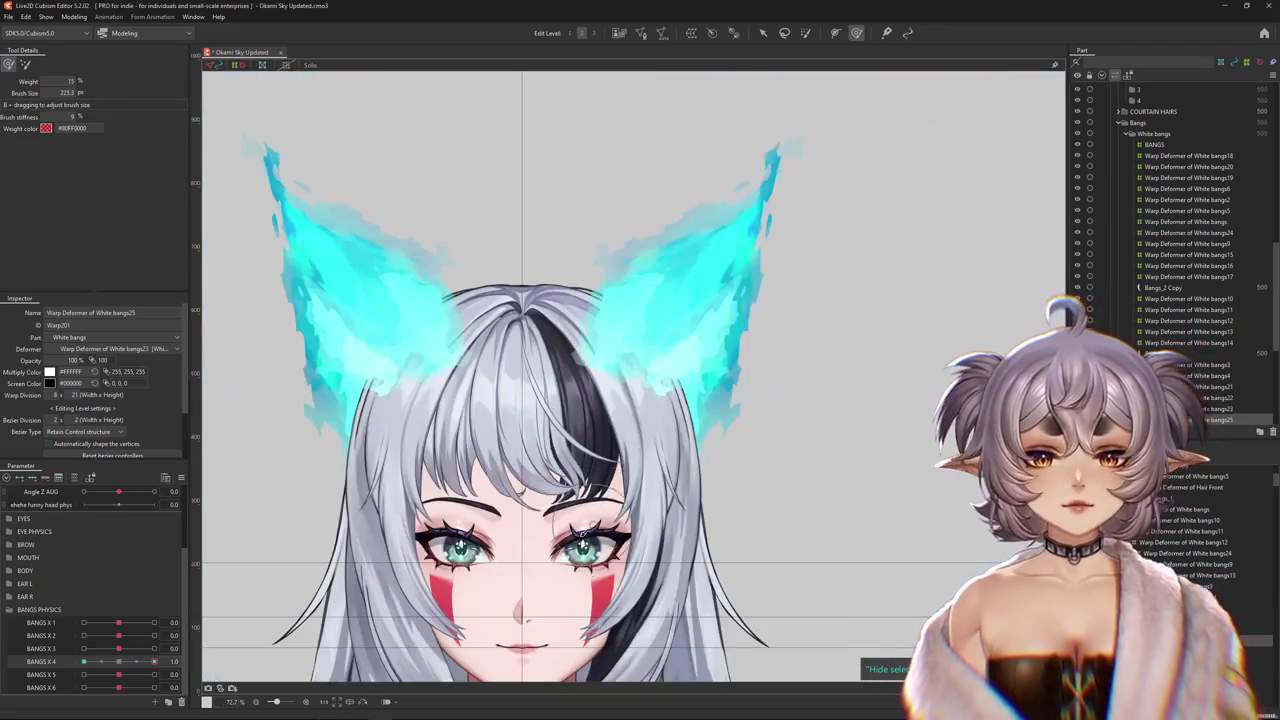
drag(113, 668, 153, 662)
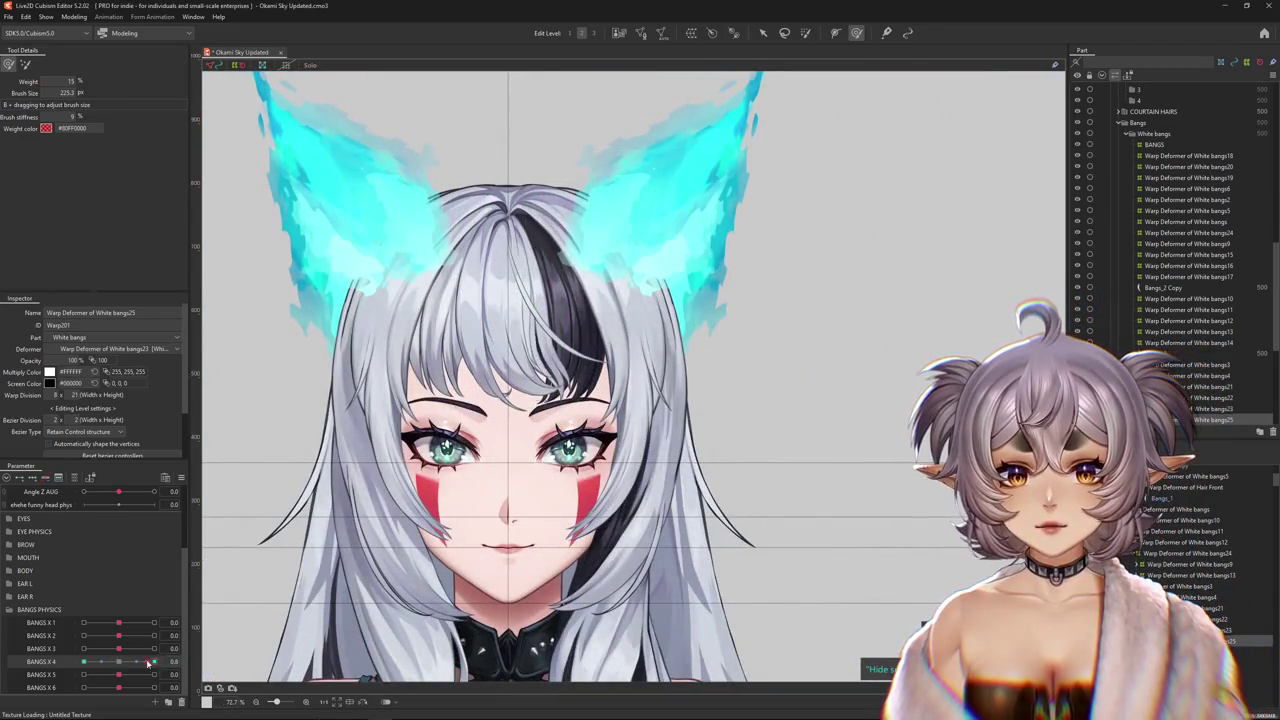
scroll(557, 360, up, 4)
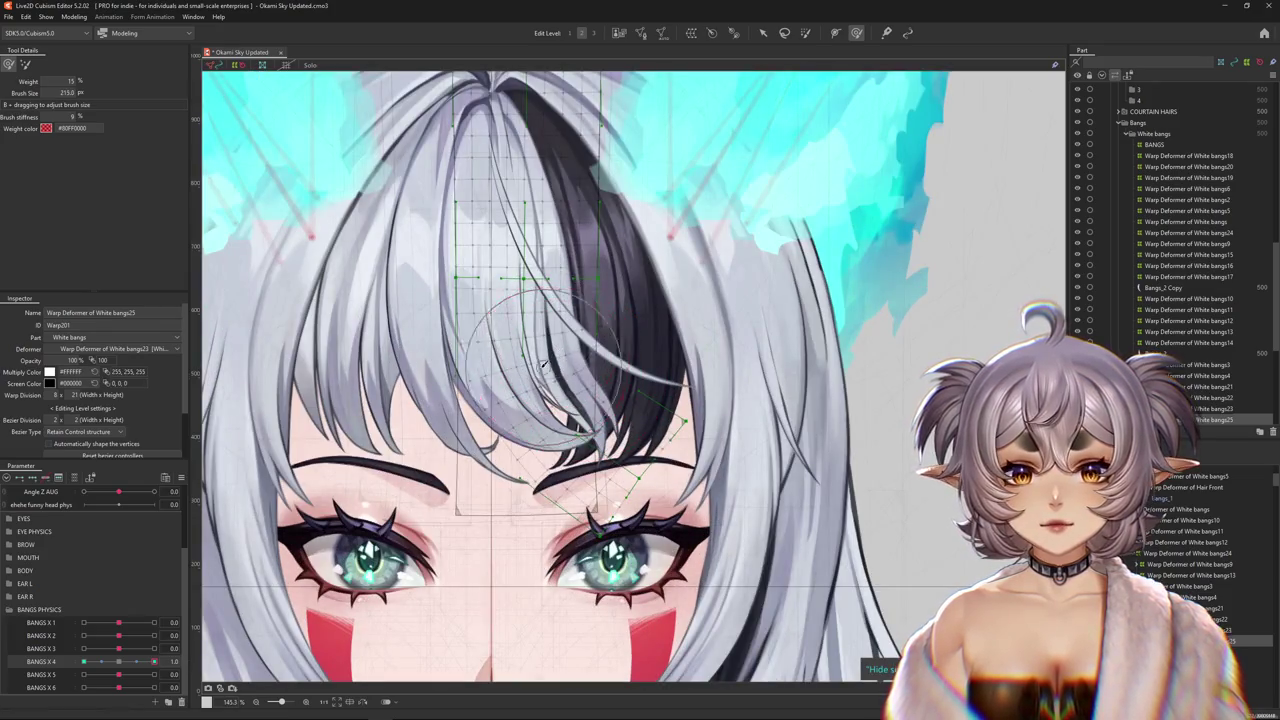
mouse_move(598, 324)
mouse_down()
mouse_move(588, 382)
mouse_move(548, 386)
mouse_up()
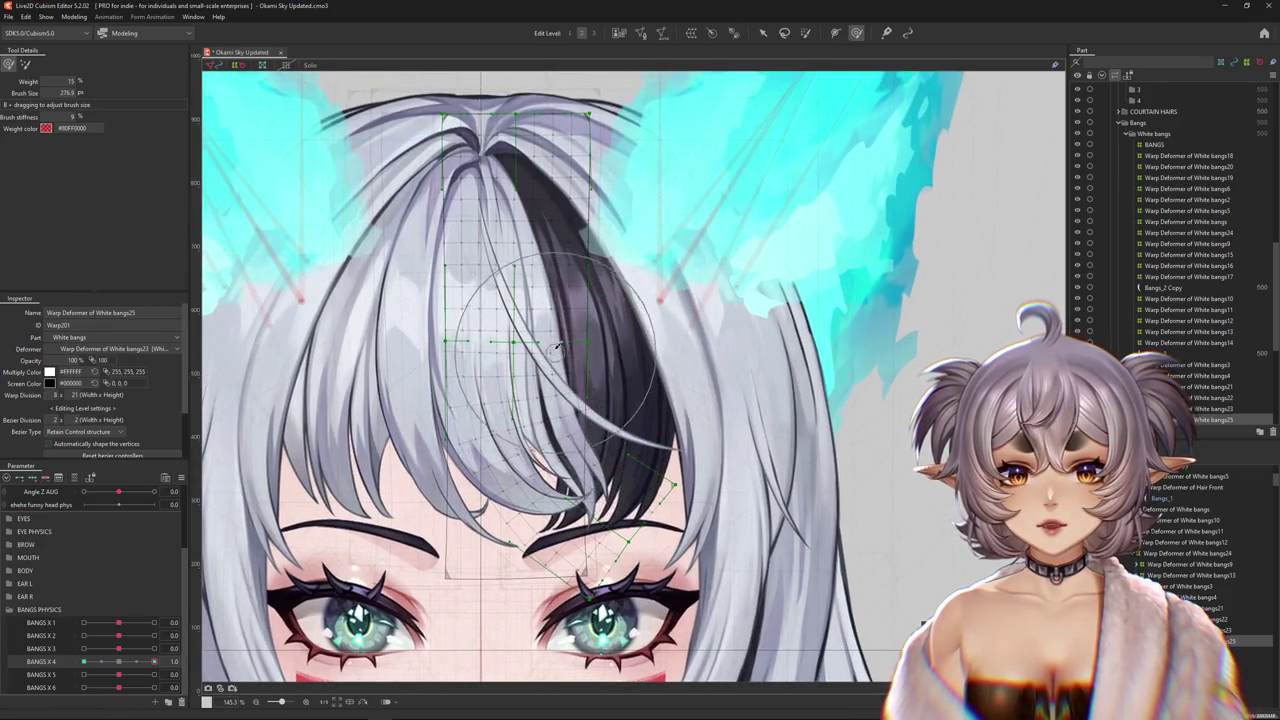
scroll(548, 386, down, 4)
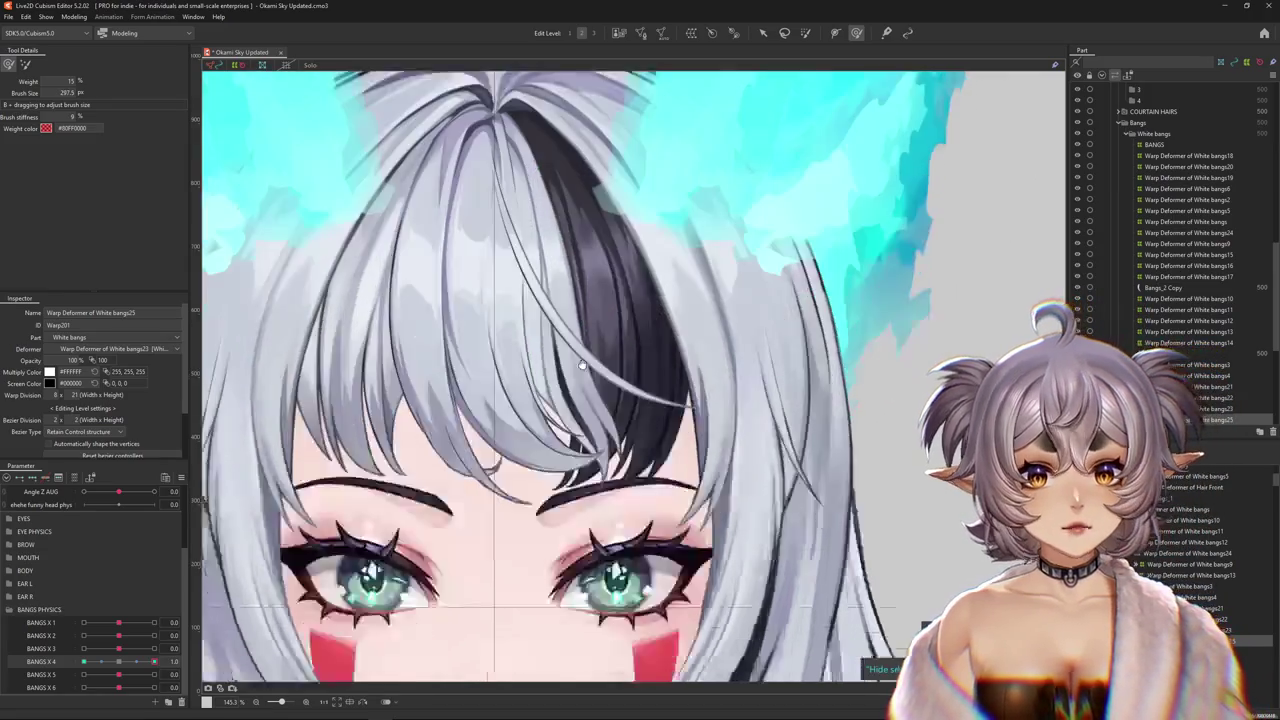
- At Bangs X 4 -1.0, switch deform brush, preview the swing and enlarge the brush
click(143, 661)
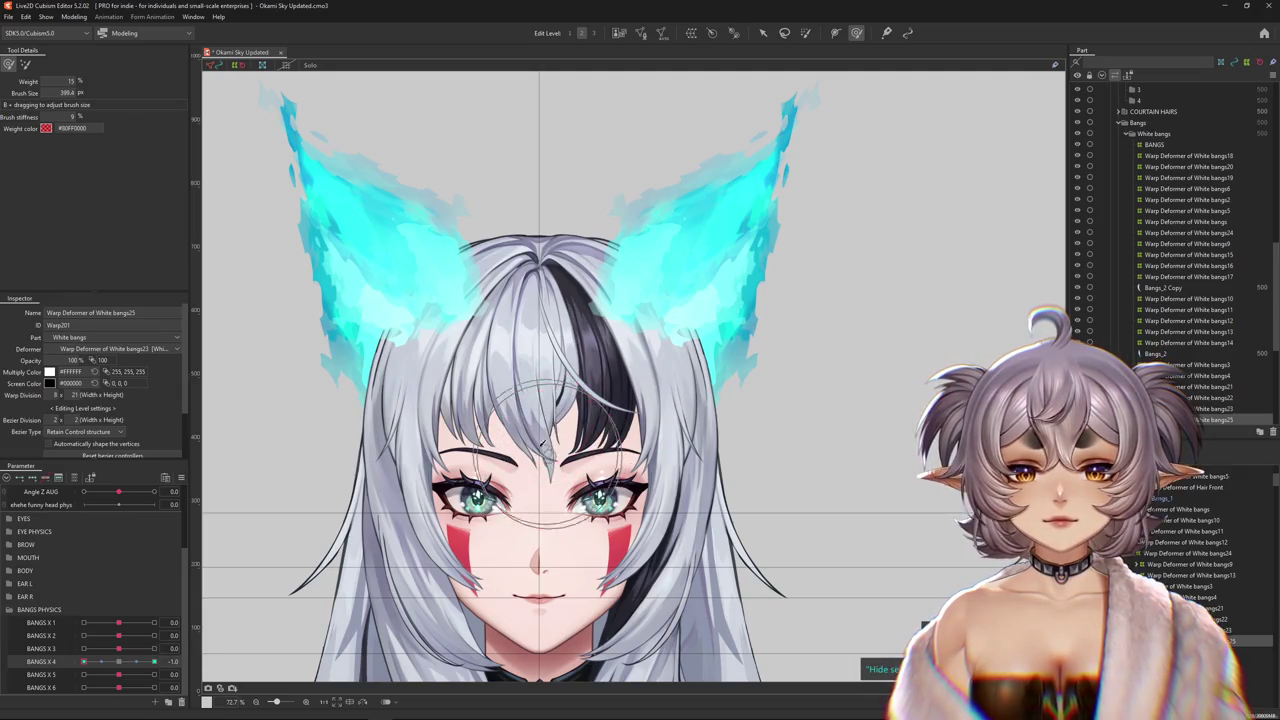
click(25, 64)
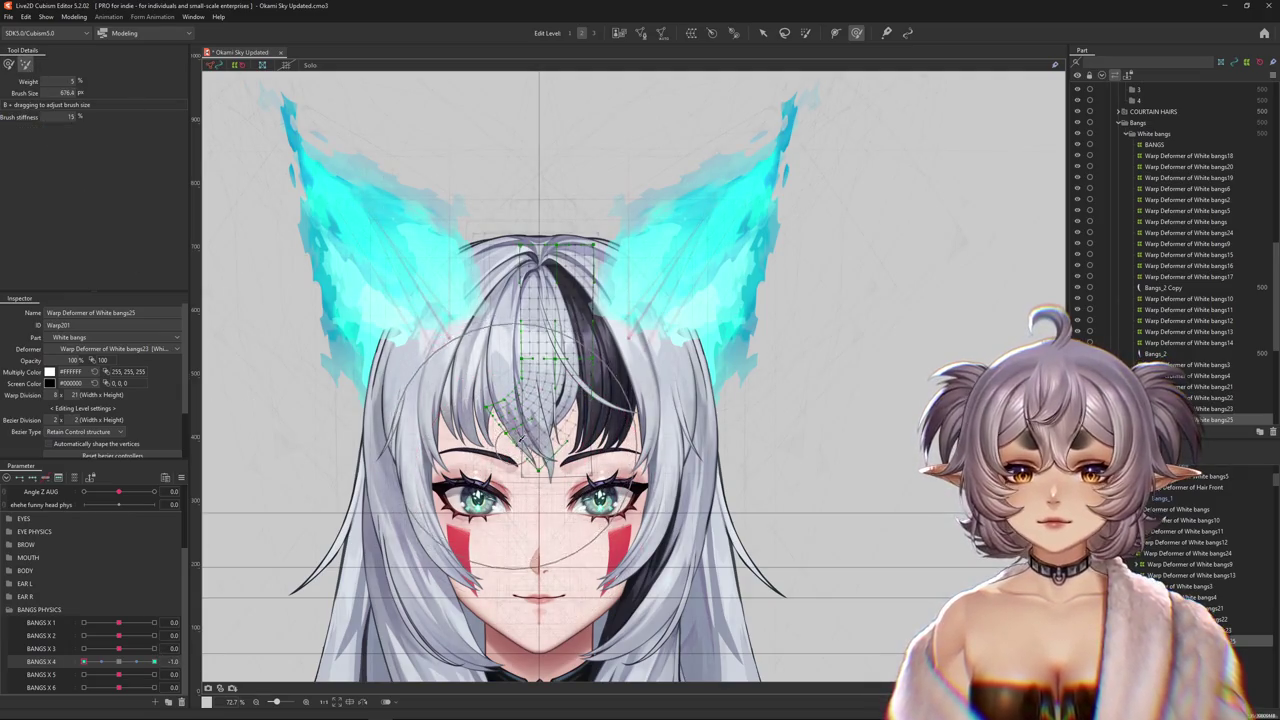
drag(84, 662, 154, 662)
scroll(607, 505, up, 3)
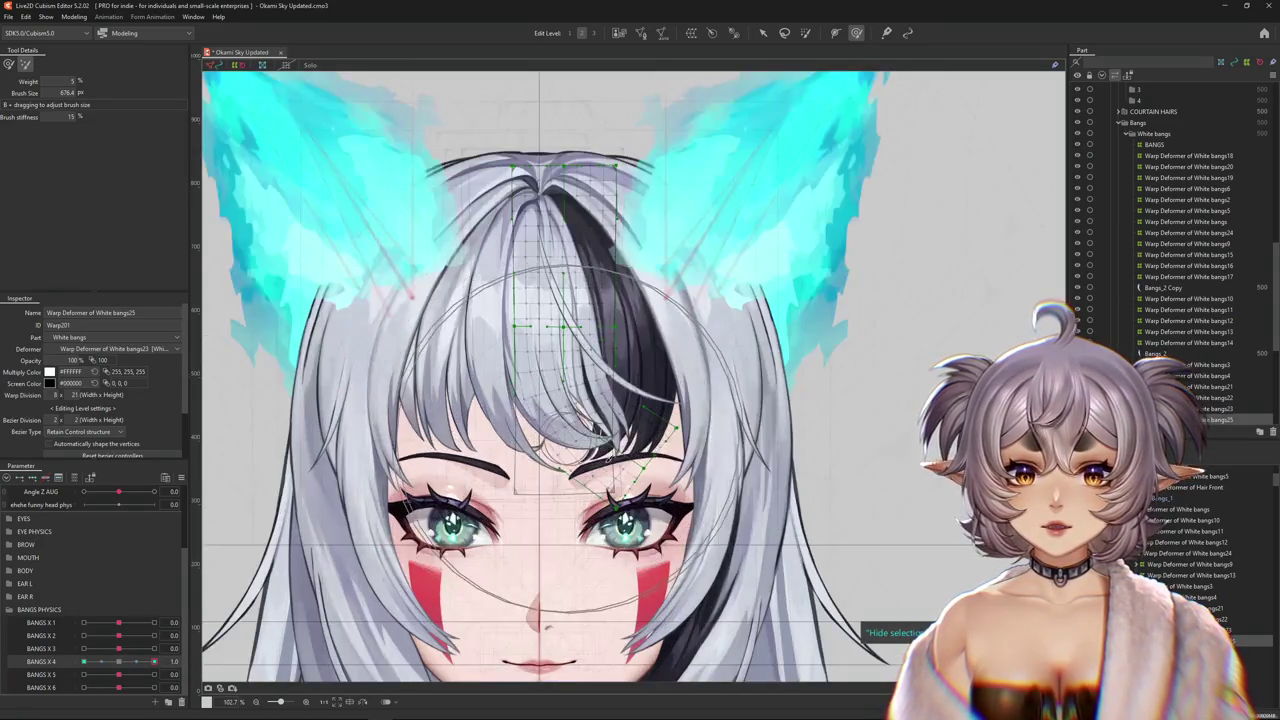
drag(607, 505, 568, 452)
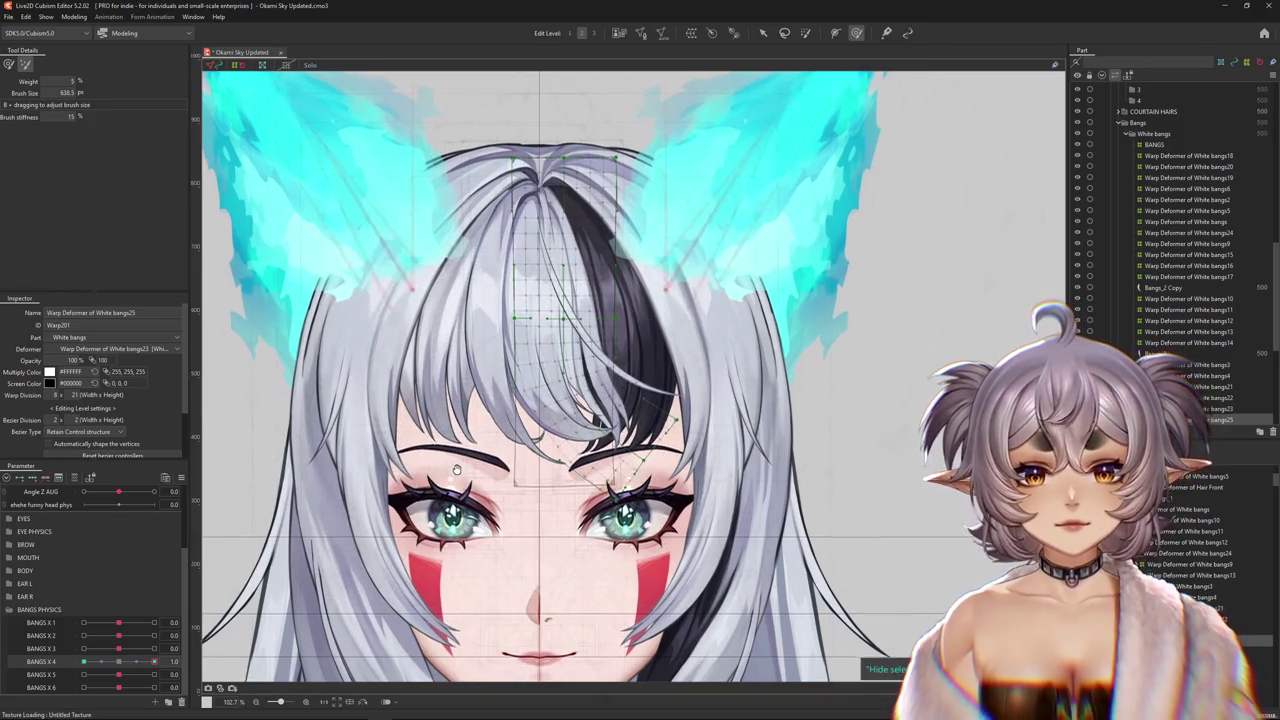
- Return to the smaller weighted deform brush and move Bangs X 4 to -1.0
mouse_move(153, 661)
mouse_down()
mouse_move(120, 663)
mouse_move(153, 662)
mouse_up()
click(856, 33)
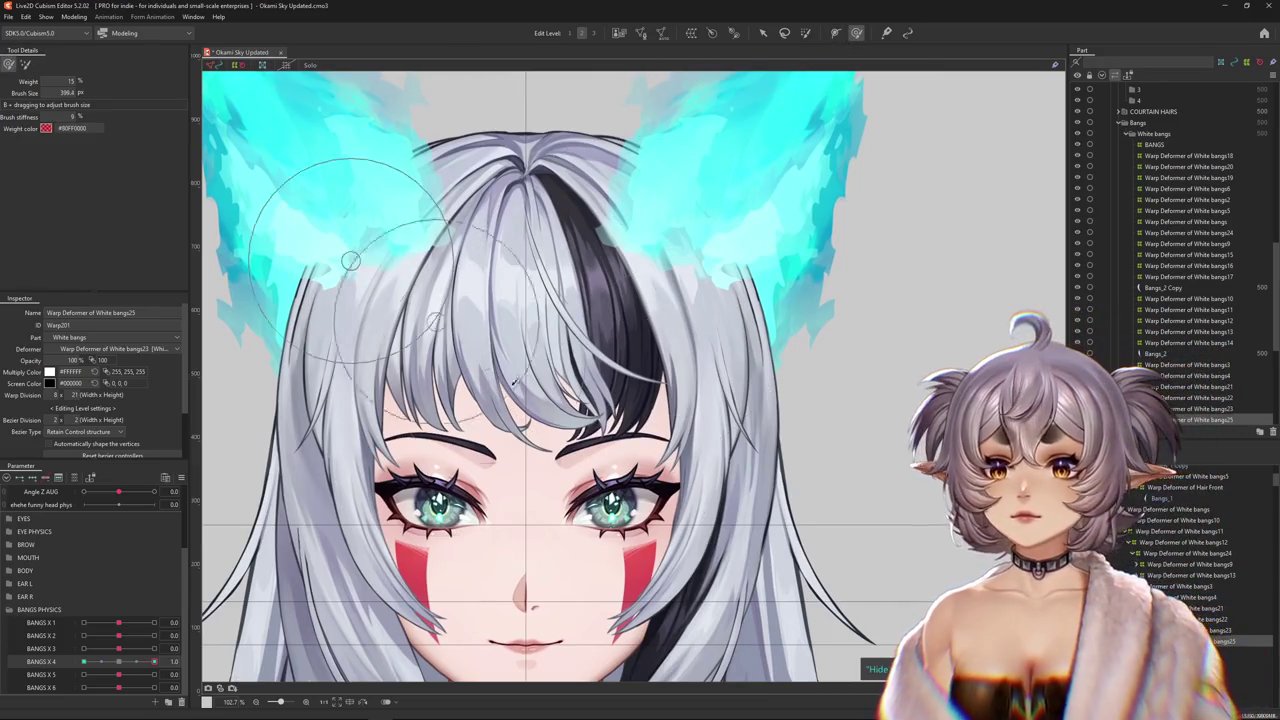
drag(565, 368, 607, 397)
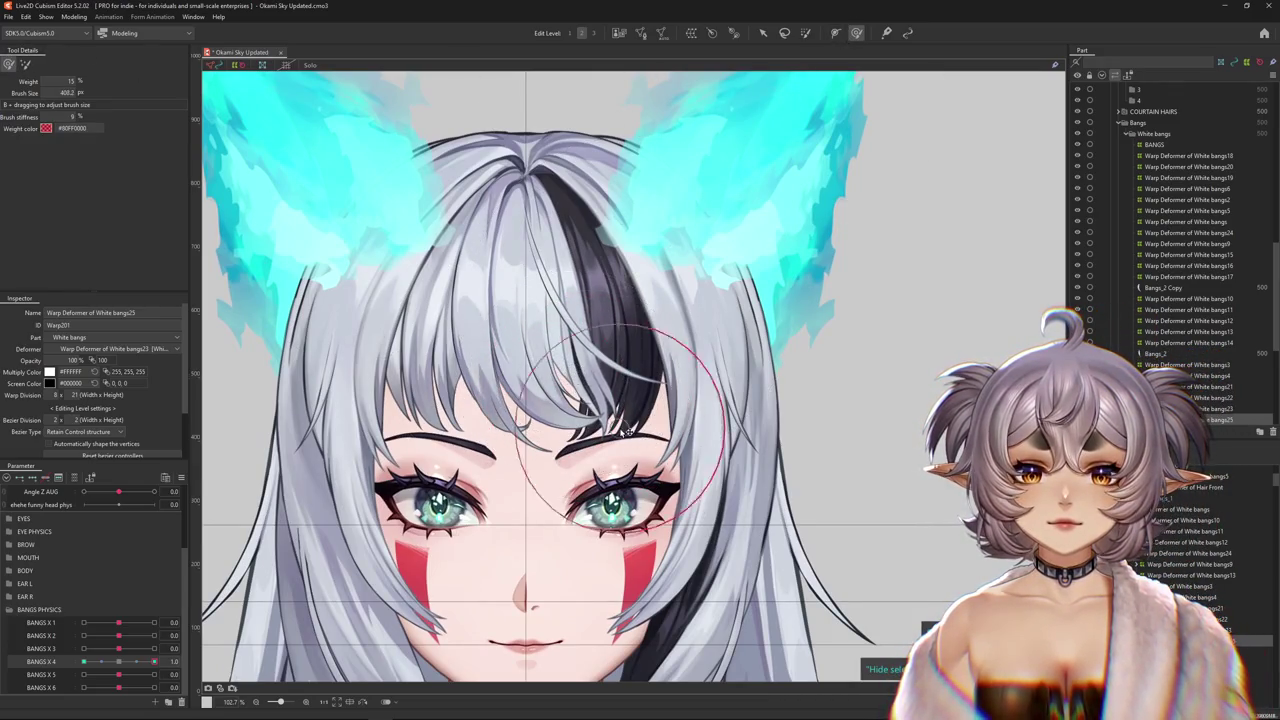
mouse_move(153, 661)
mouse_down()
mouse_move(120, 662)
mouse_move(153, 661)
mouse_up()
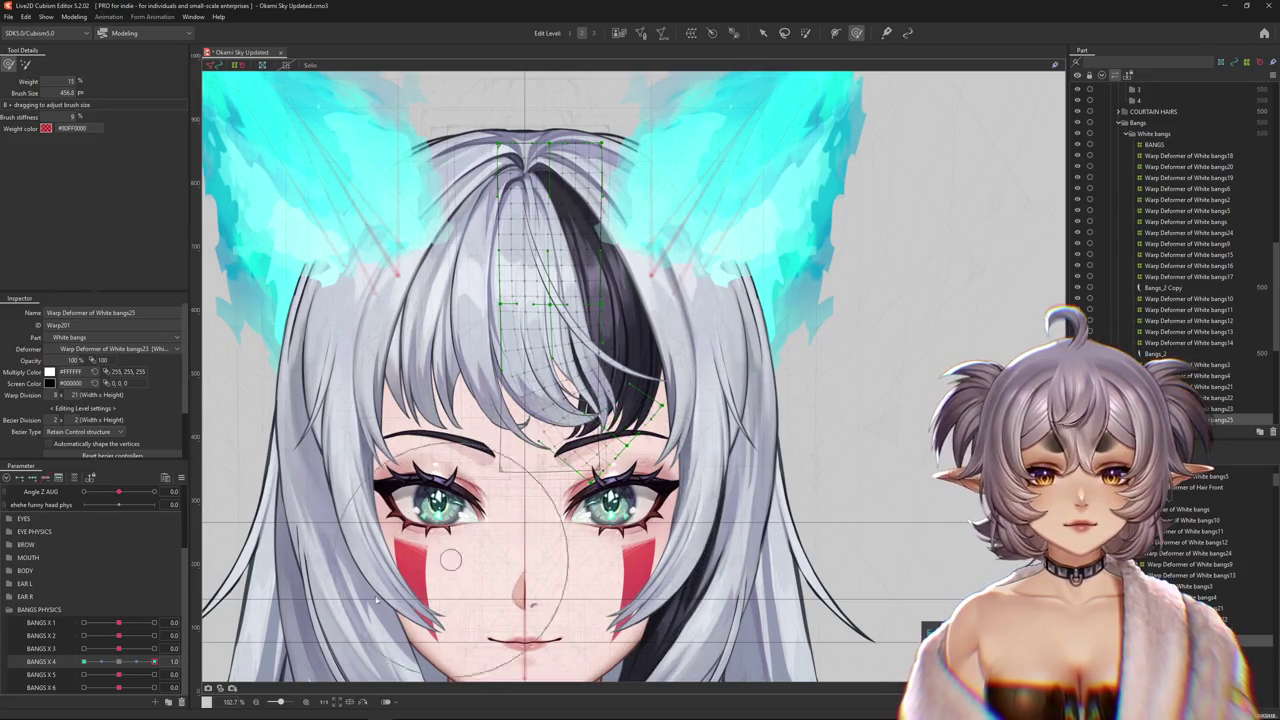
drag(153, 661, 71, 655)
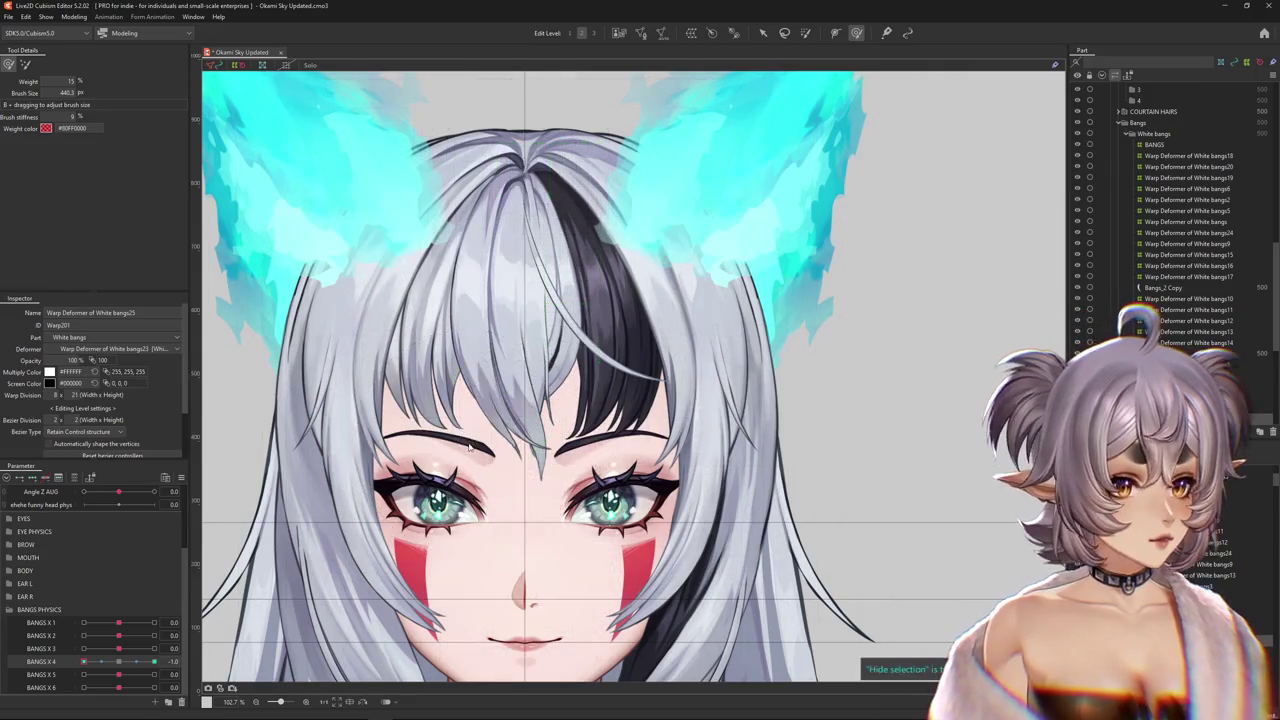
scroll(490, 440, down, 3)
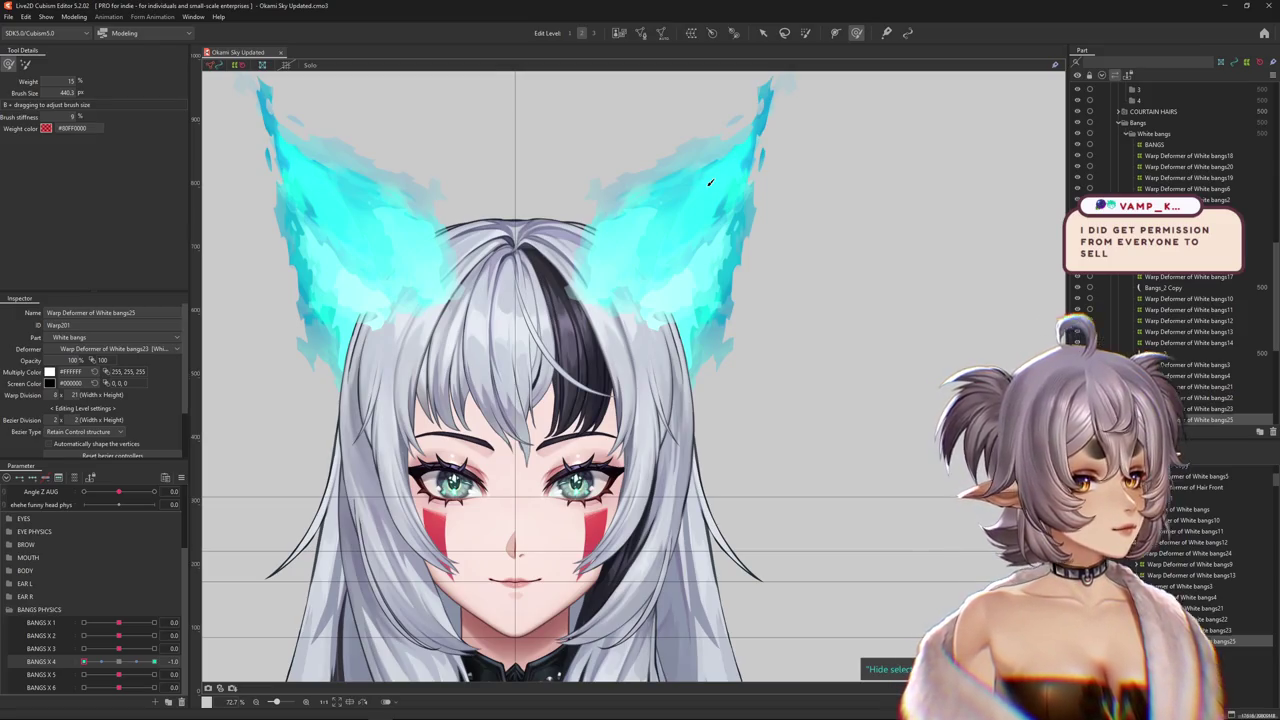
- Check the bangs at Bangs X 4 1.0 and -1.0, shrinking then enlarging the brush
click(119, 662)
drag(119, 662, 154, 662)
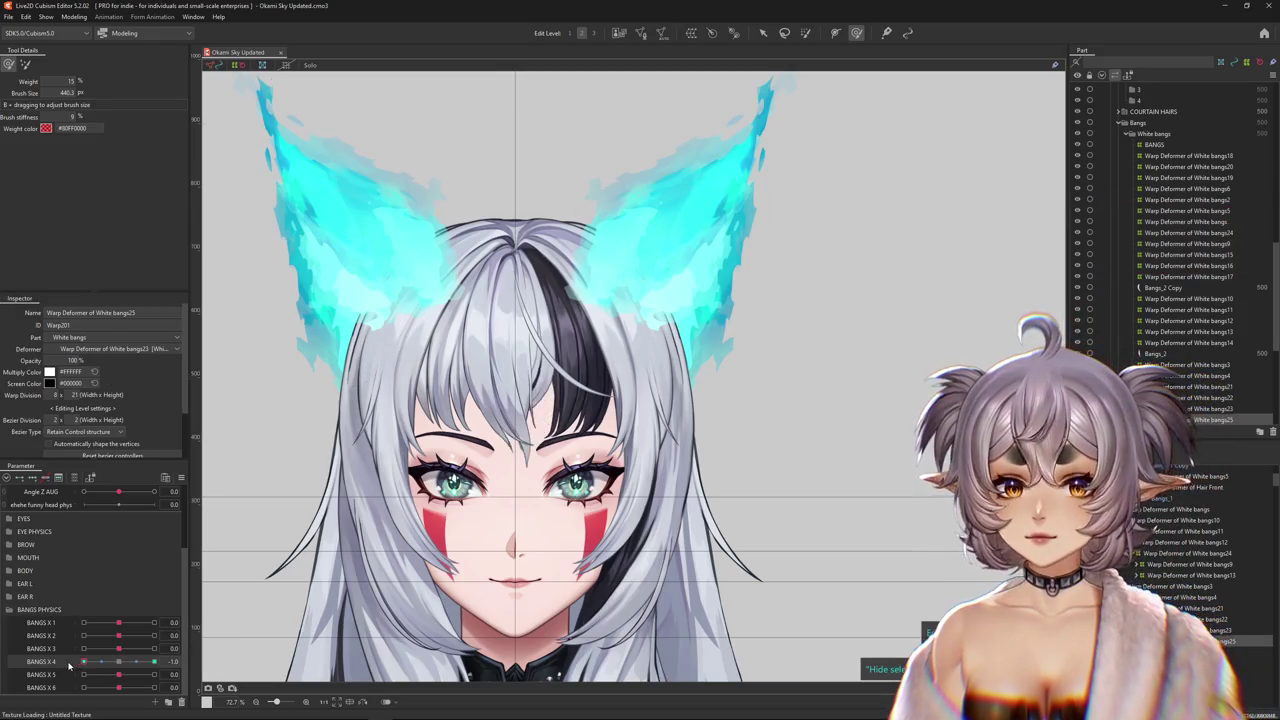
mouse_move(279, 626)
mouse_down()
mouse_move(460, 310)
mouse_move(440, 330)
mouse_up()
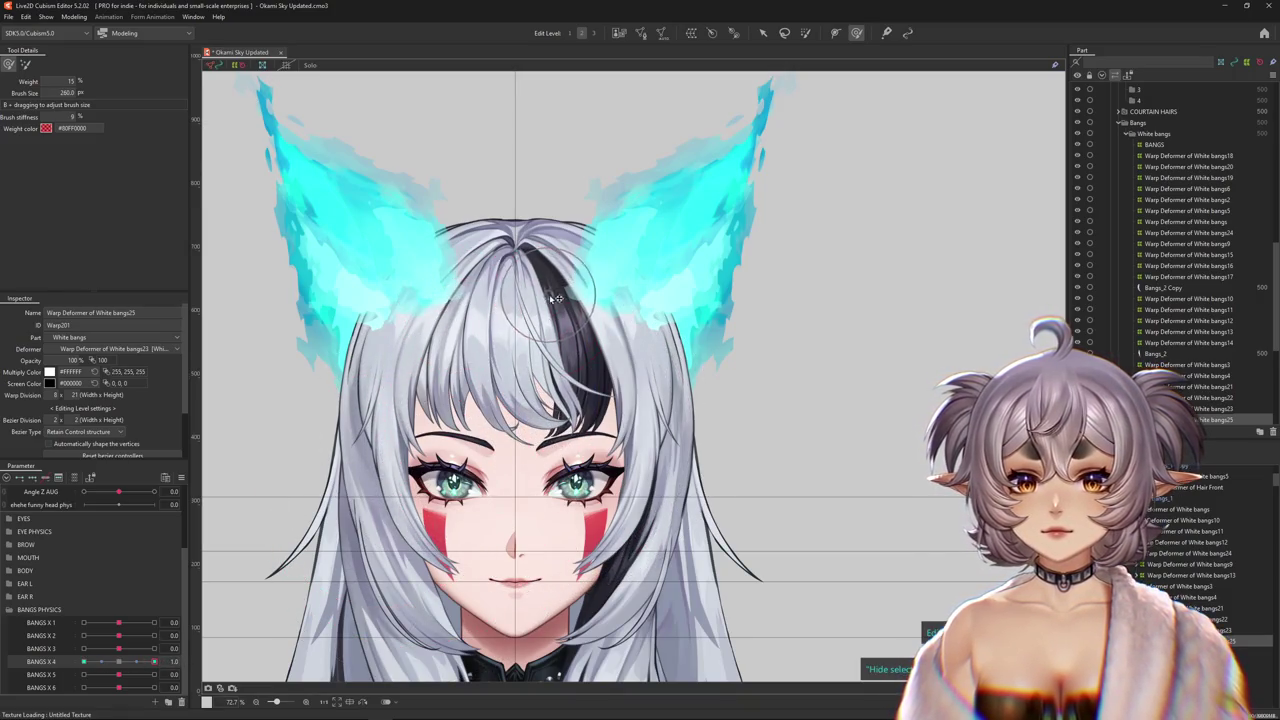
click(119, 674)
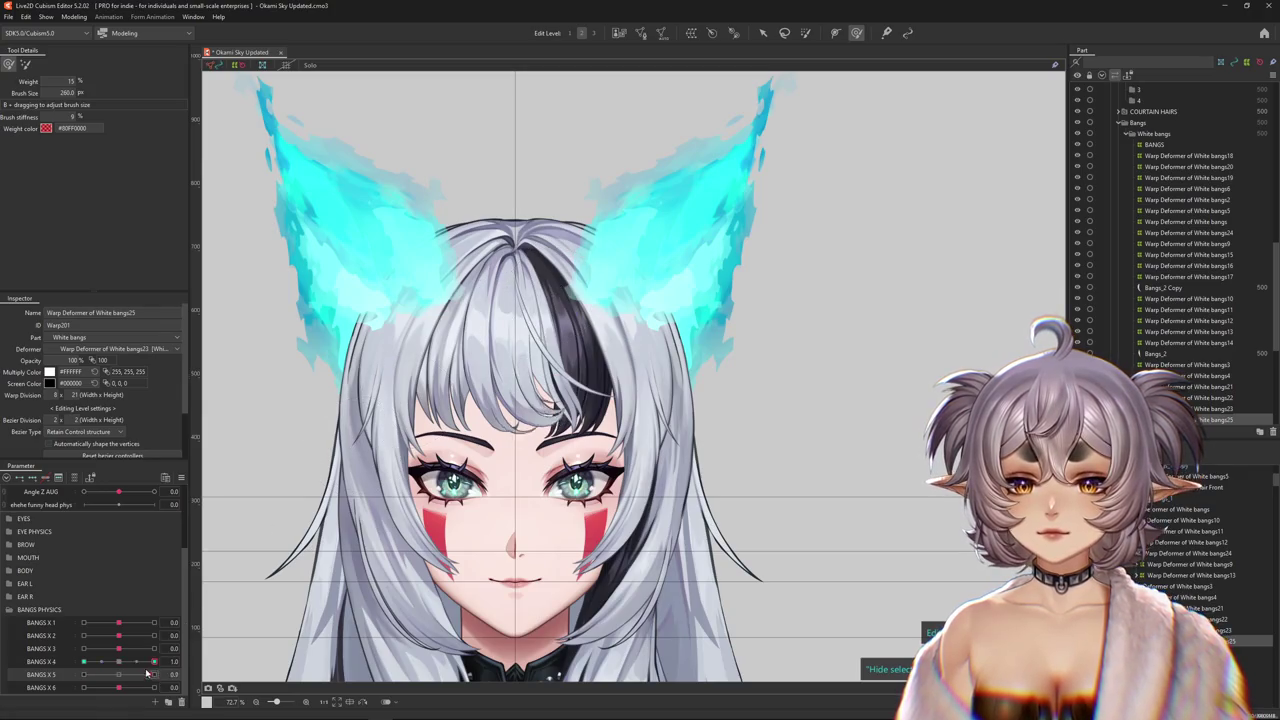
click(84, 662)
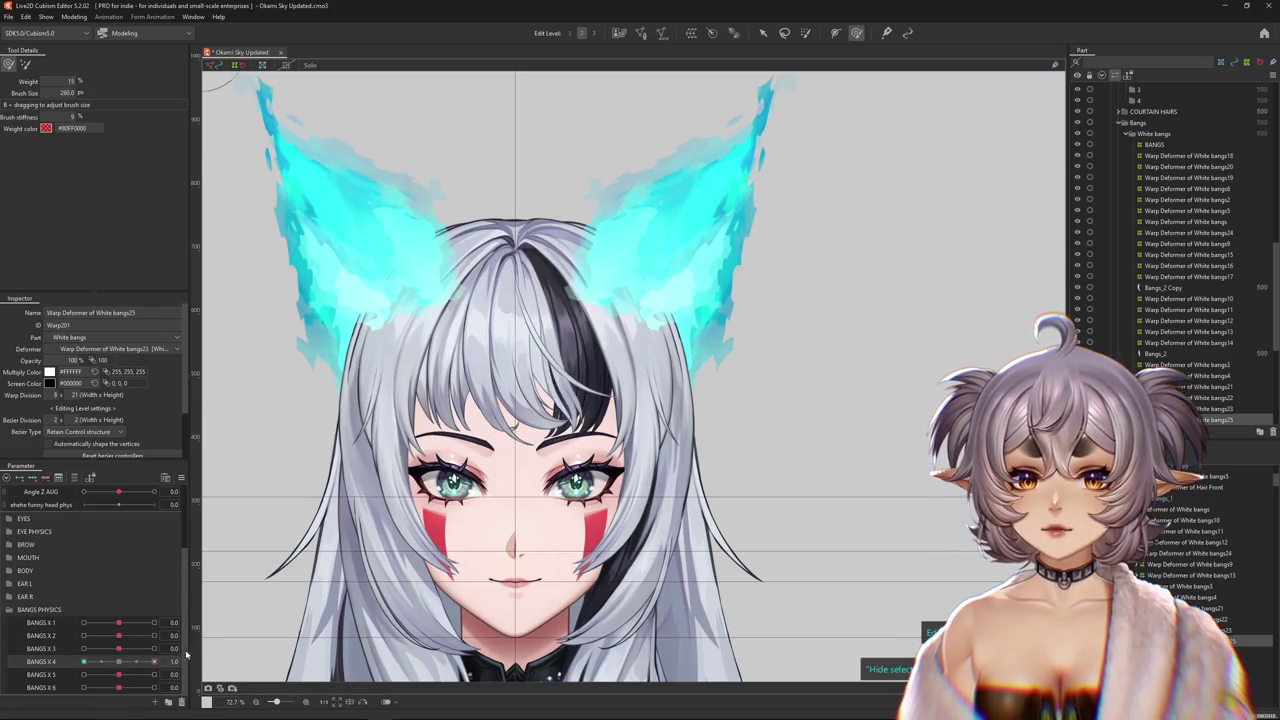
mouse_move(84, 662)
mouse_down()
mouse_move(158, 662)
mouse_move(118, 662)
mouse_up()
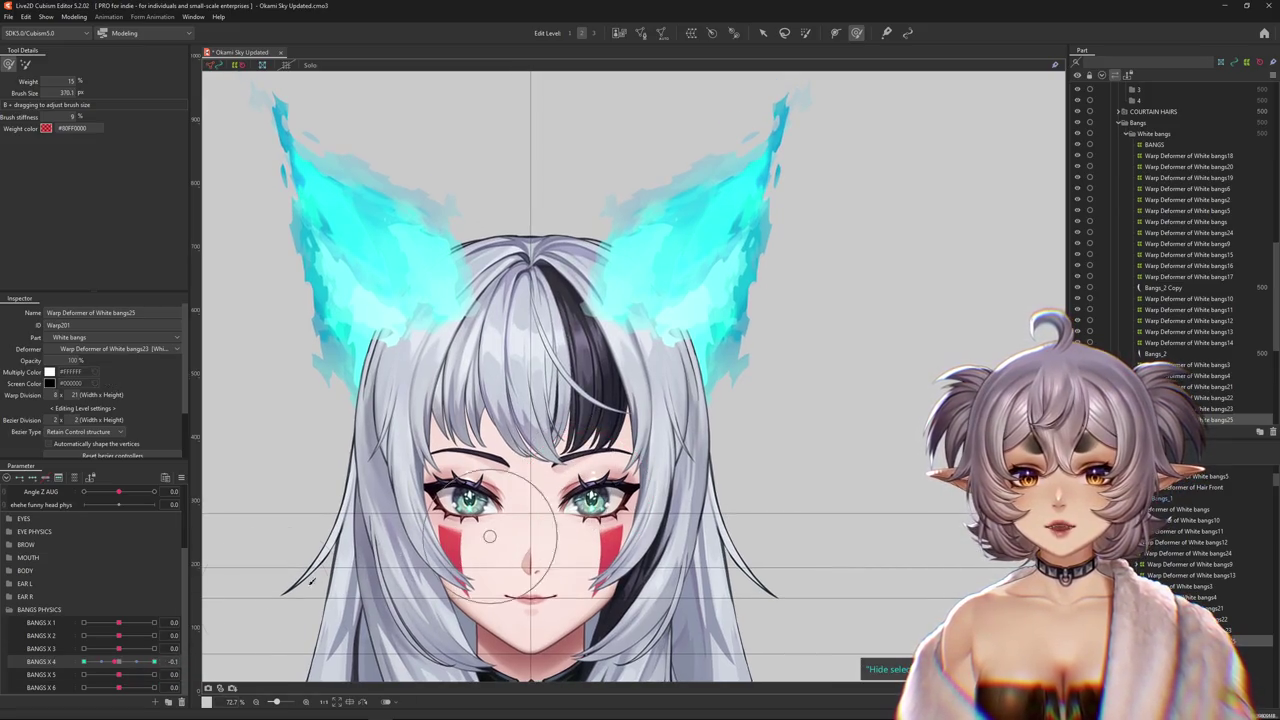
drag(555, 515, 590, 440)
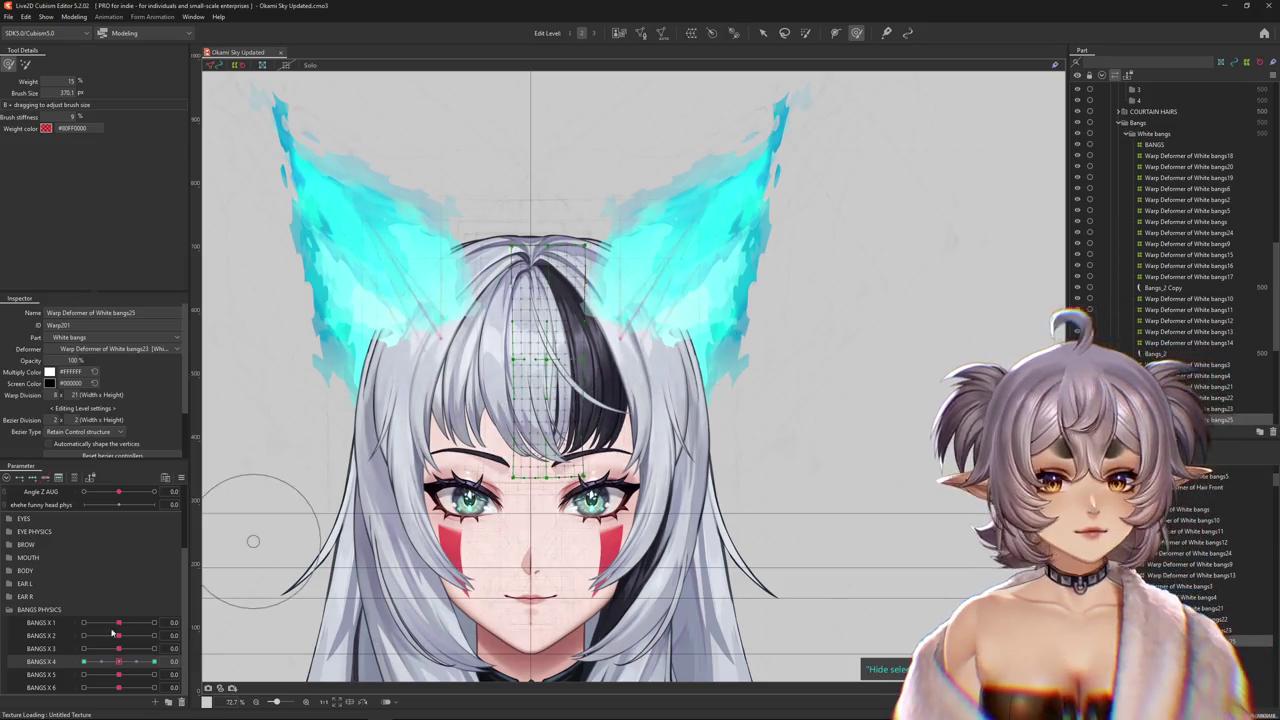
- Switch to weight painting and test the strand at Bangs X 4 -1.0 and 1.0
drag(119, 662, 57, 662)
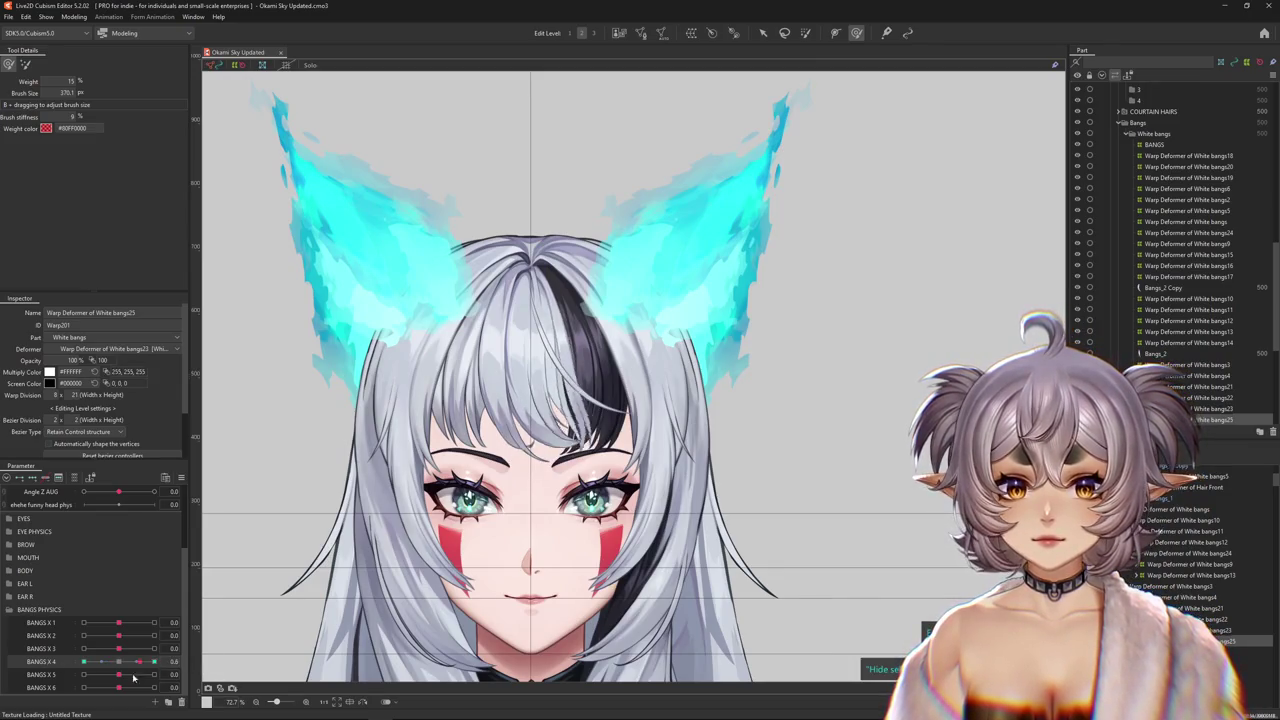
click(802, 36)
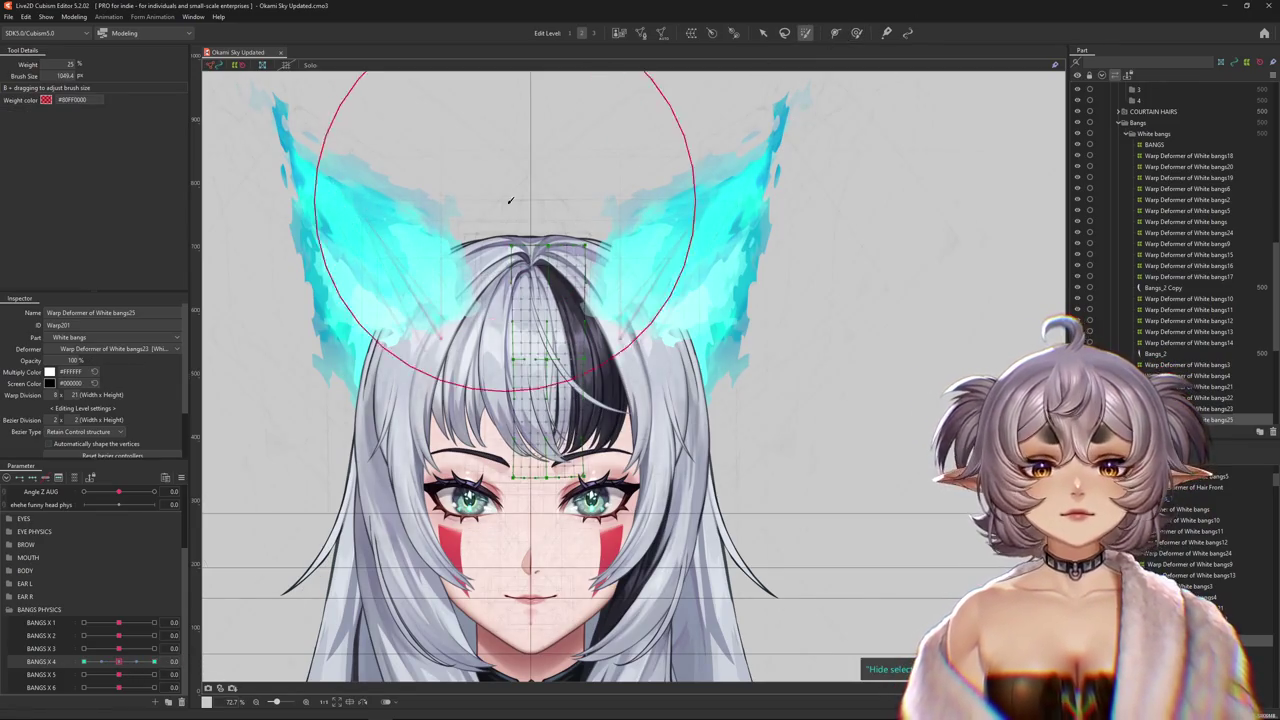
drag(121, 667, 265, 645)
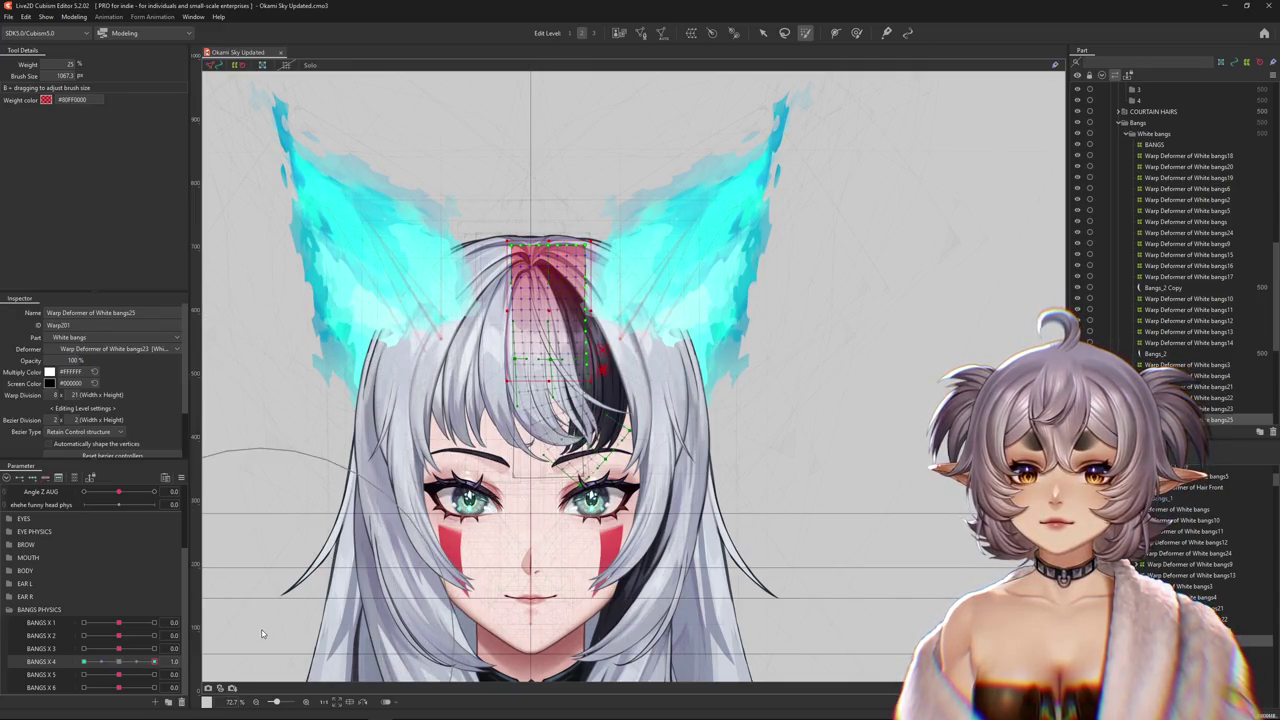
click(111, 667)
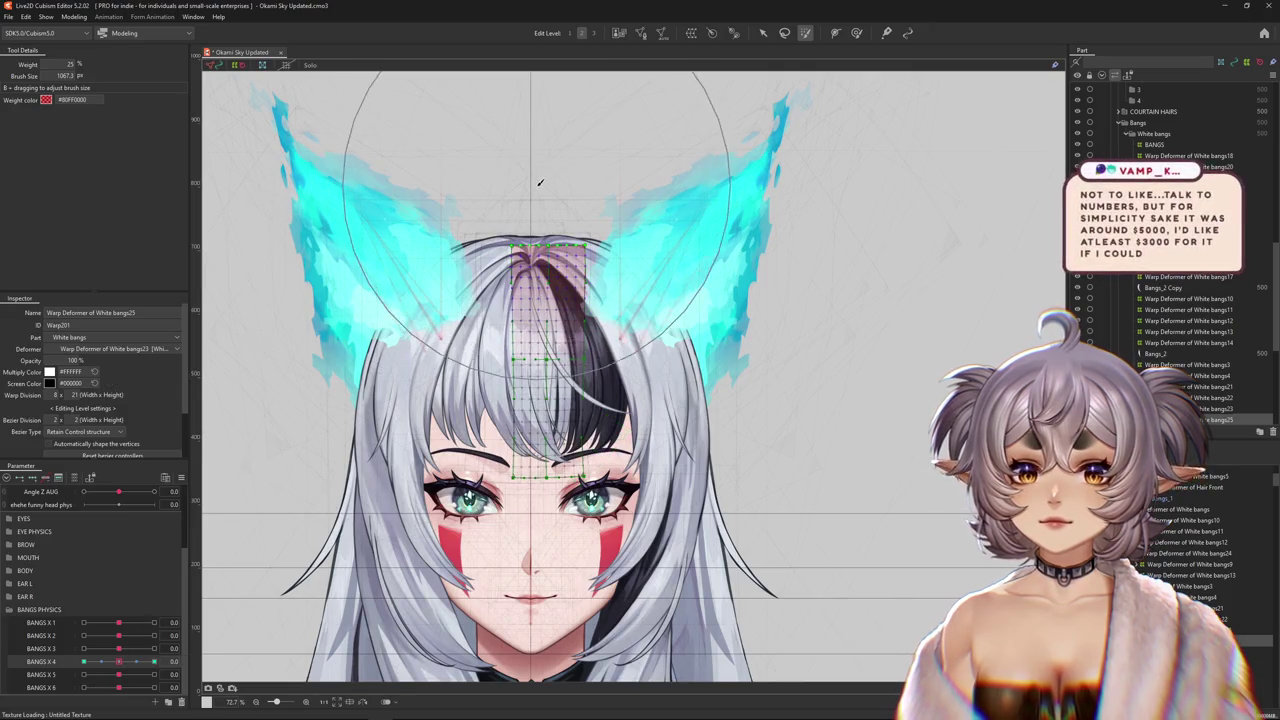
drag(111, 667, 75, 635)
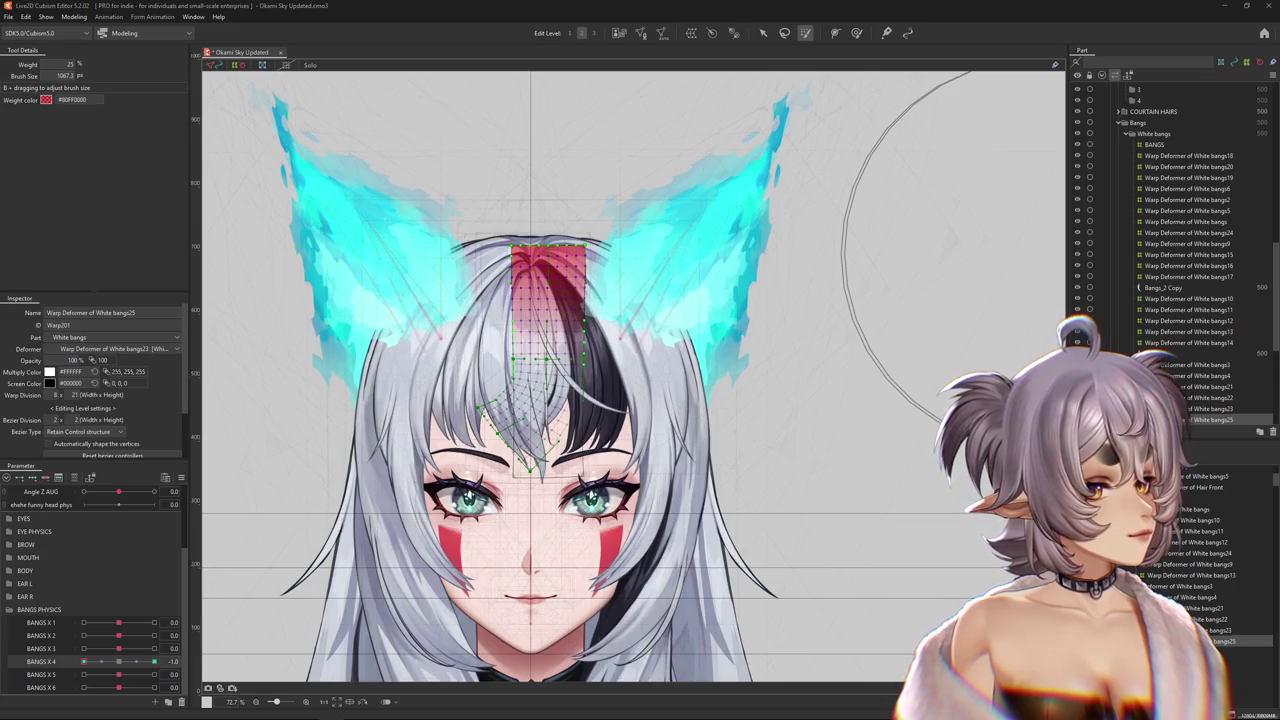
- Set BANGS X 4 to 1.0 with the deform brush and pan over the bangs
scroll(635, 305, down, 2)
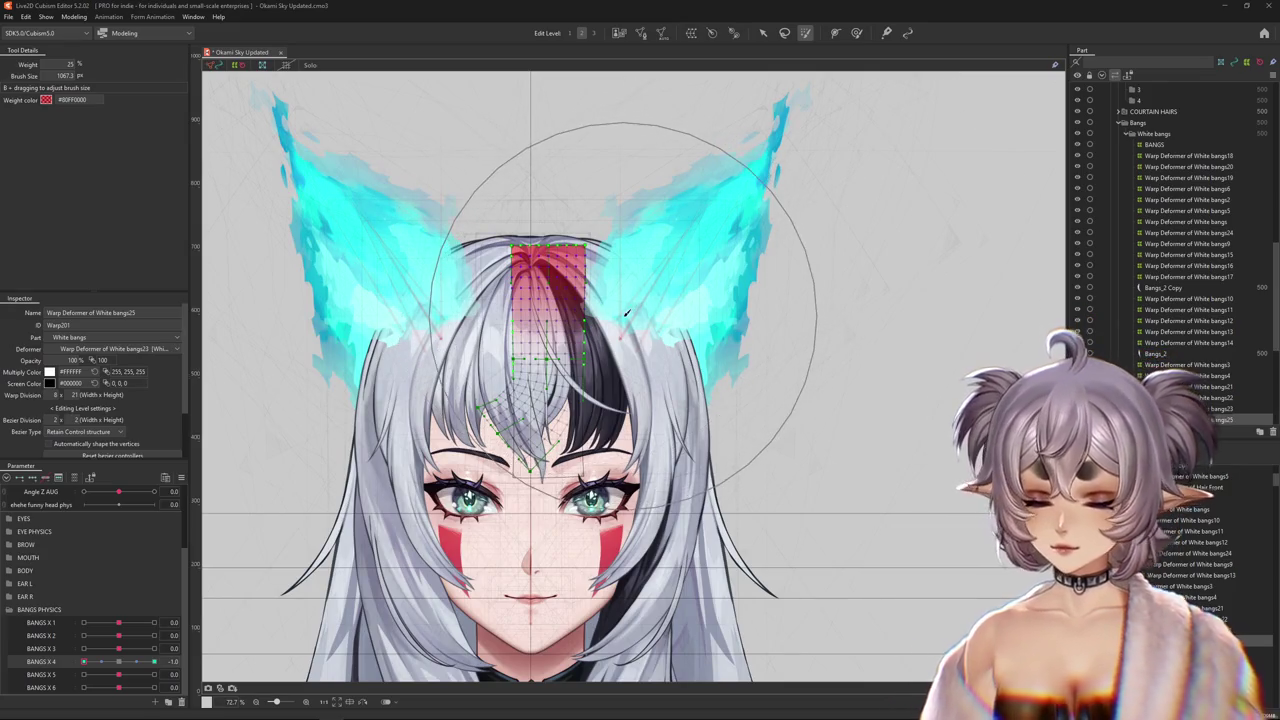
scroll(600, 350, down, 2)
drag(118, 661, 155, 661)
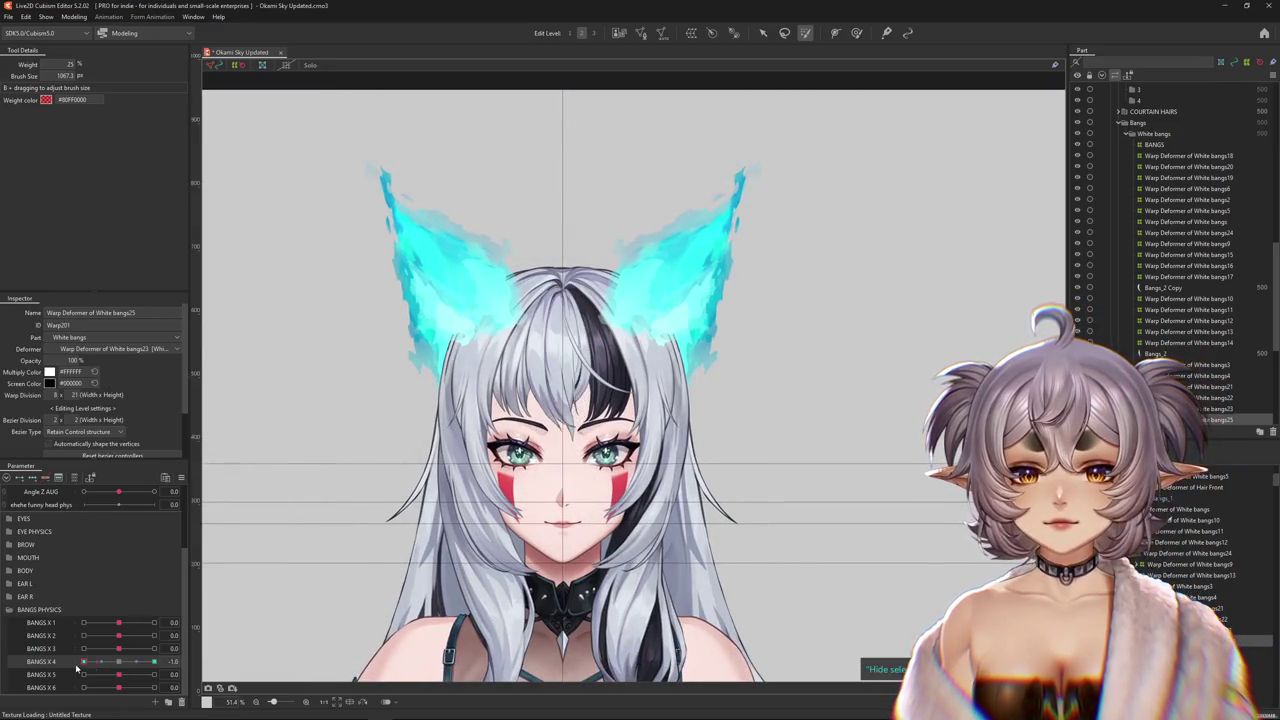
scroll(580, 345, up, 3)
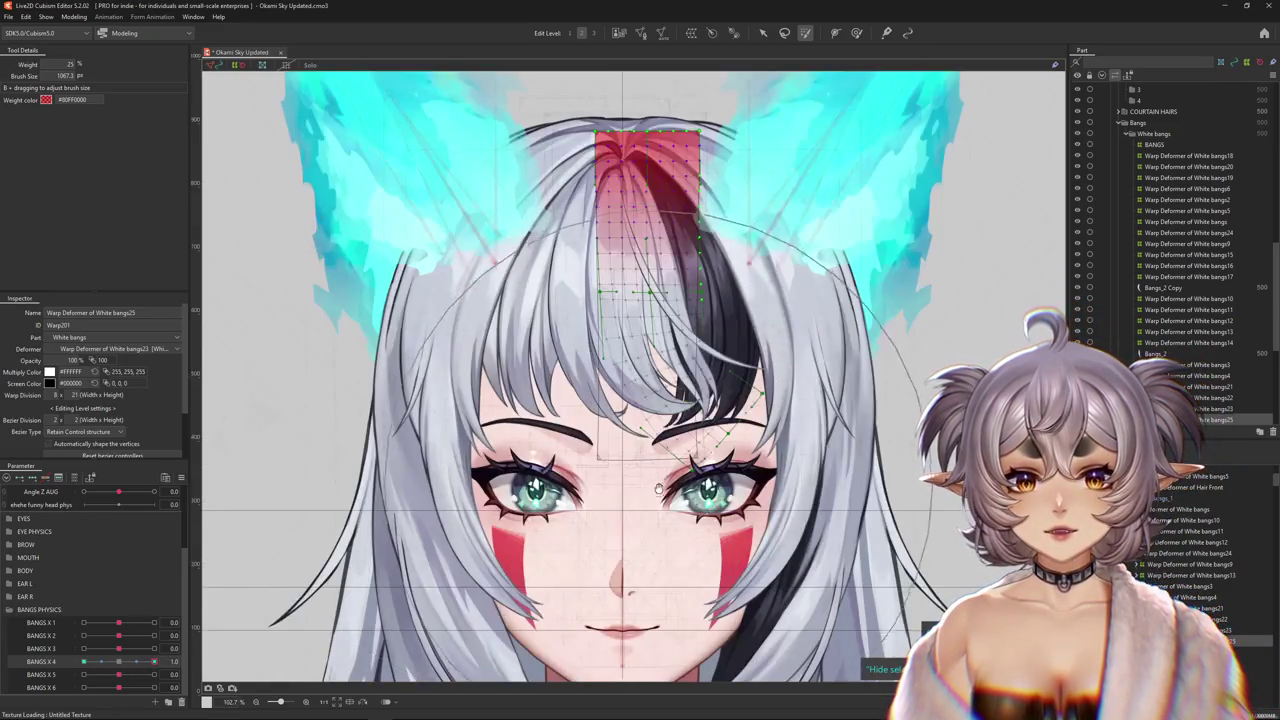
click(856, 33)
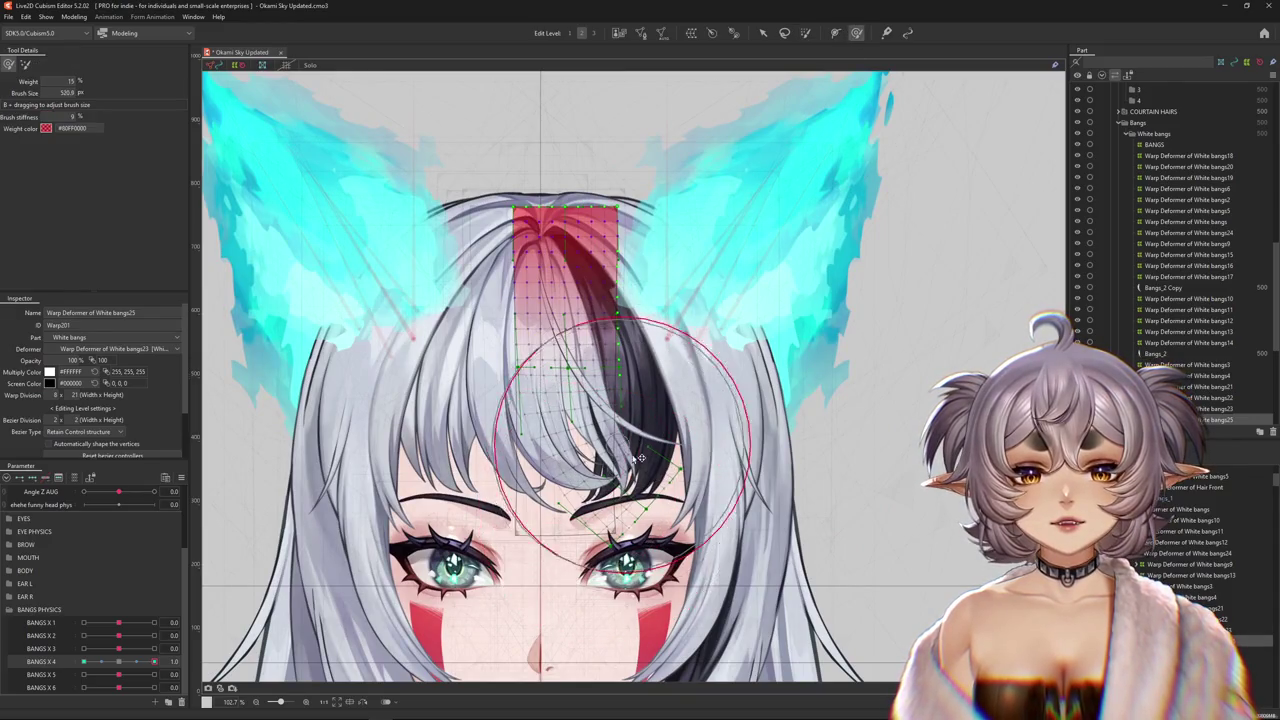
mouse_move(648, 491)
mouse_down()
mouse_move(636, 455)
mouse_move(665, 395)
mouse_move(668, 442)
mouse_up()
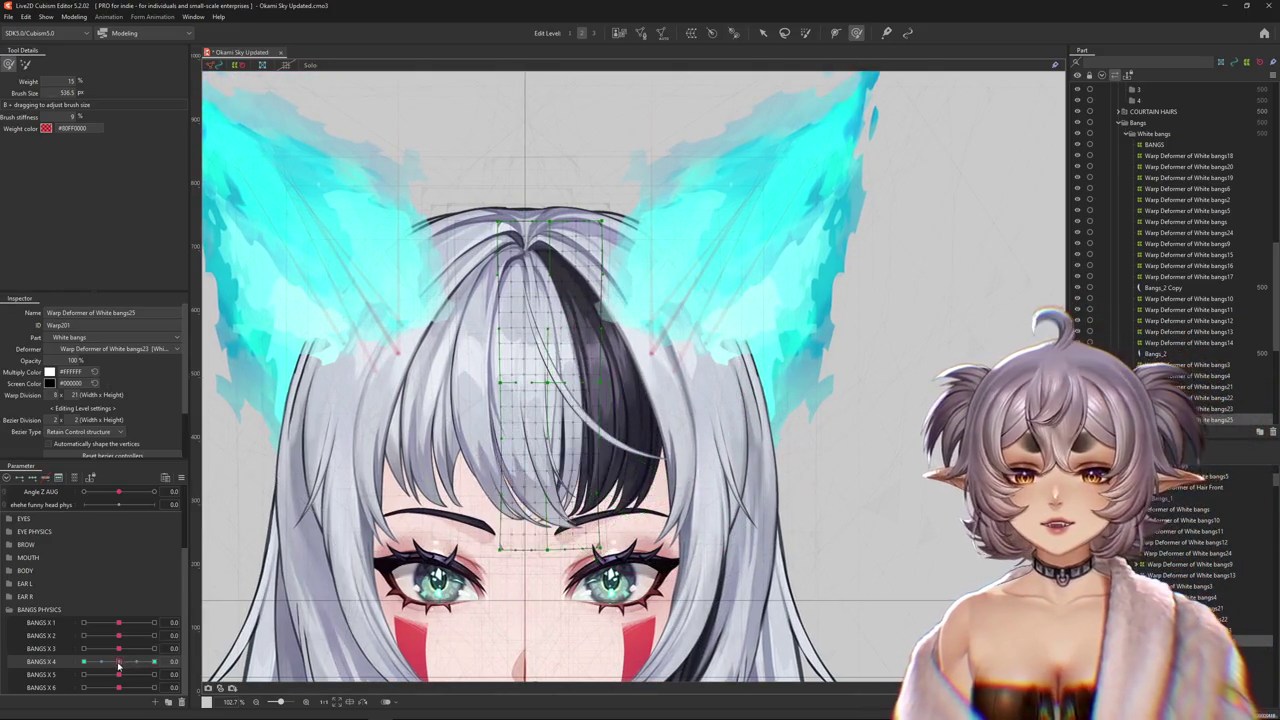
- Resize the brush and bend the black bang streak into a curve at BANGS X 4 1.0
drag(600, 352, 541, 352)
key(b)
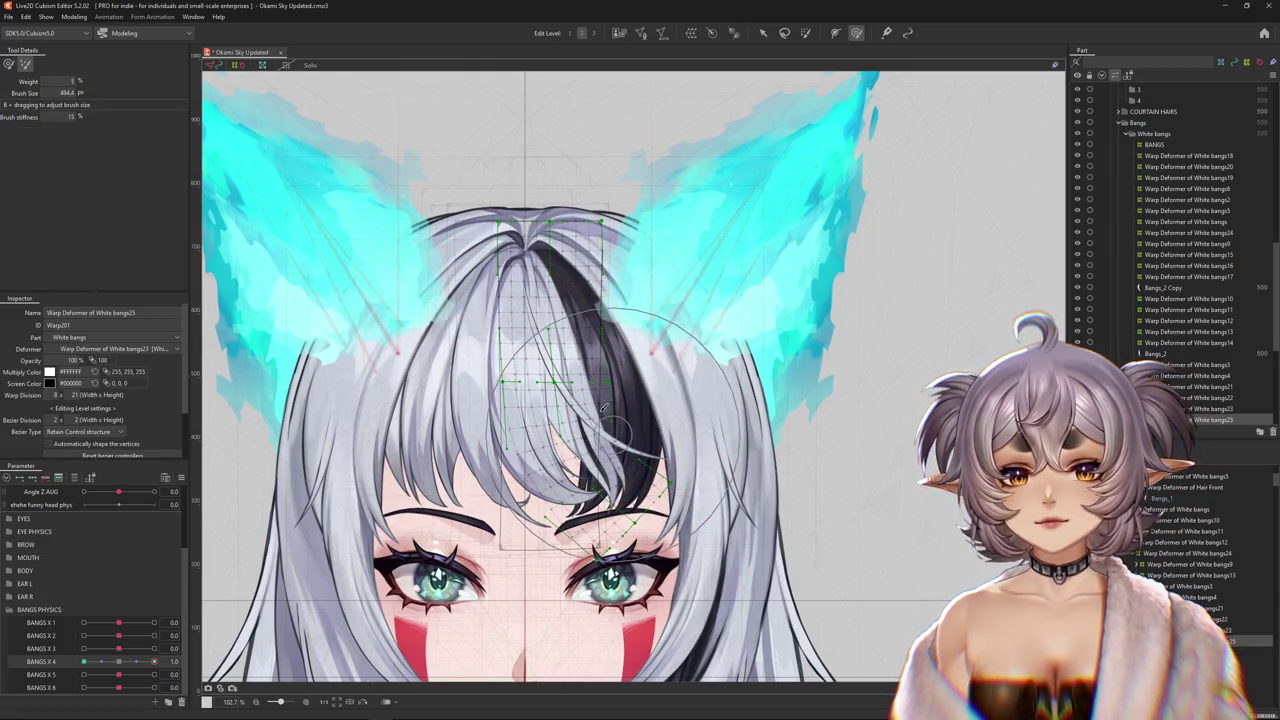
mouse_move(587, 354)
mouse_down()
mouse_move(521, 488)
mouse_move(628, 460)
mouse_up()
key(b)
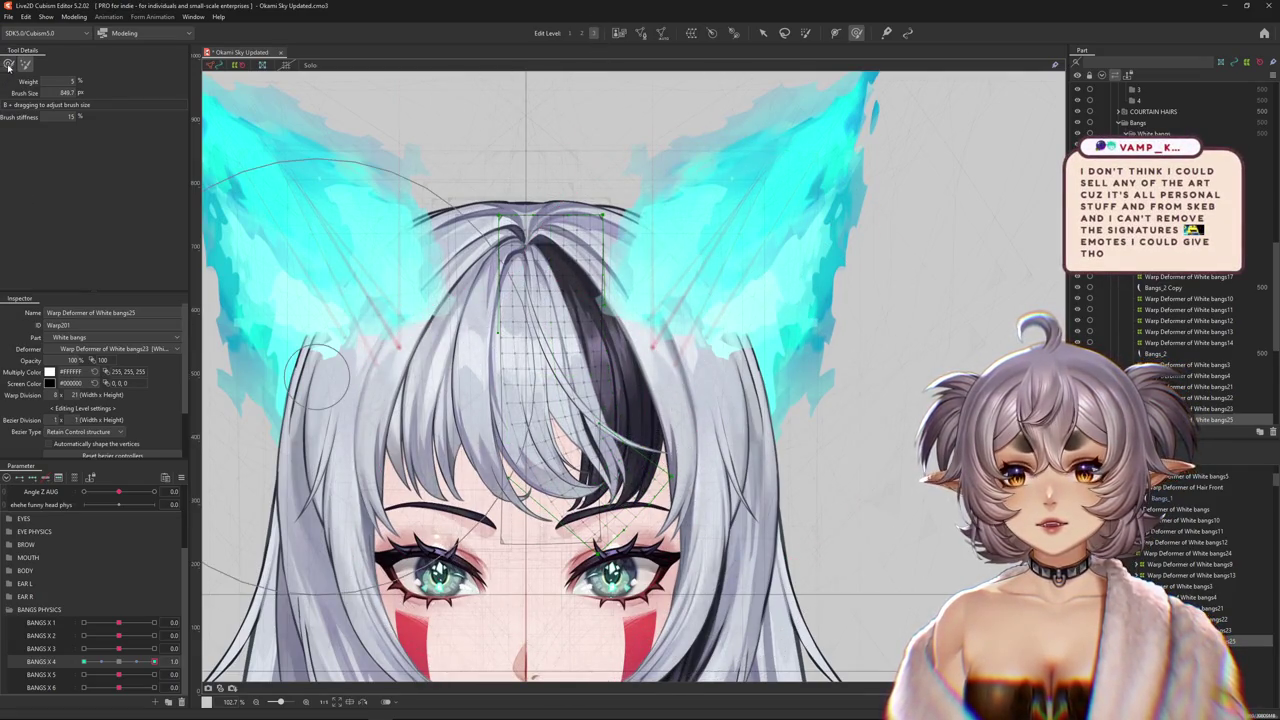
mouse_move(348, 601)
mouse_down()
mouse_move(631, 357)
mouse_move(585, 243)
mouse_up()
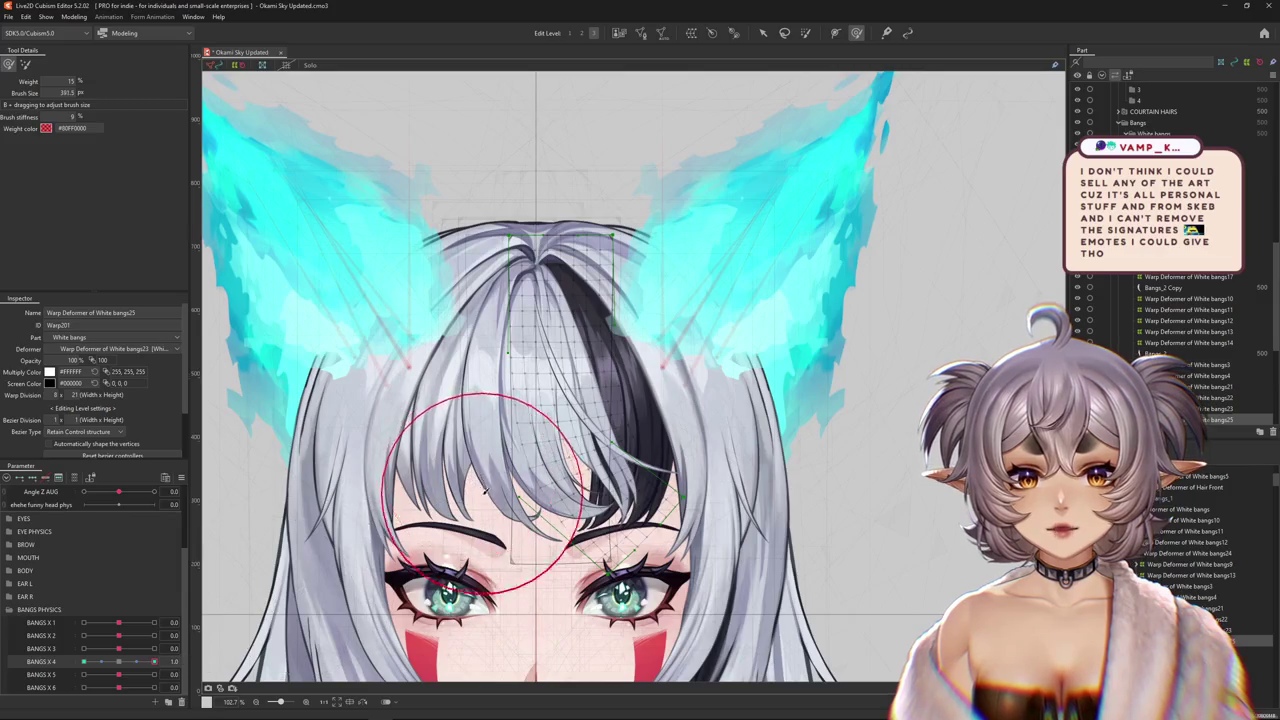
drag(168, 661, 122, 665)
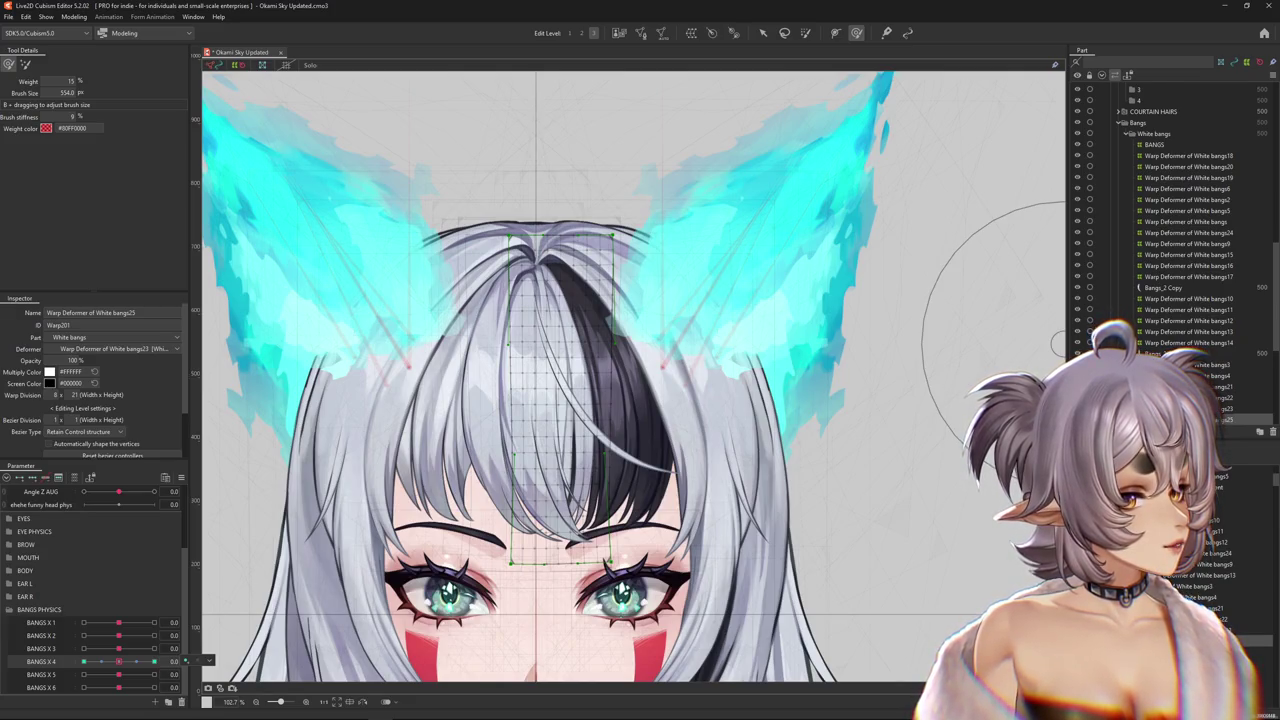
- Paint weight over the whole bangs warp mesh, then preview BANGS X 4 at 1.0 and 0.0
scroll(718, 392, down, 3)
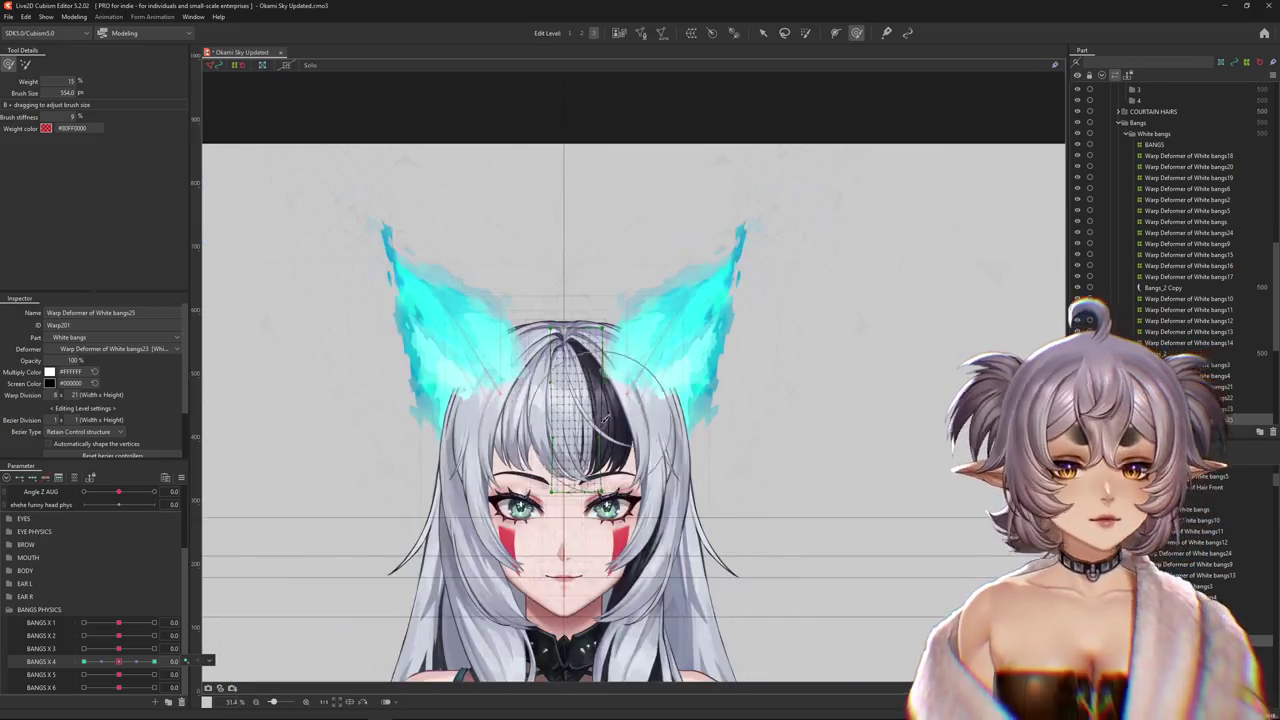
mouse_move(118, 661)
mouse_down()
mouse_move(75, 660)
mouse_move(118, 661)
mouse_up()
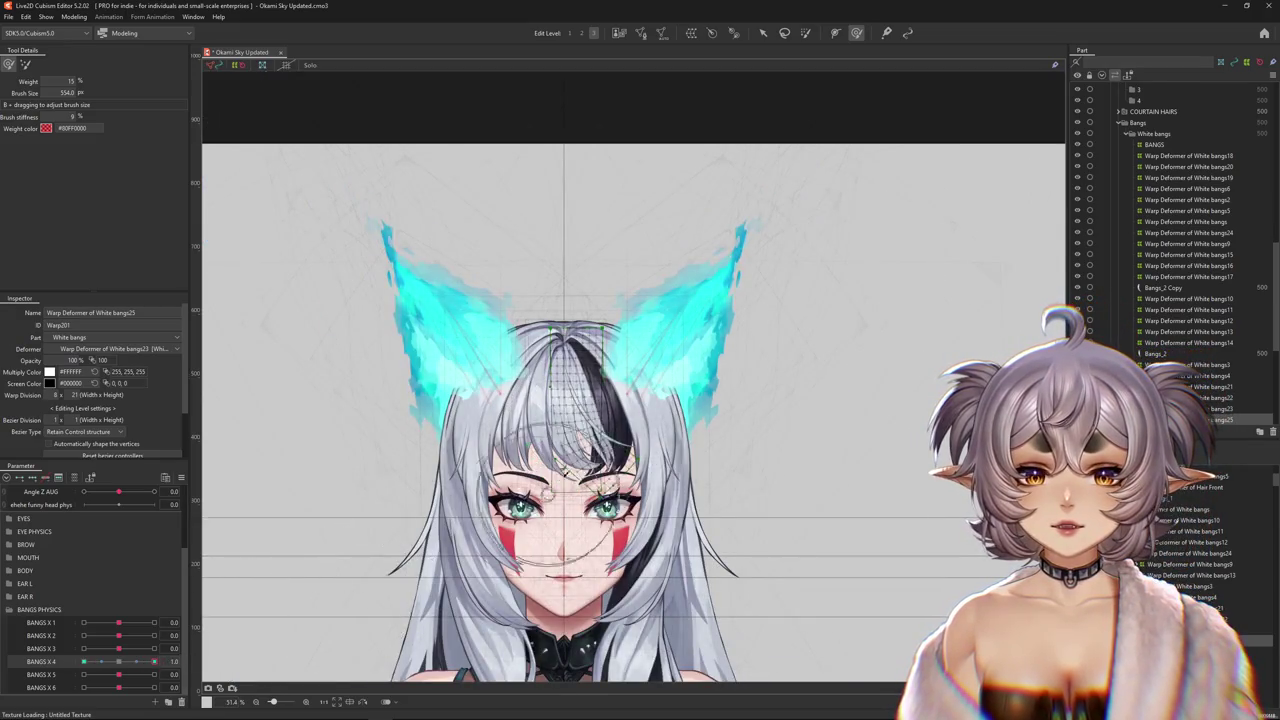
scroll(560, 450, up, 1)
scroll(548, 470, up, 1)
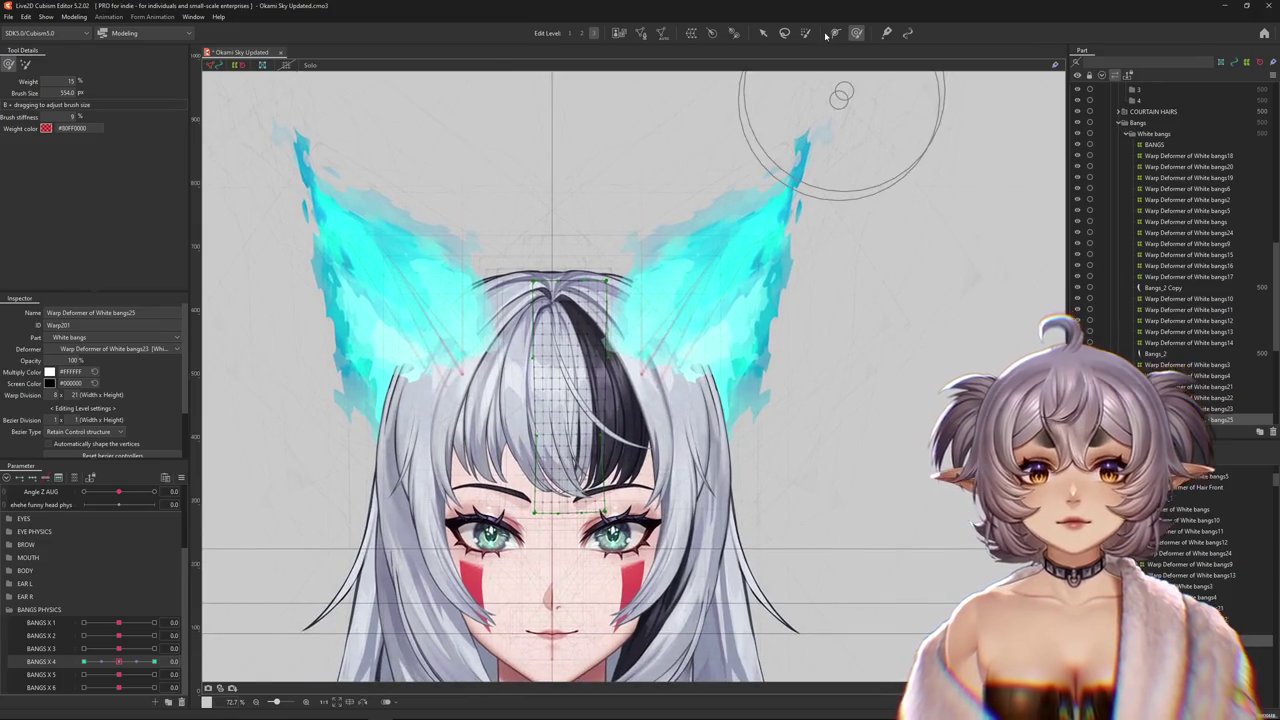
click(806, 33)
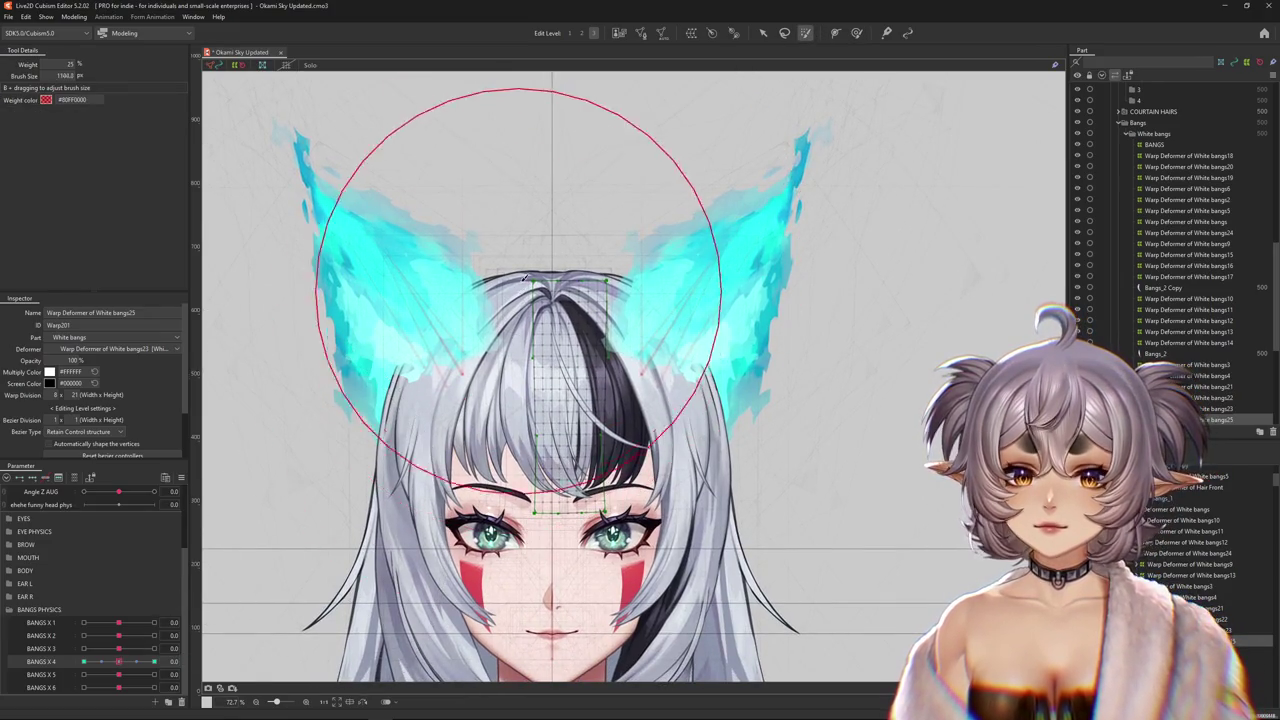
drag(428, 265, 430, 370)
drag(118, 663, 176, 648)
click(118, 662)
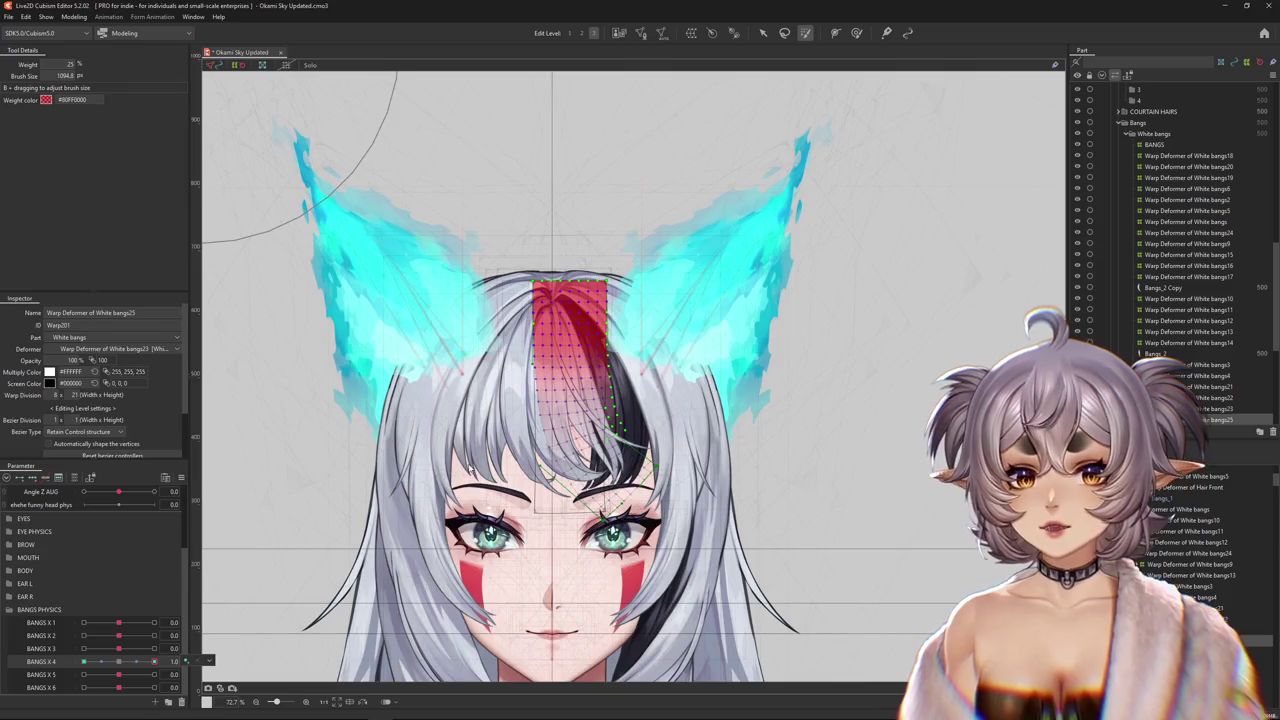
- Hide the mesh overlay, reduce the brush and return to brush-deforming at BANGS X 4 1.0
key(ctrl+h)
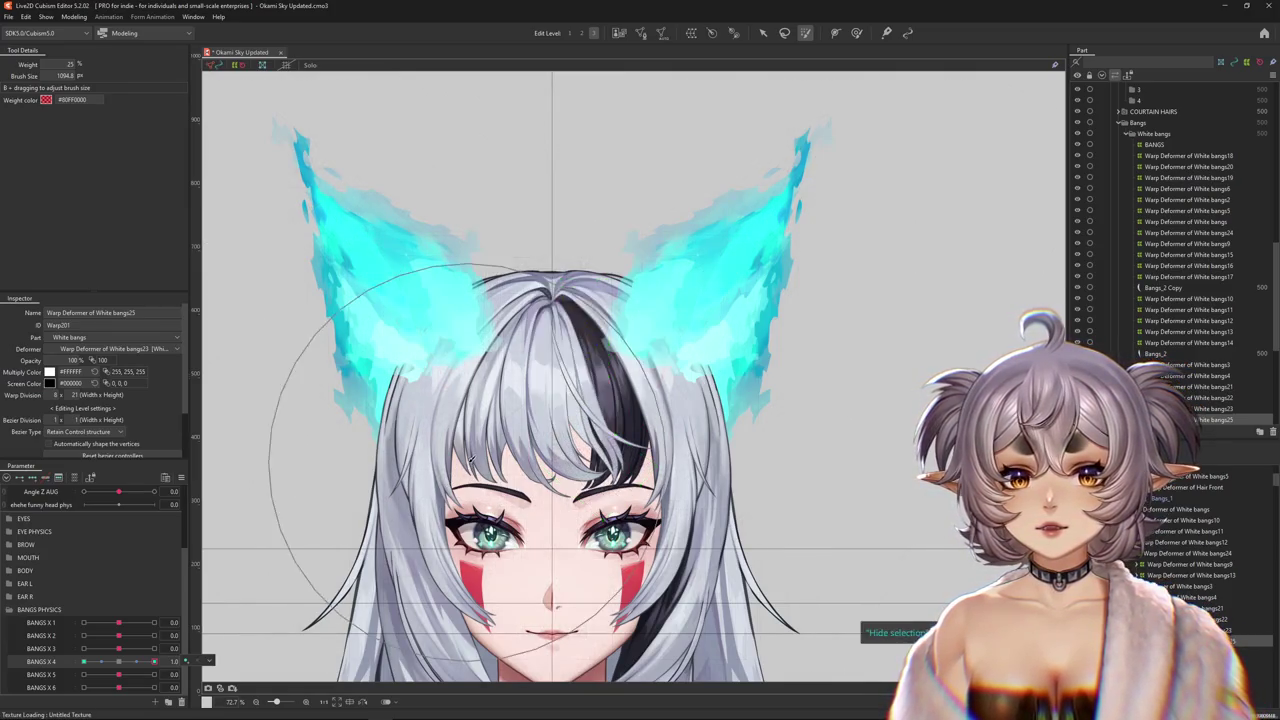
drag(470, 460, 430, 430)
click(857, 33)
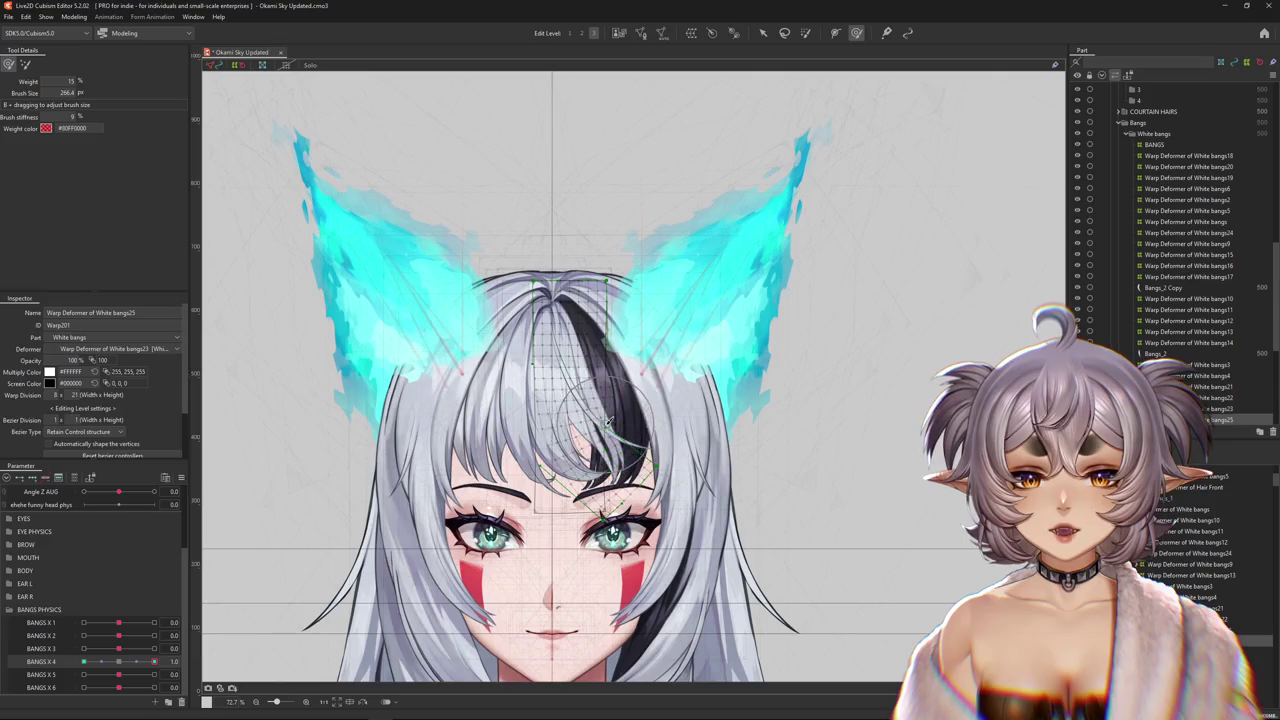
key(ctrl+h)
click(121, 662)
click(154, 662)
- Brush the bangs into a curve at the BANGS X 4 -1.0 keyform
scroll(620, 469, up, 4)
click(84, 662)
mouse_move(490, 406)
mouse_down()
mouse_move(528, 436)
mouse_move(558, 406)
mouse_up()
drag(553, 490, 571, 457)
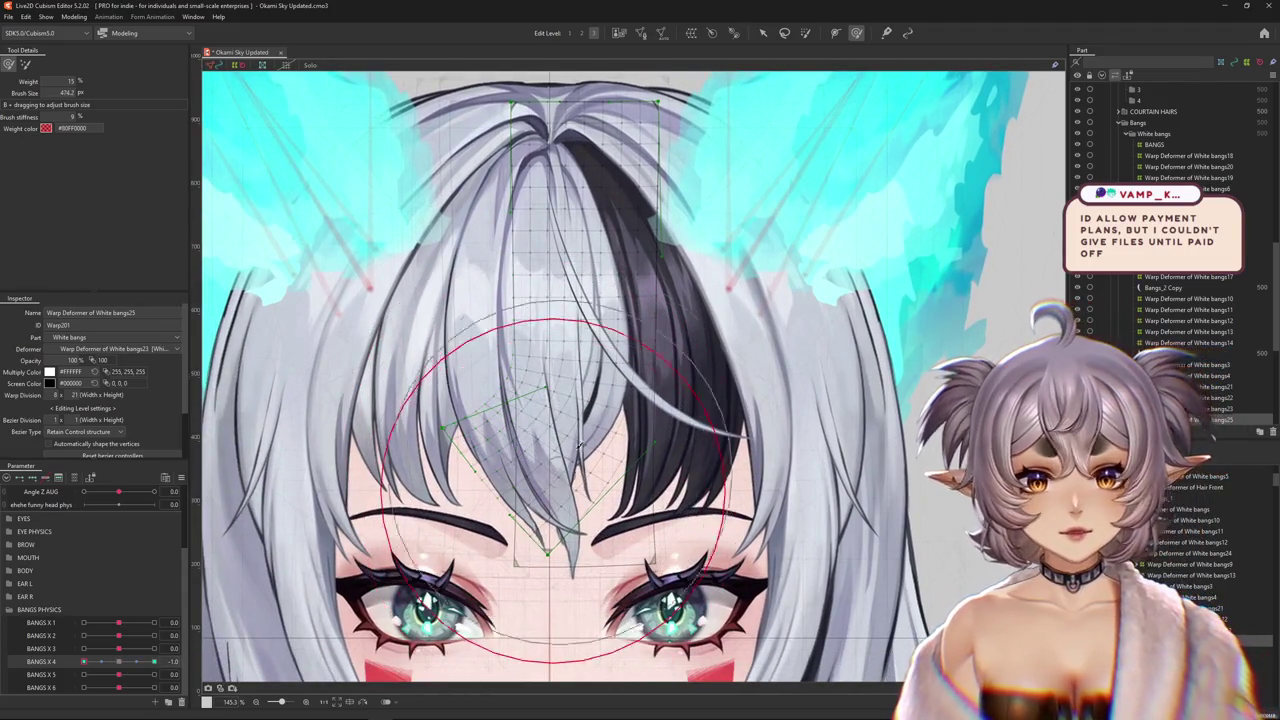
scroll(571, 457, down, 2)
- Scrub BANGS X 4 through 0.0, 1.0, -1.0 and about 0.1–0.2 to check the swing
click(120, 662)
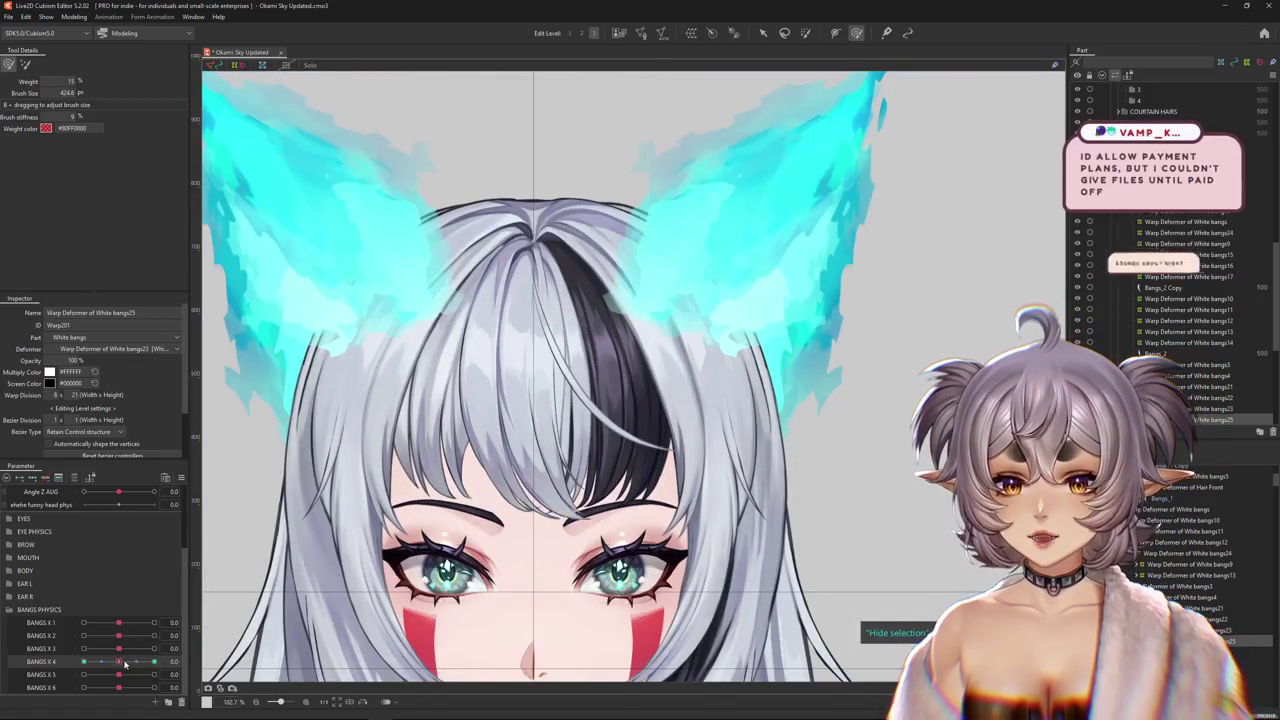
click(154, 663)
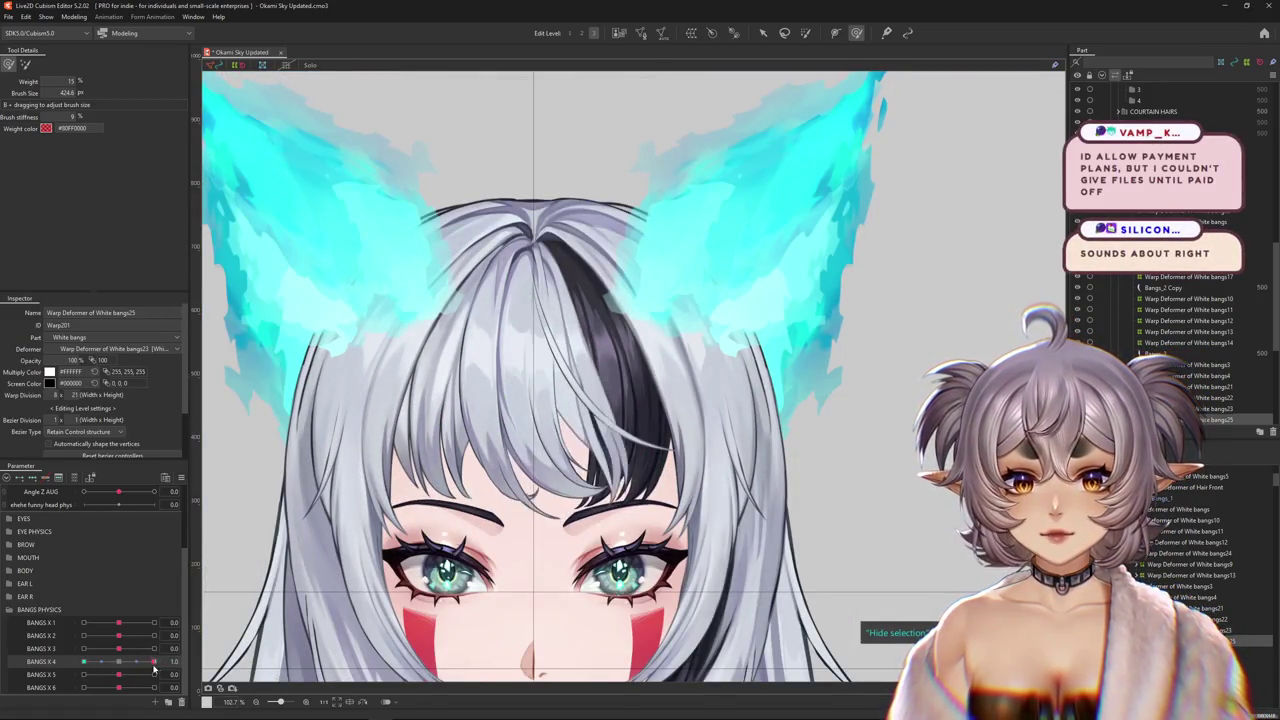
click(119, 662)
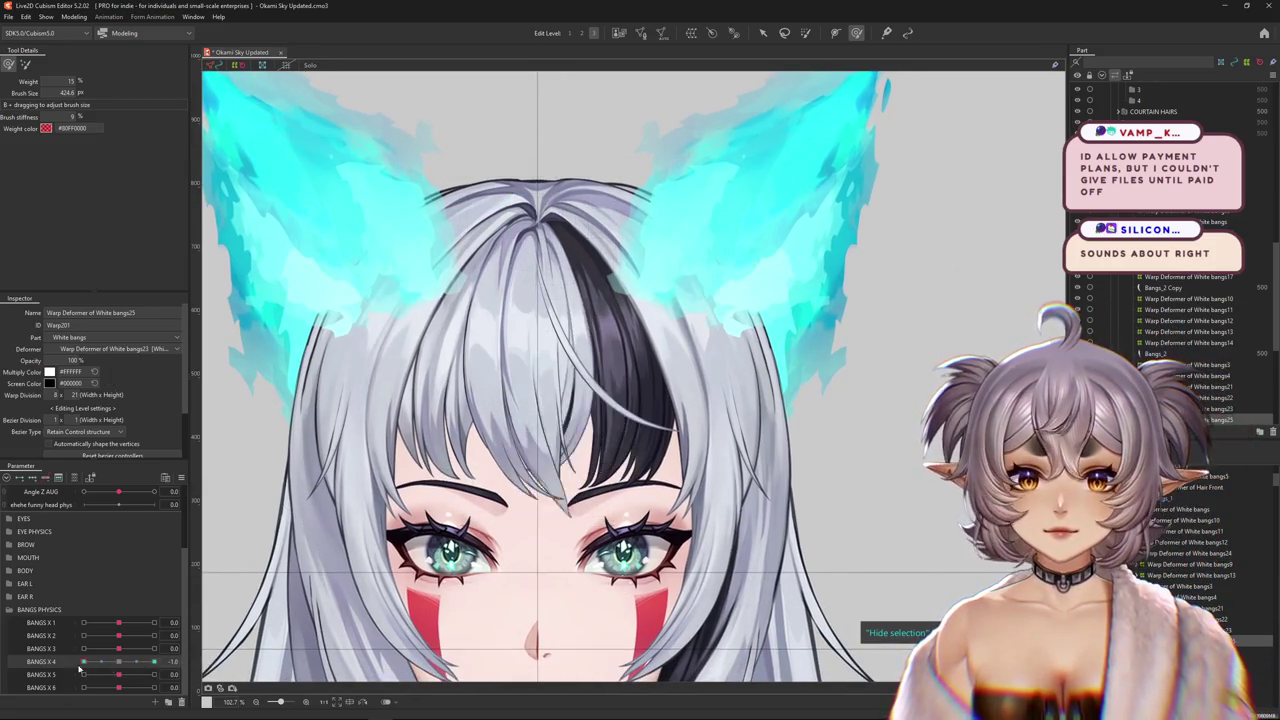
click(119, 662)
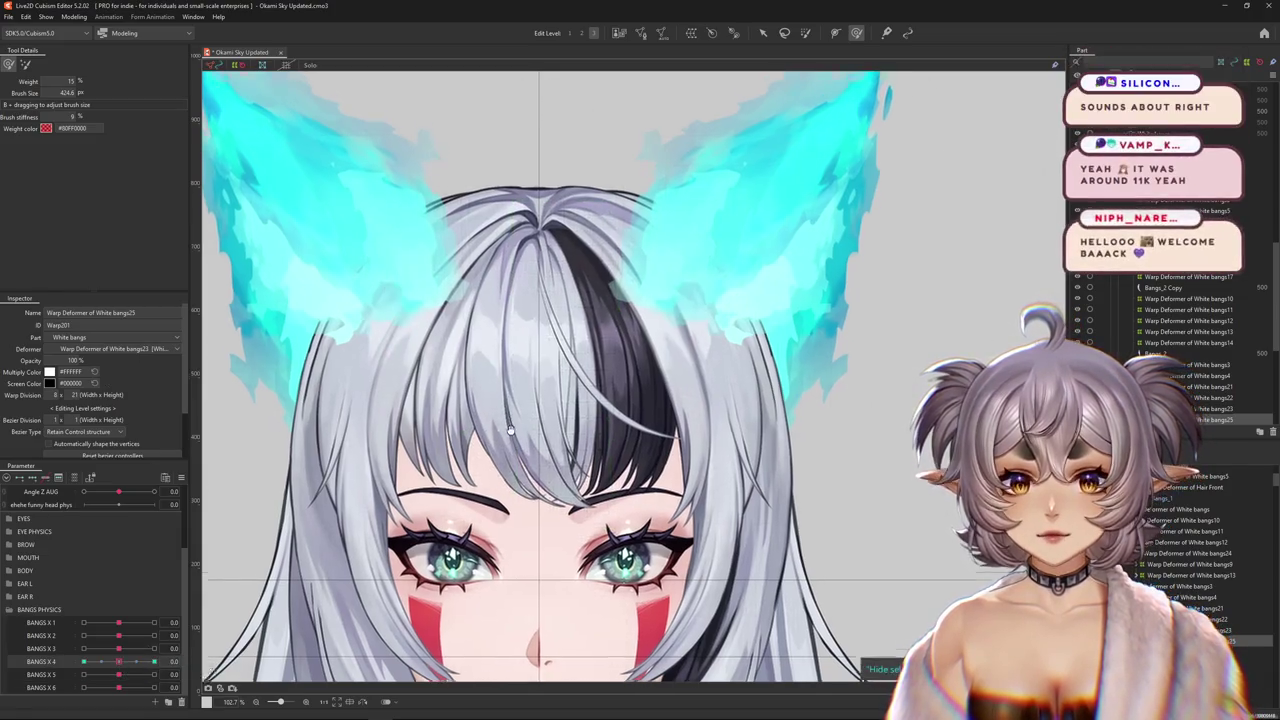
drag(519, 452, 222, 582)
drag(120, 662, 130, 660)
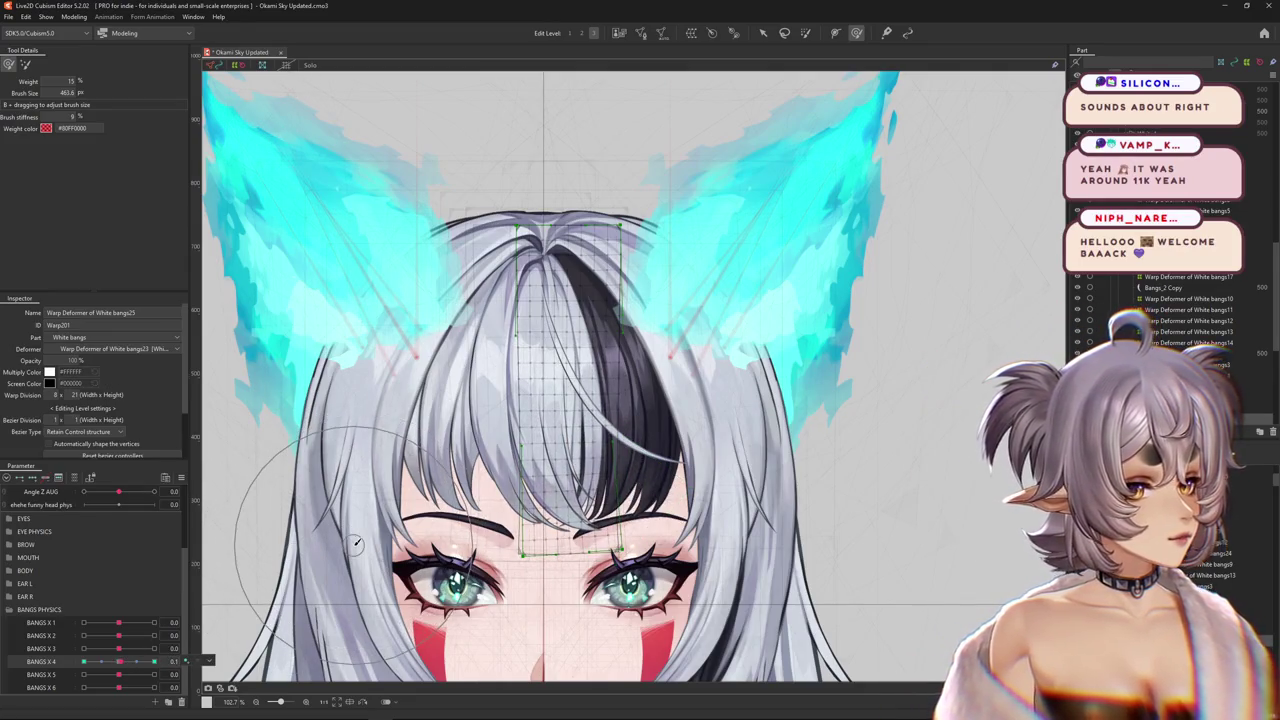
drag(120, 662, 119, 662)
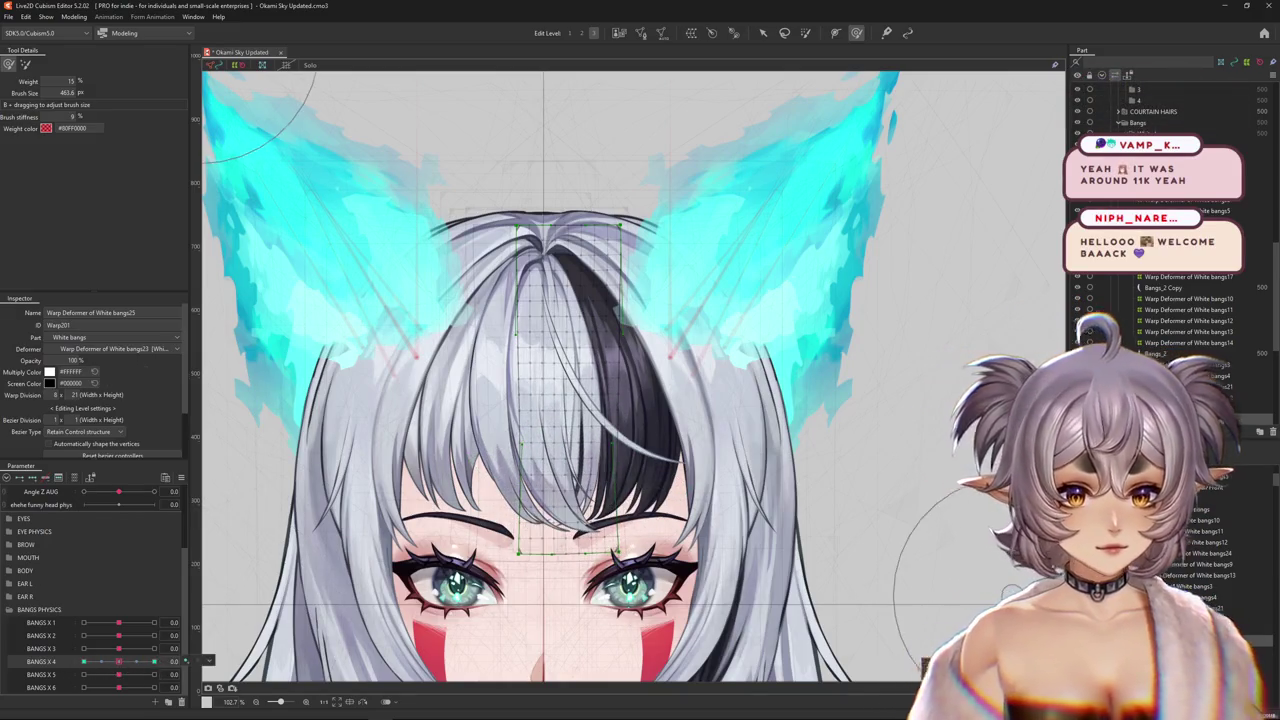
- Create a new warp deformer around the Bangs_3 mesh
click(560, 400)
click(691, 33)
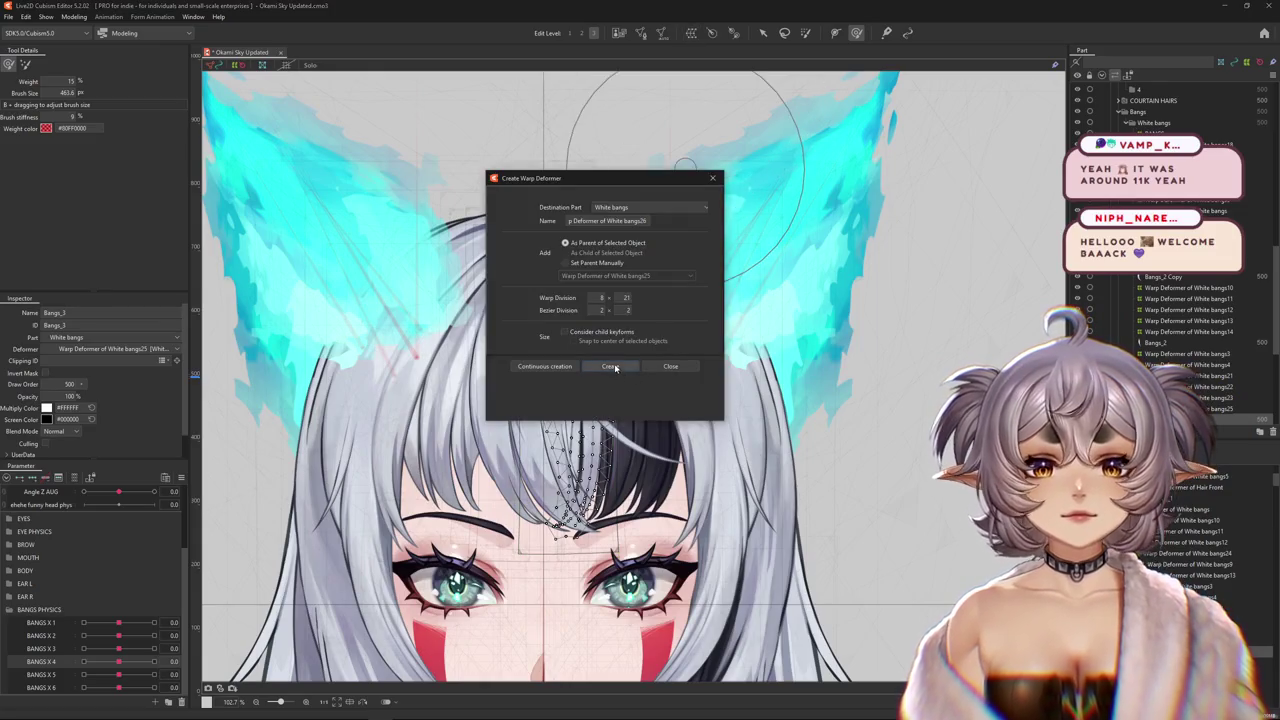
click(612, 367)
mouse_move(119, 649)
mouse_down()
mouse_move(118, 660)
mouse_move(119, 649)
mouse_move(168, 674)
mouse_move(119, 674)
mouse_move(155, 675)
mouse_up()
- At BANGS X 5 1.0, bend the strand with a Temporary path deformation extending past the eyes
click(762, 33)
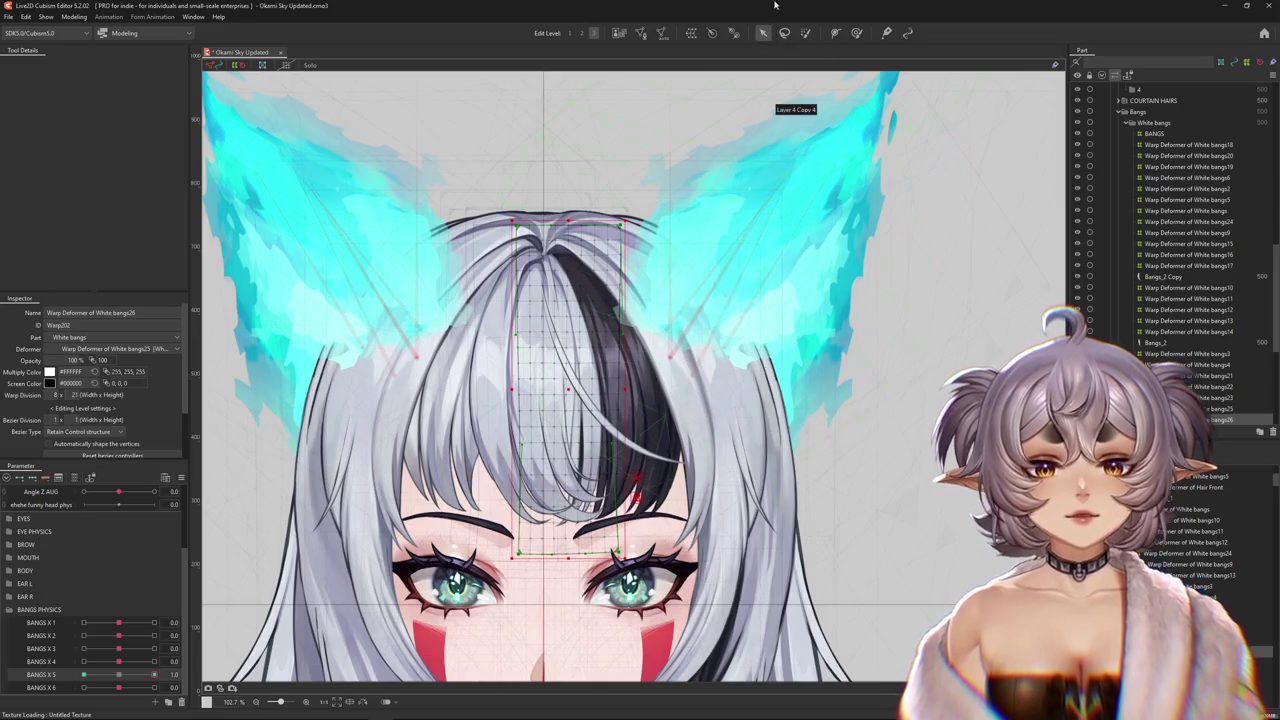
key(q)
click(88, 64)
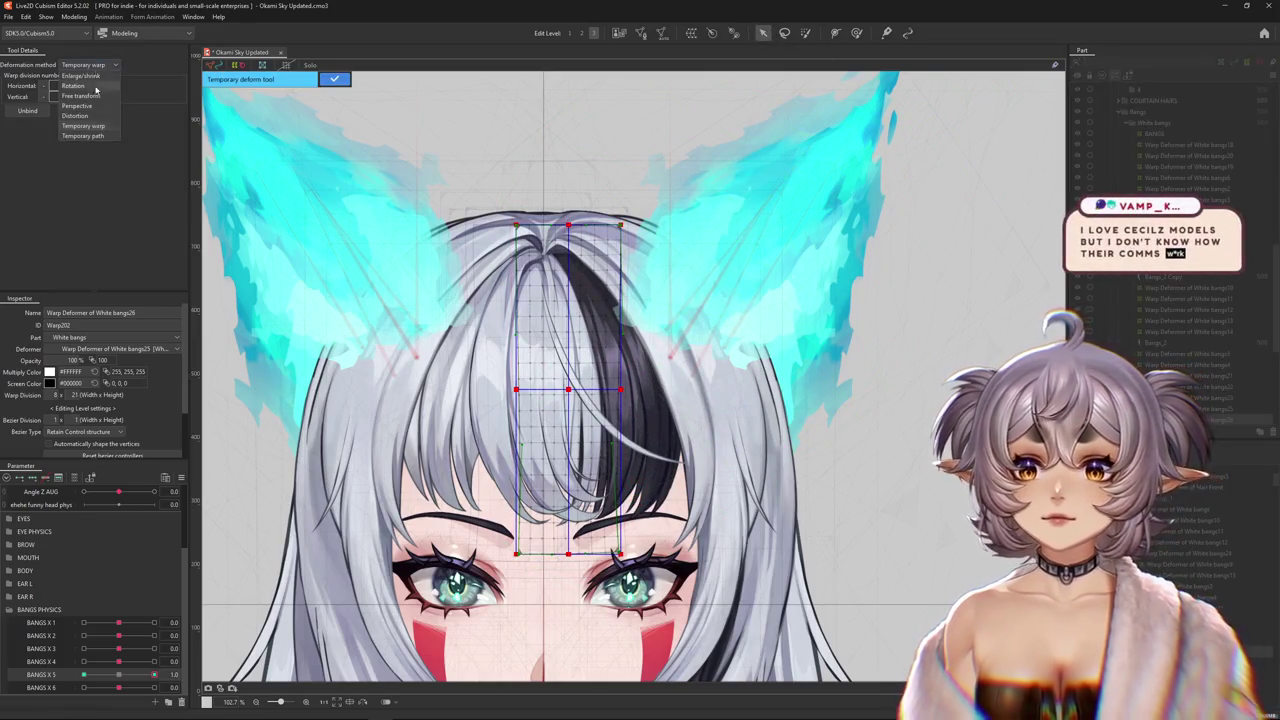
click(84, 136)
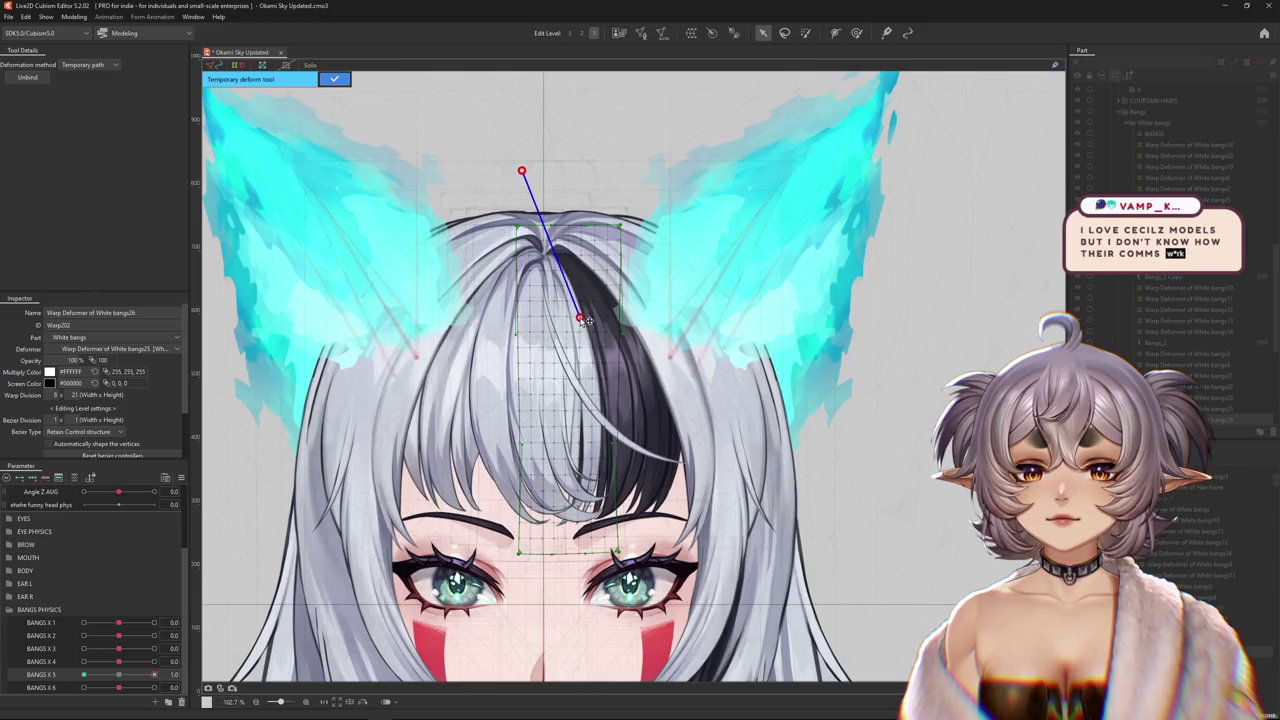
drag(489, 640, 609, 652)
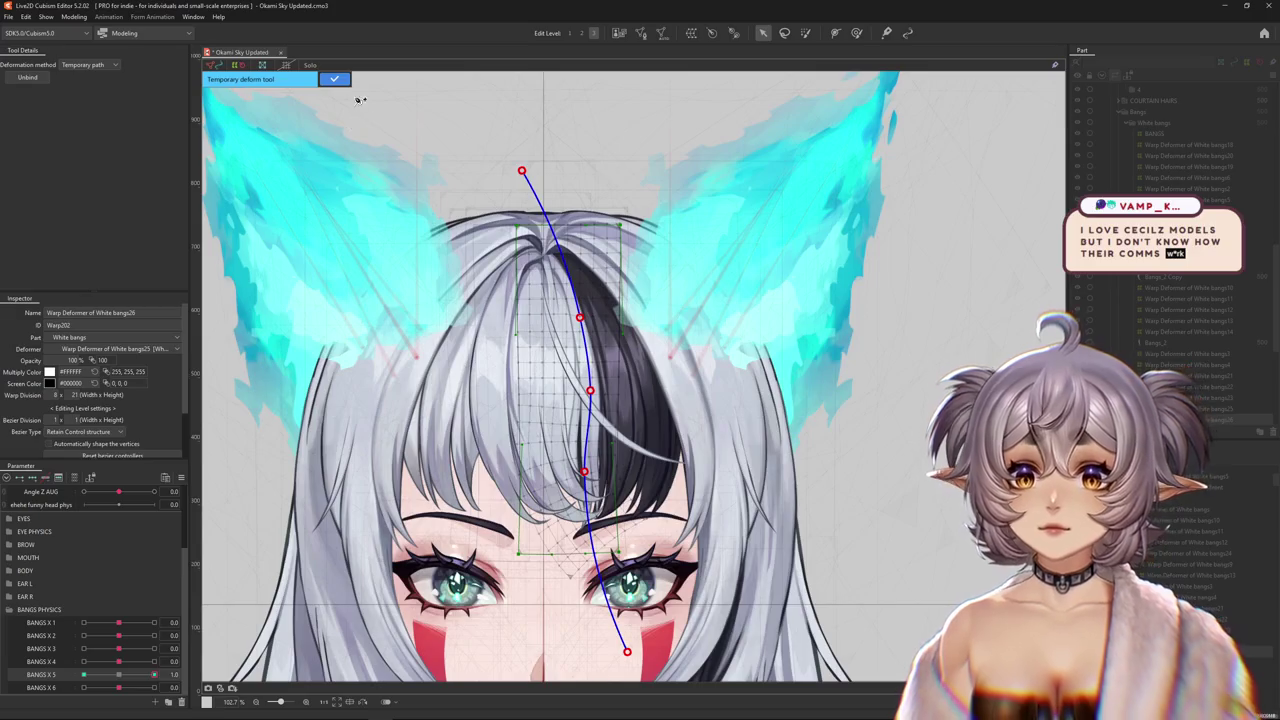
click(343, 84)
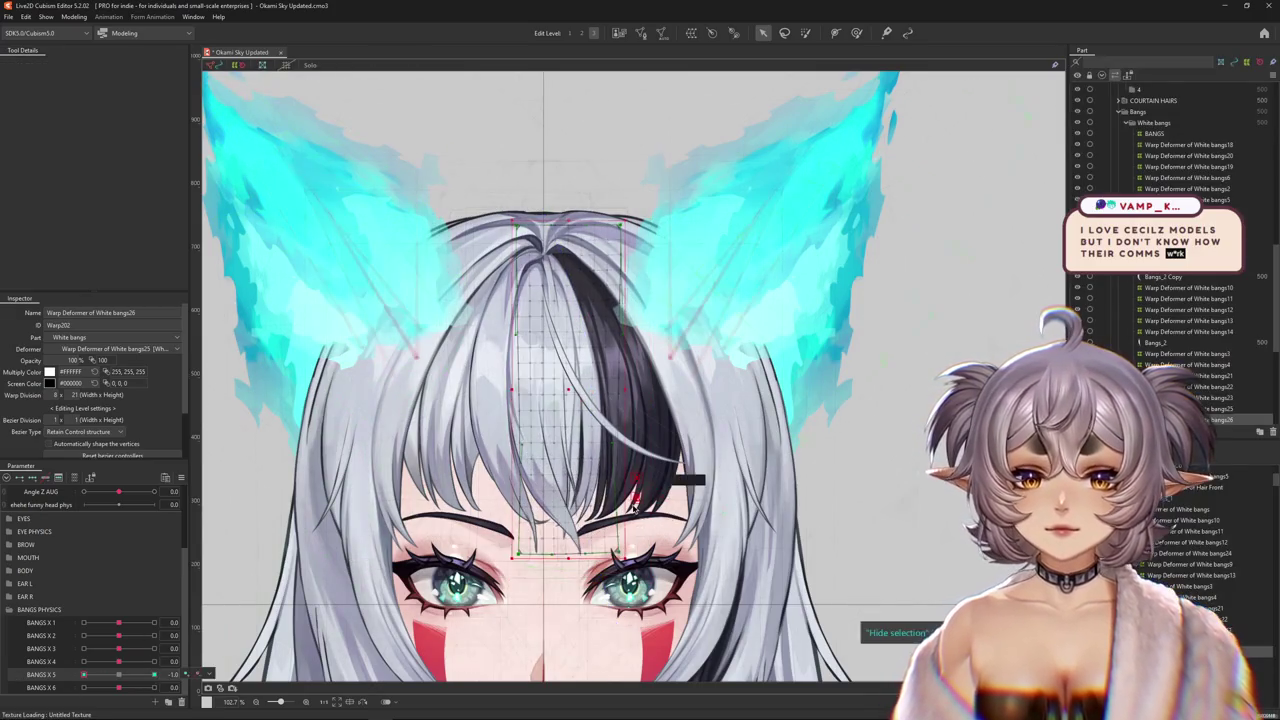
- At BANGS X 5 -1.0, curve the strand leftward with a multi-point Temporary path deformation
click(113, 68)
click(113, 68)
click(85, 120)
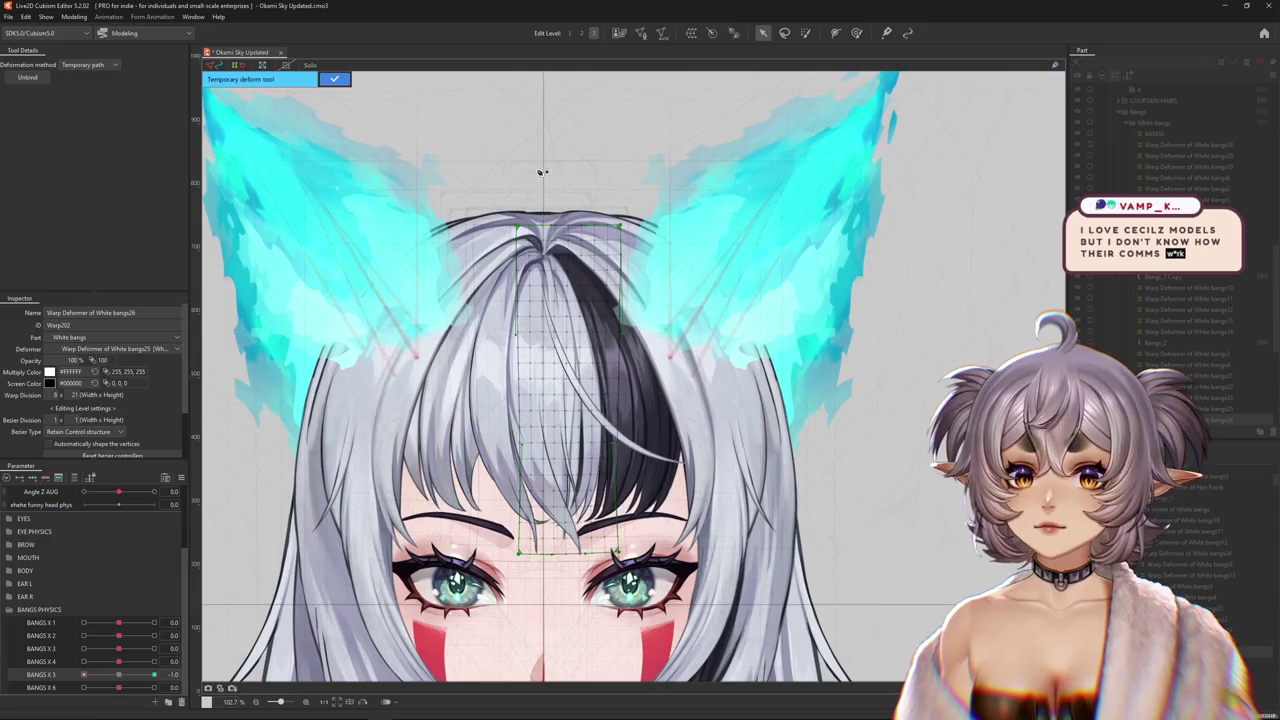
click(586, 424)
click(580, 487)
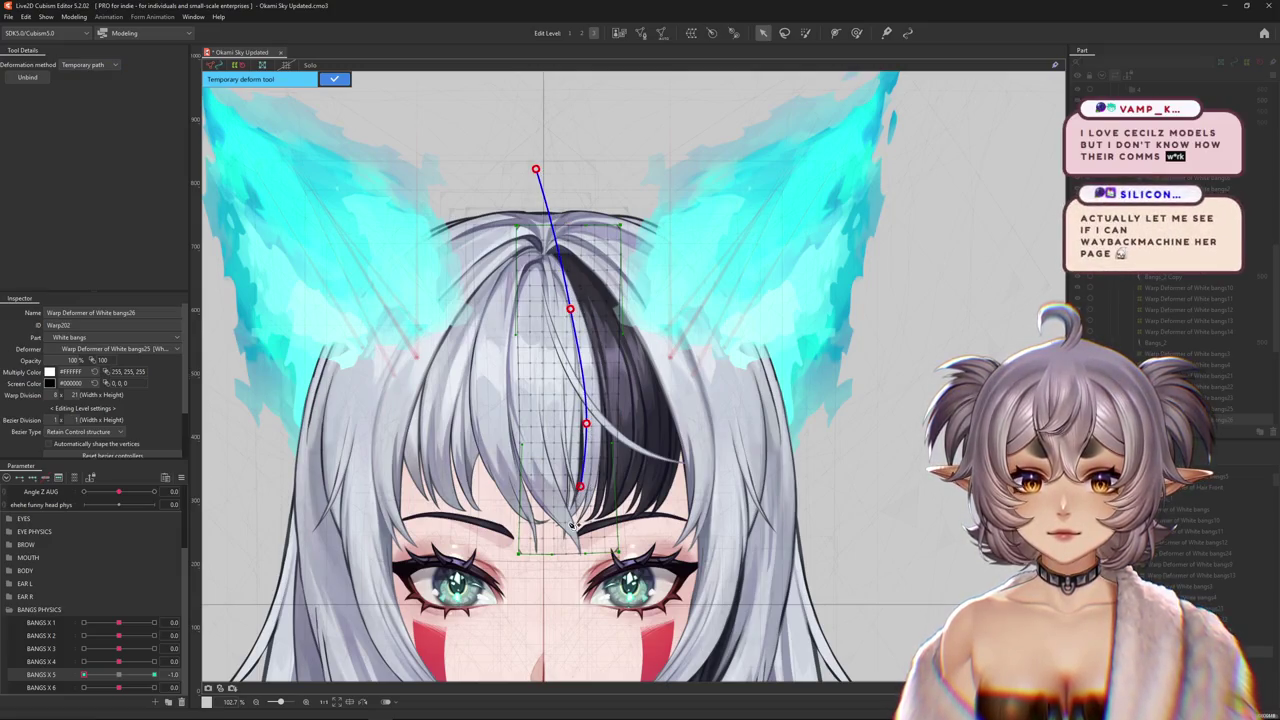
drag(527, 609, 474, 558)
drag(568, 487, 592, 457)
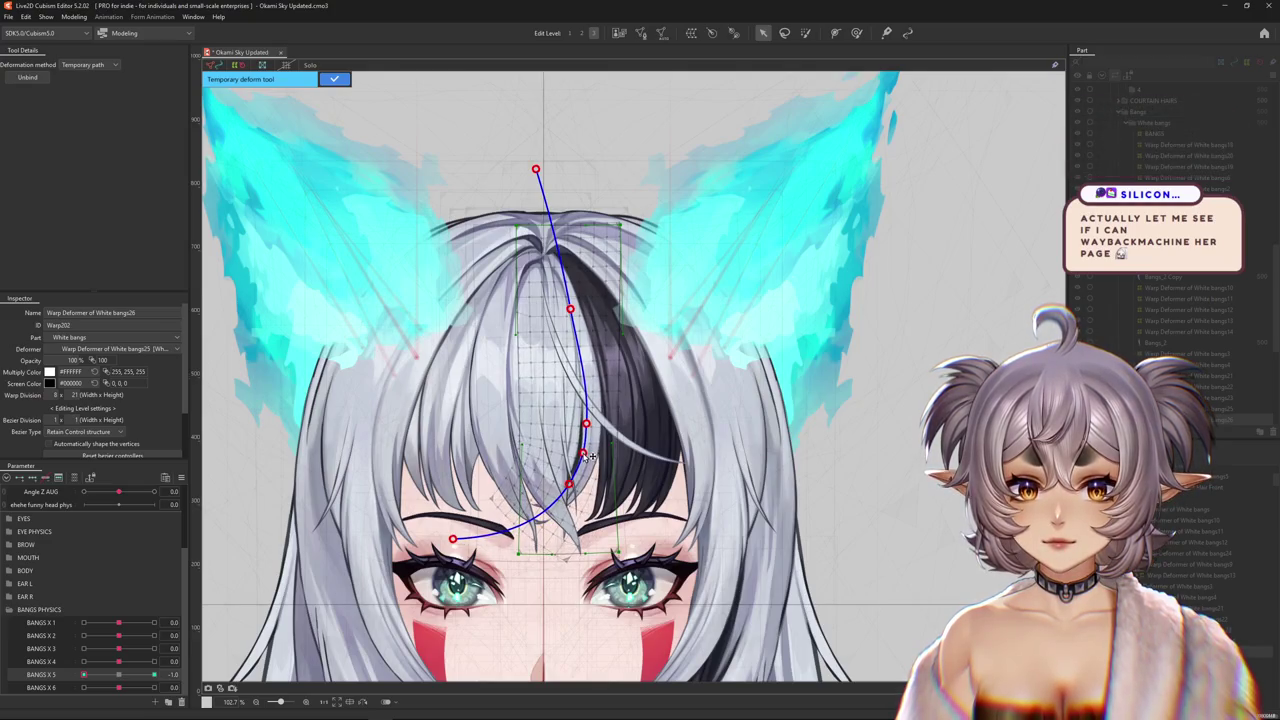
click(334, 78)
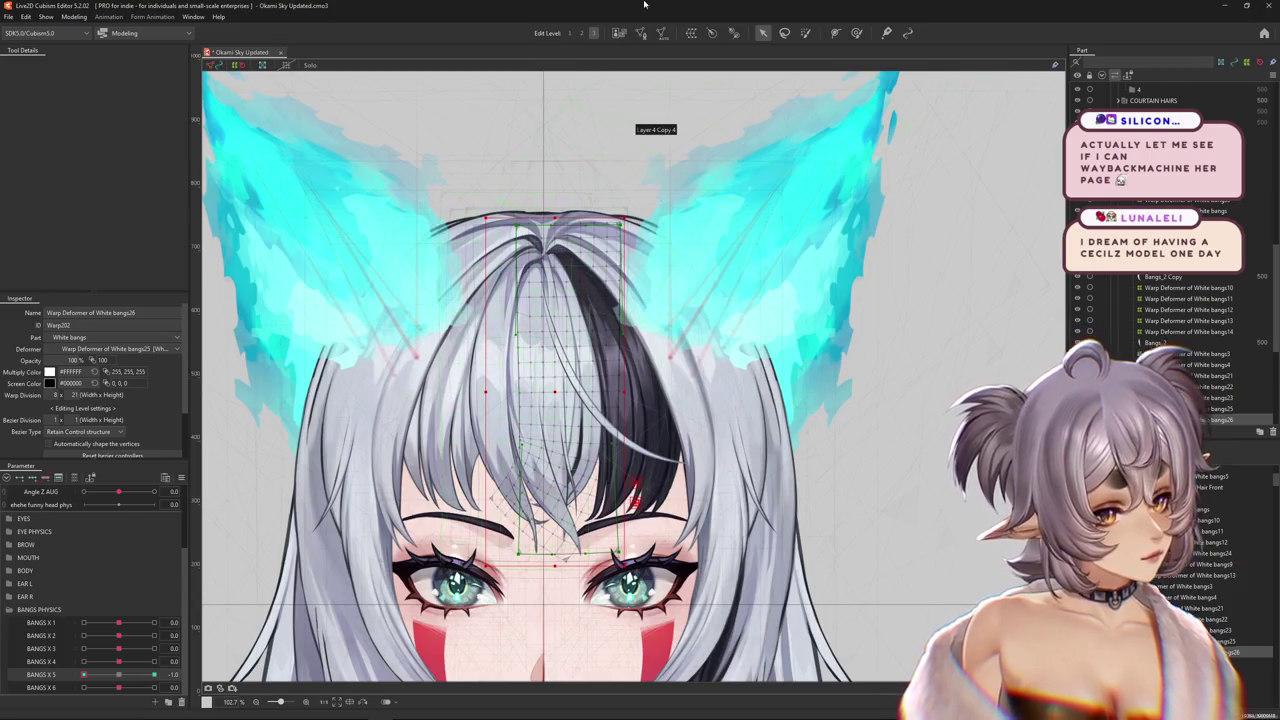
click(806, 32)
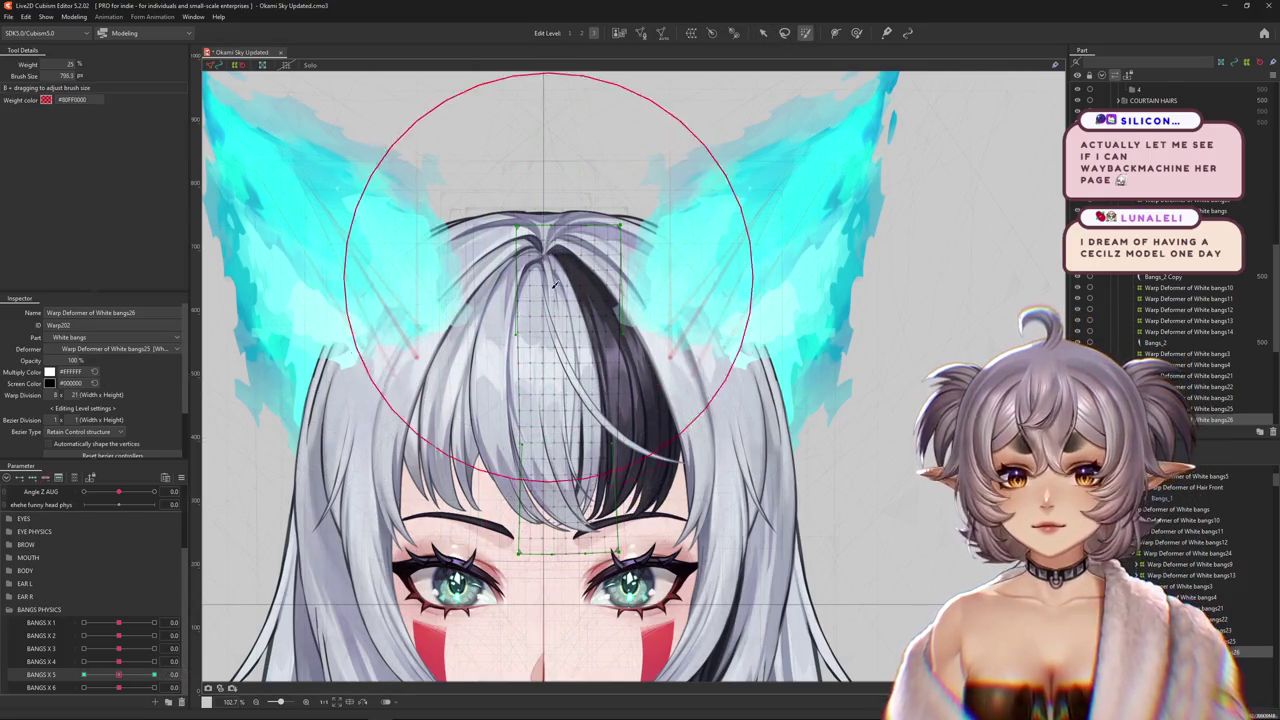
- Paint weight over the new White bangs26 warp mesh and test Bangs X 5 near centre
drag(556, 285, 545, 212)
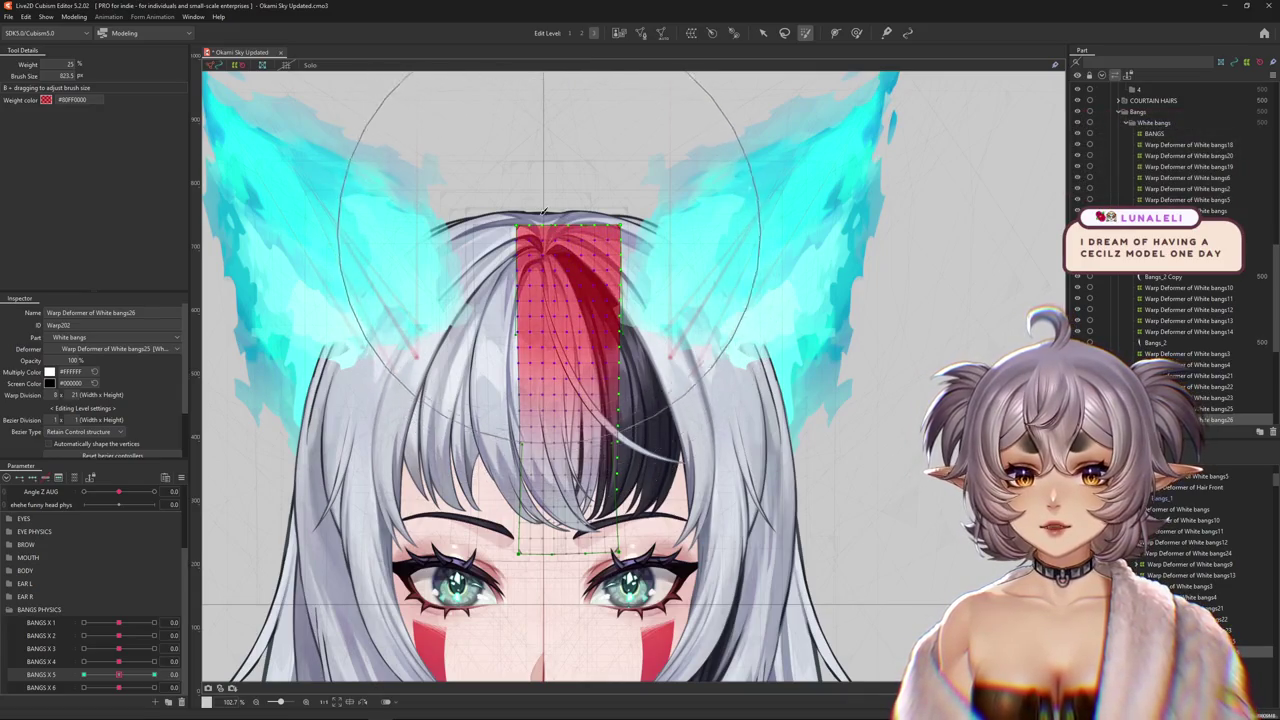
drag(118, 675, 10, 659)
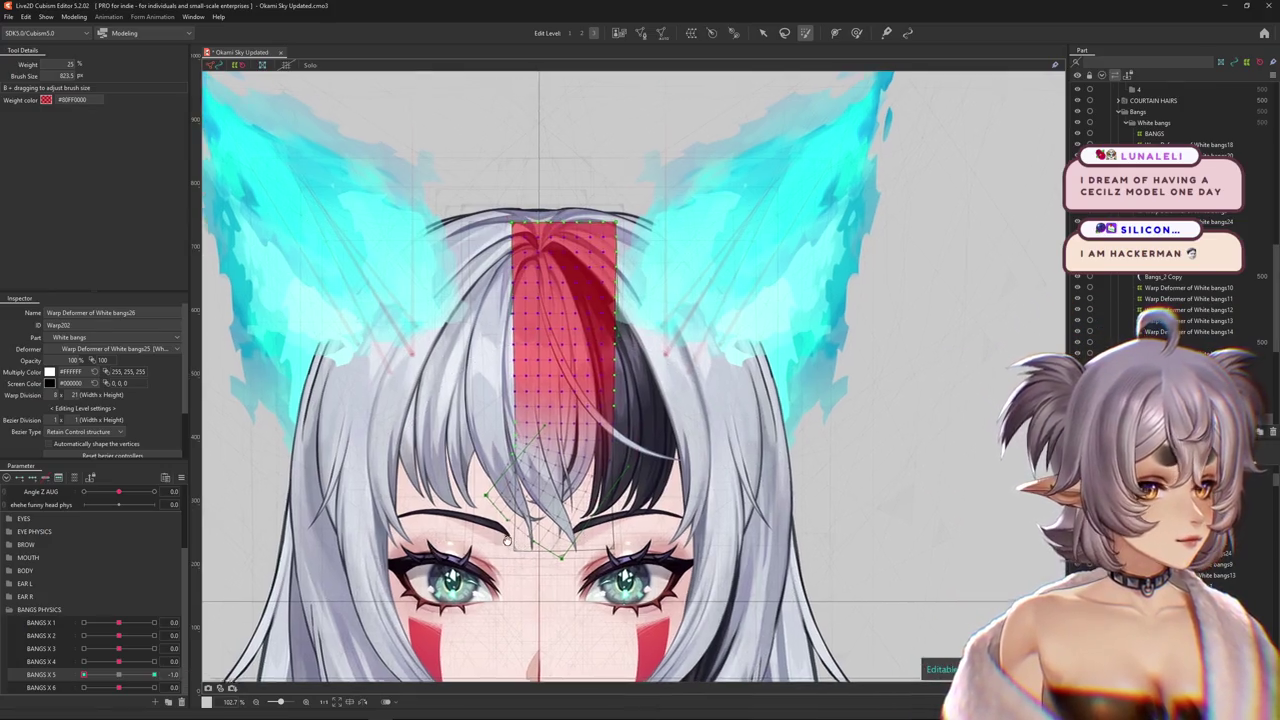
drag(494, 551, 475, 531)
drag(84, 675, 116, 677)
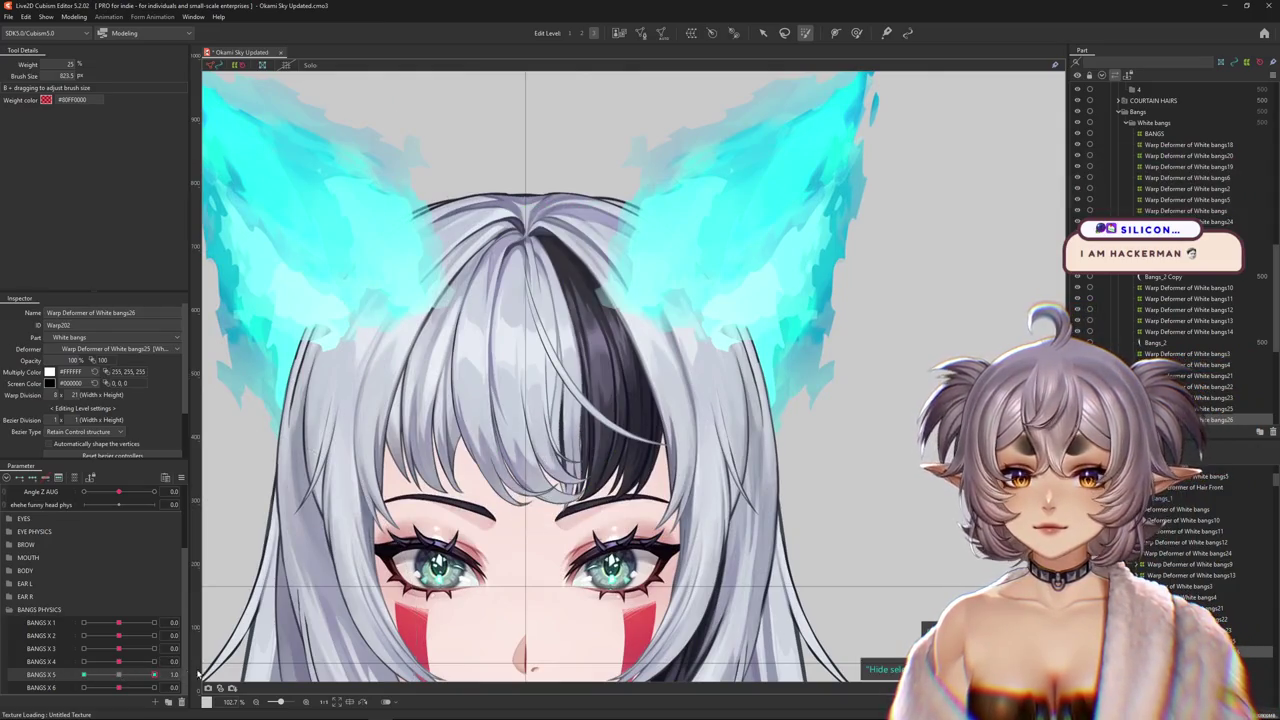
- Brush-deform the bangs at the Bangs X 5 = -1 keyform with a smaller brush
click(856, 33)
scroll(526, 548, down, 2)
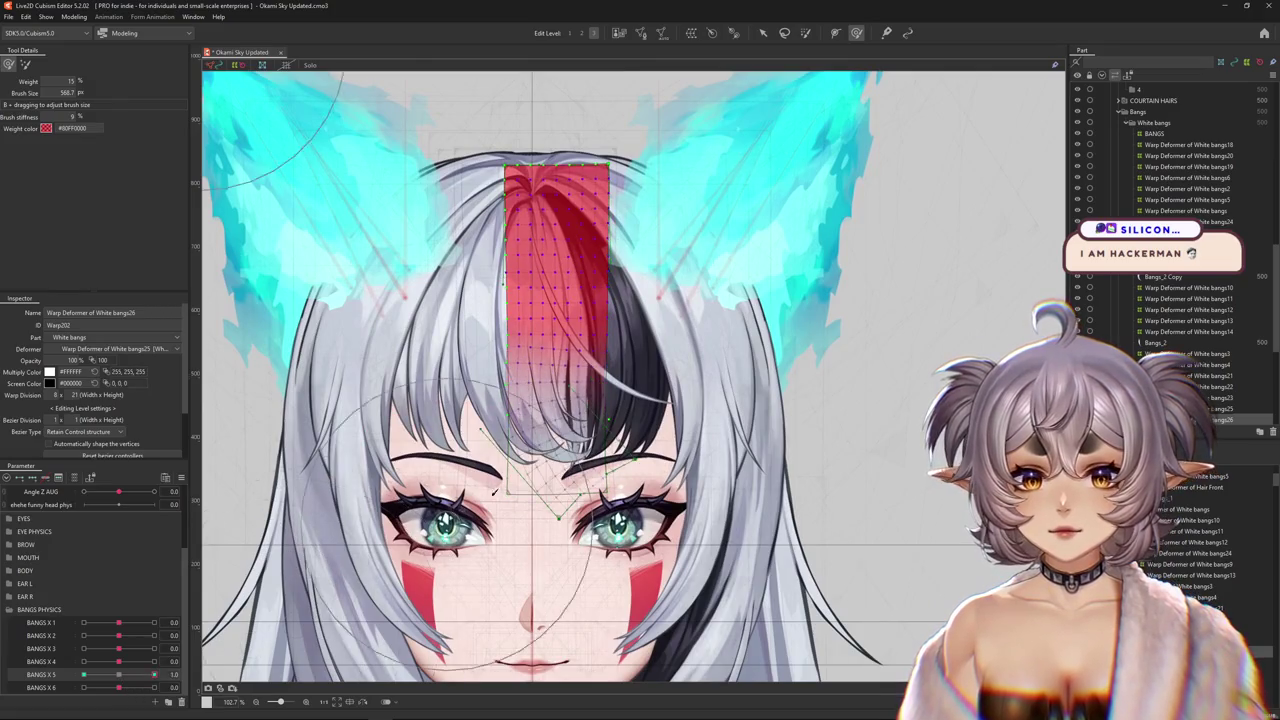
click(128, 682)
drag(128, 682, 184, 680)
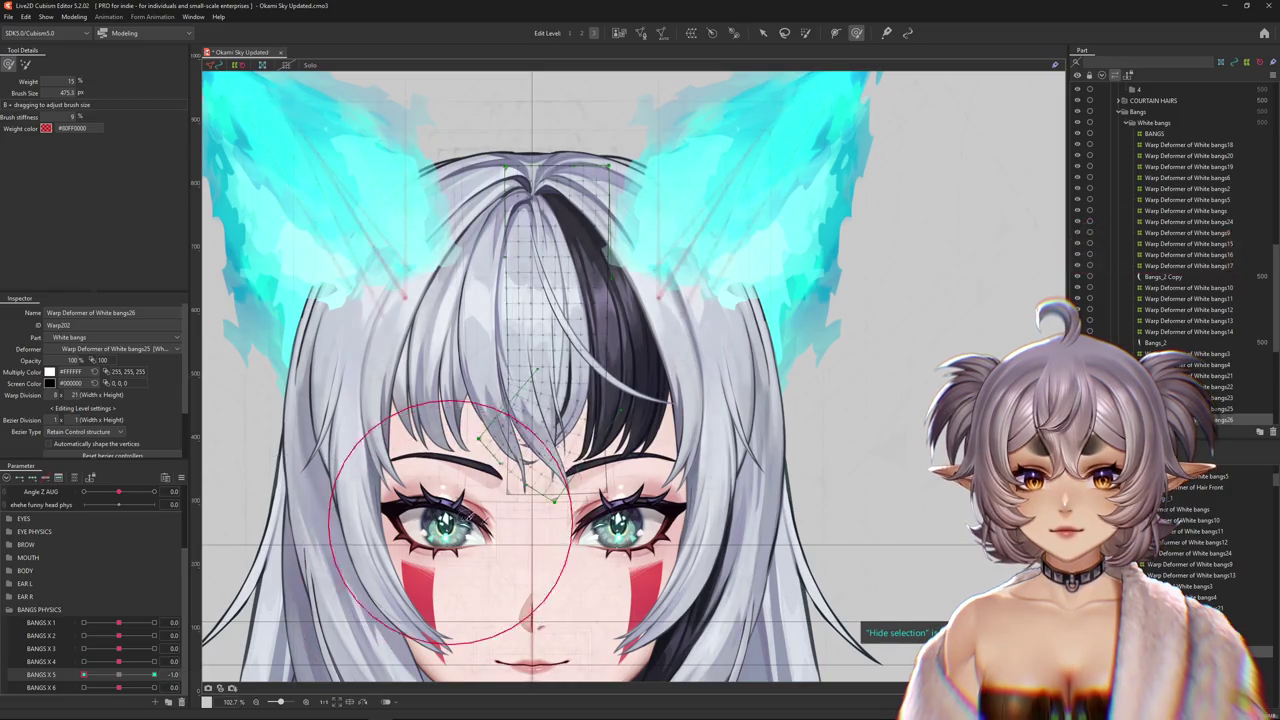
scroll(501, 551, up, 2)
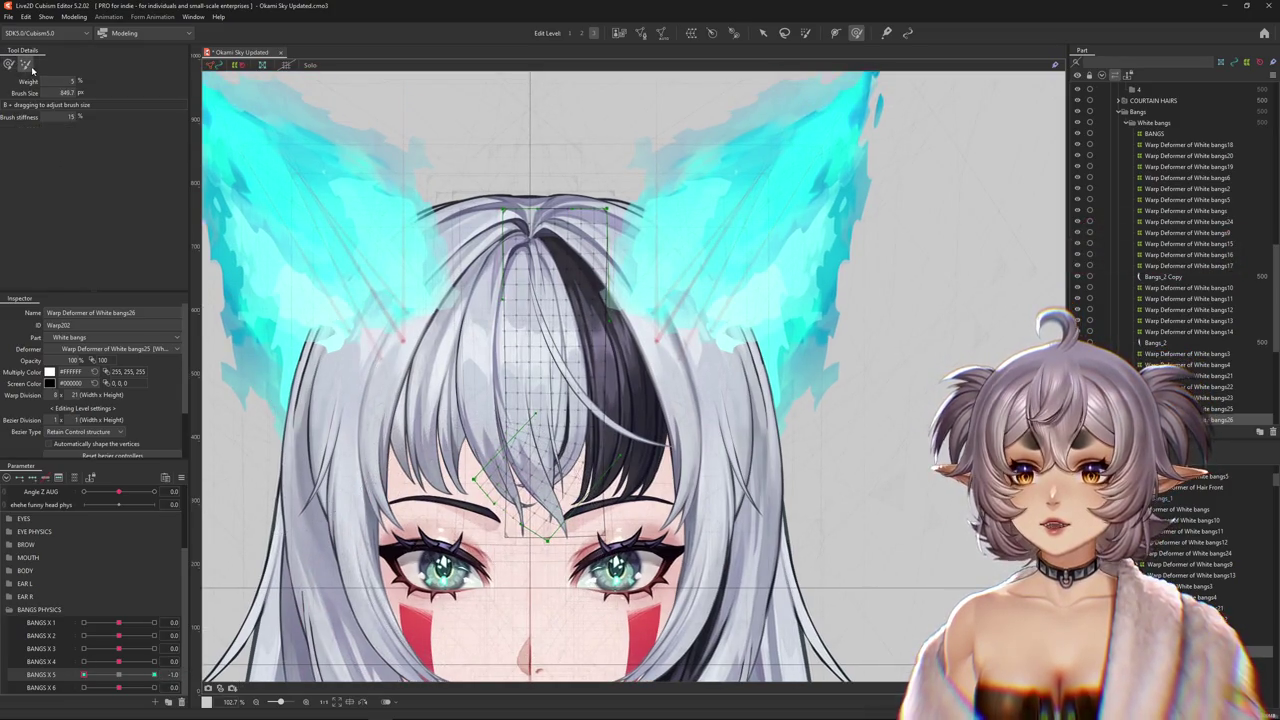
mouse_move(563, 100)
mouse_down()
mouse_move(569, 48)
mouse_move(580, 62)
mouse_up()
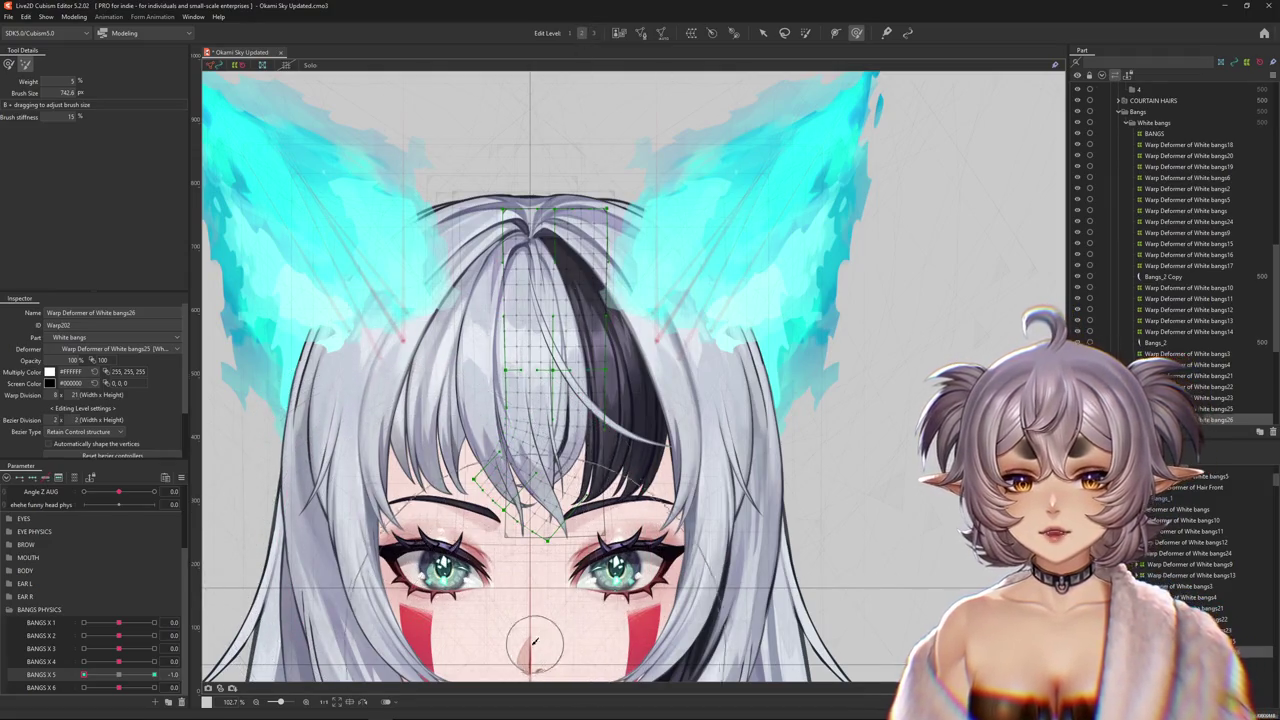
drag(420, 560, 446, 526)
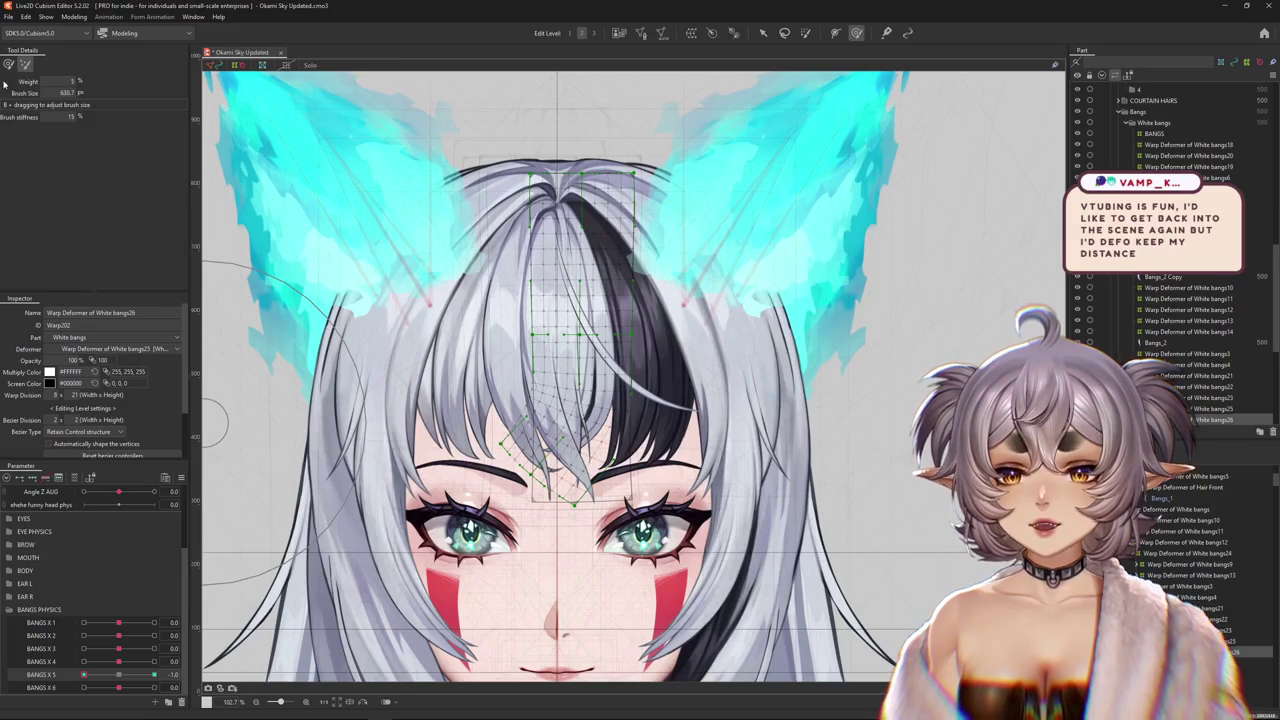
- Set Bangs X 5 to the 1 keyform, shrink the brush, and hide the deformer overlay
click(9, 64)
mouse_move(421, 504)
mouse_down()
mouse_move(428, 534)
mouse_move(598, 572)
mouse_up()
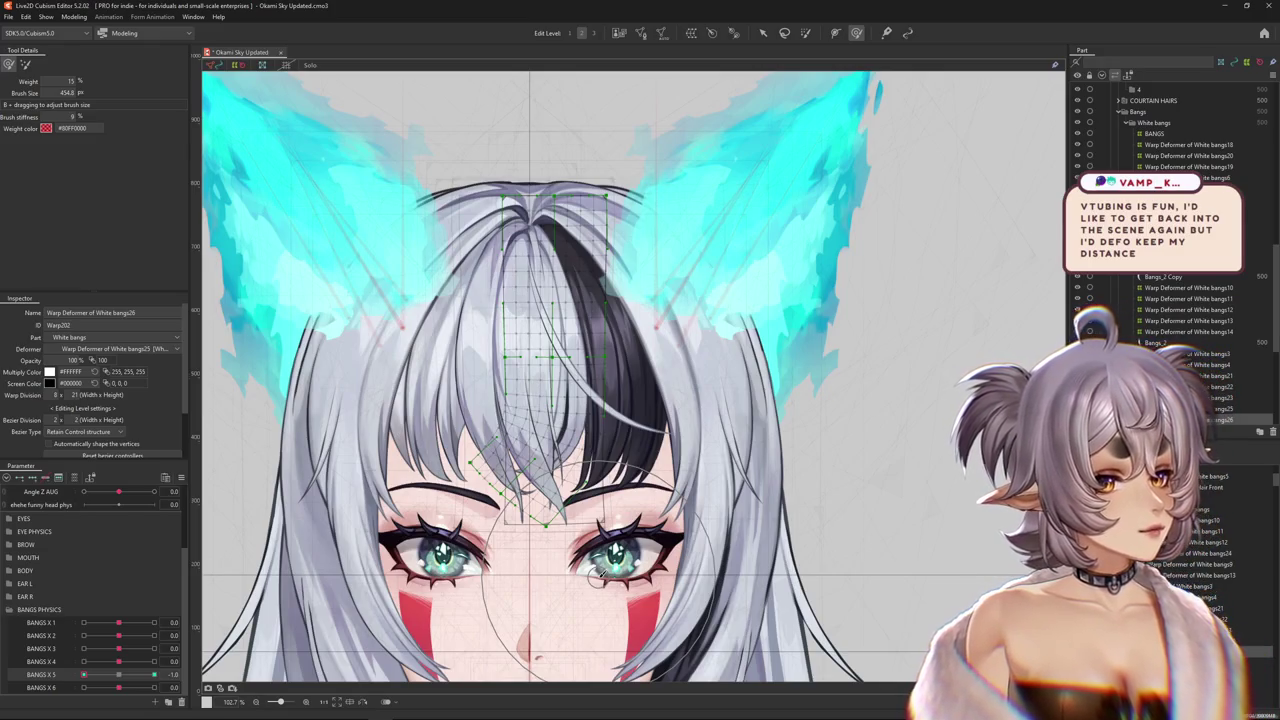
click(84, 675)
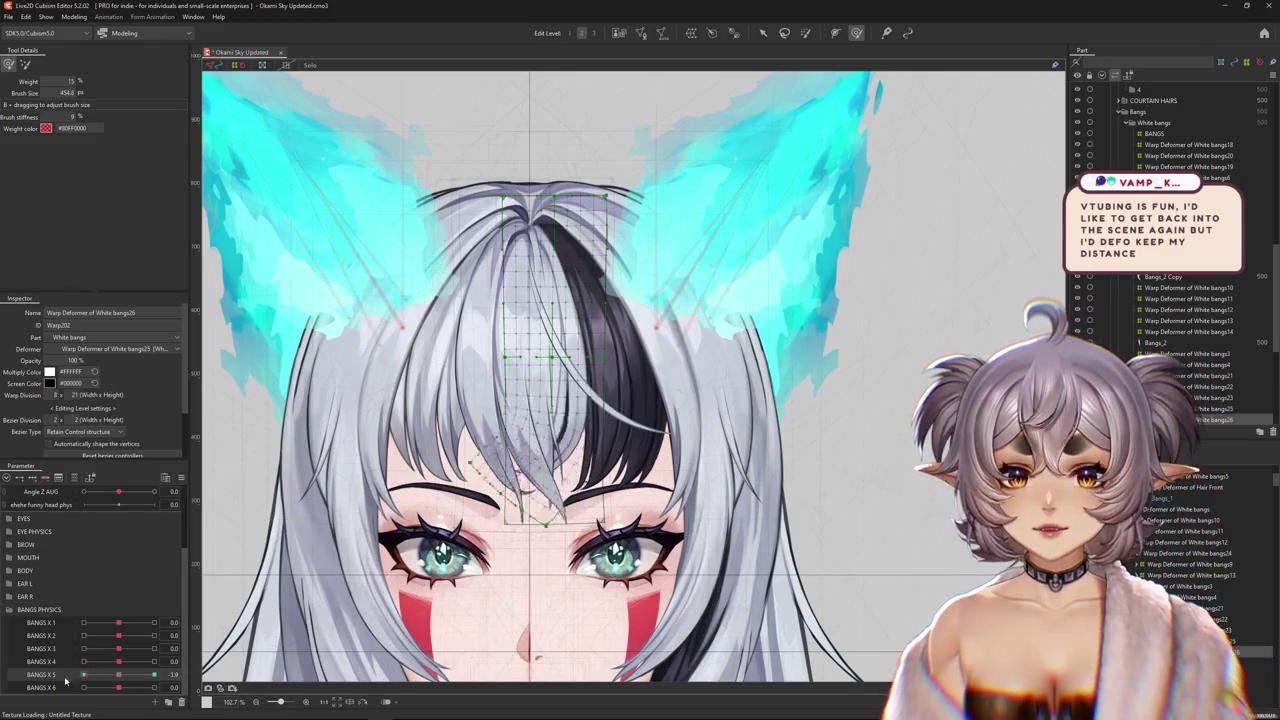
drag(84, 675, 154, 675)
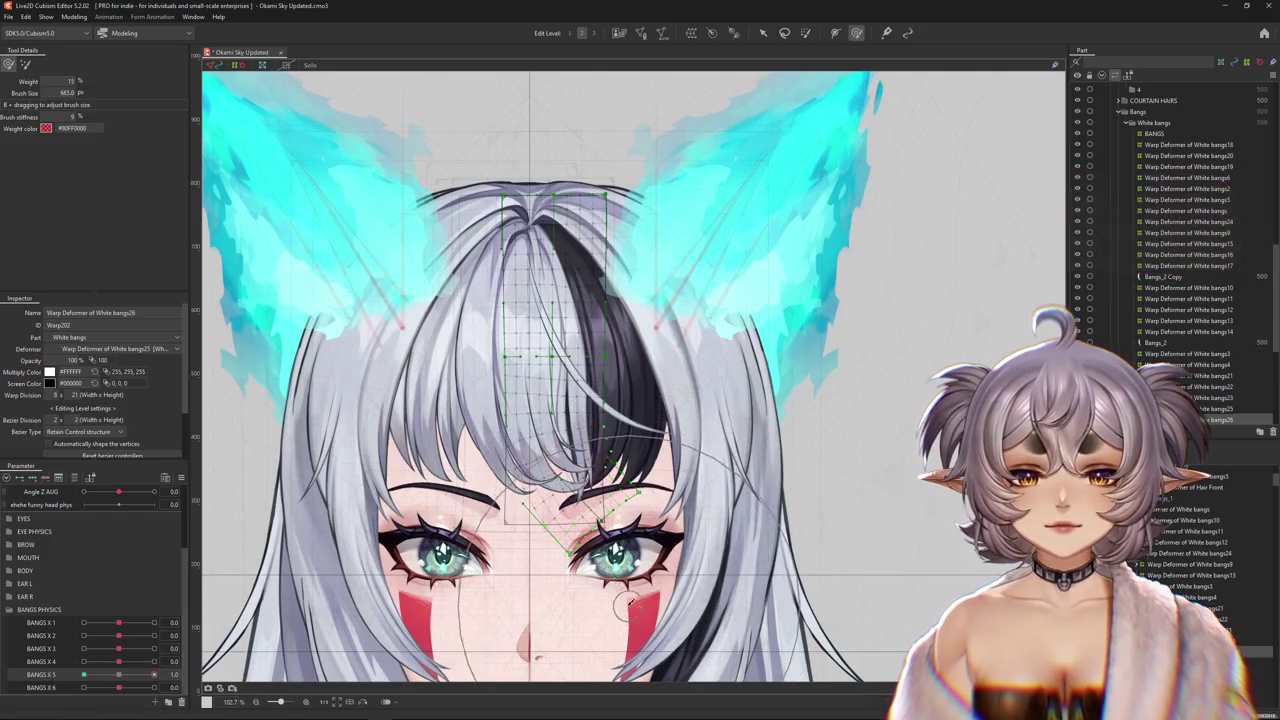
drag(628, 605, 477, 505)
key(h)
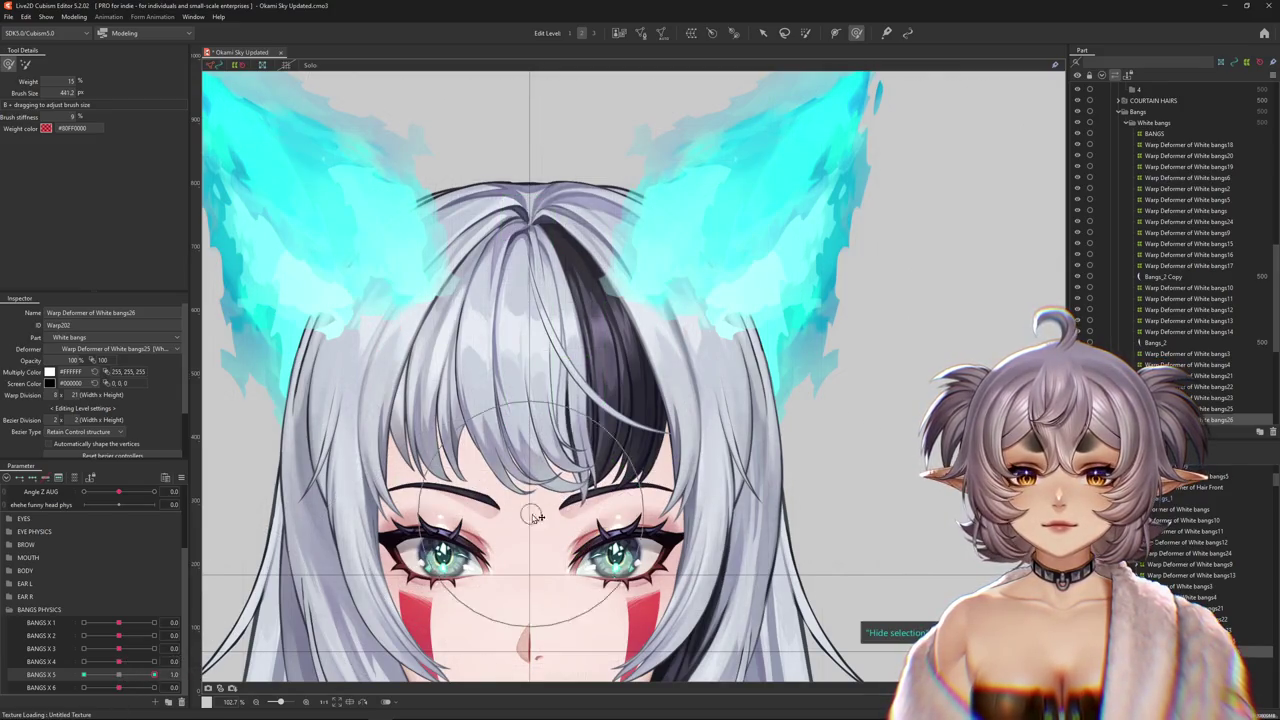
- Paint weight across the top of the bangs mesh, then set Bangs X 5 to -1
key(d)
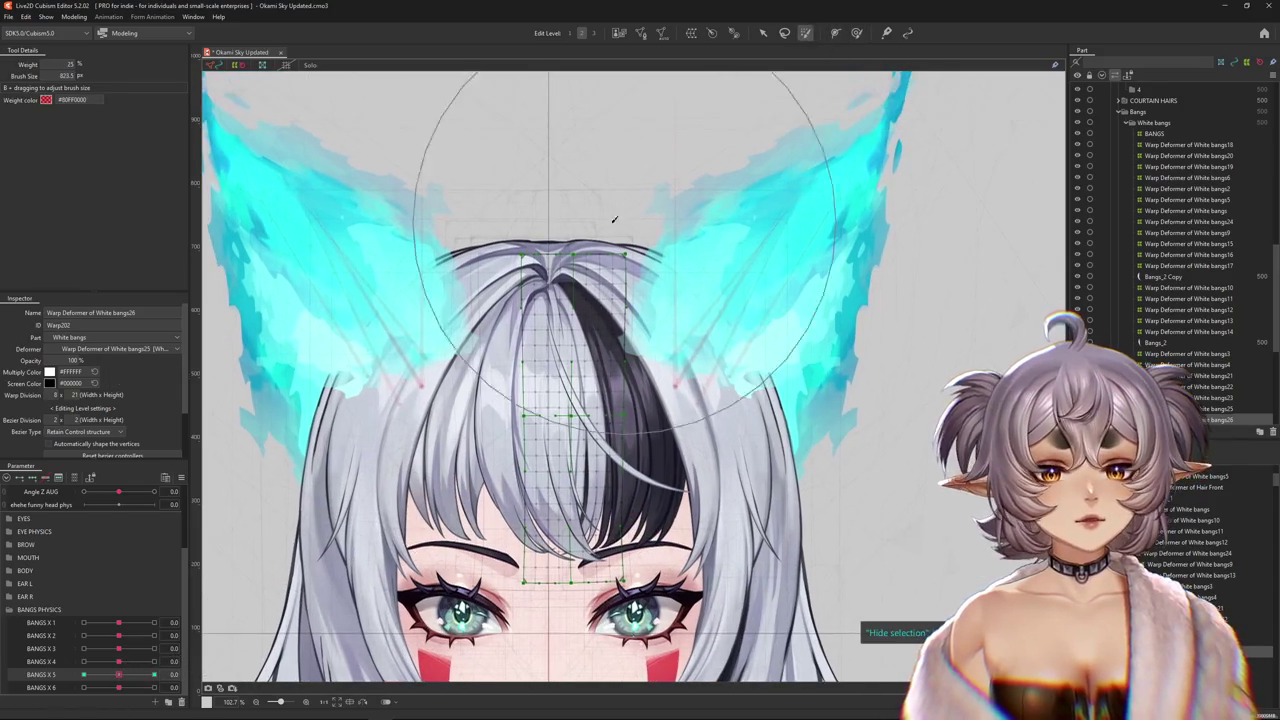
click(621, 220)
drag(119, 674, 198, 677)
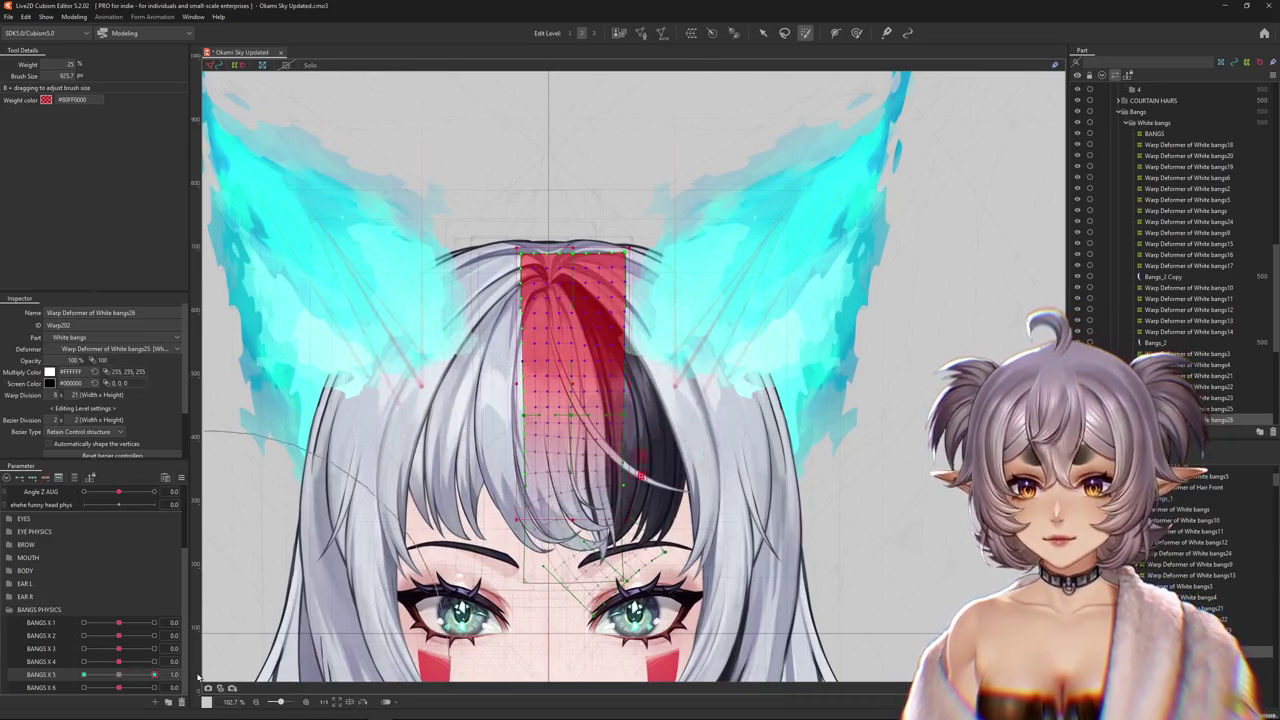
click(119, 677)
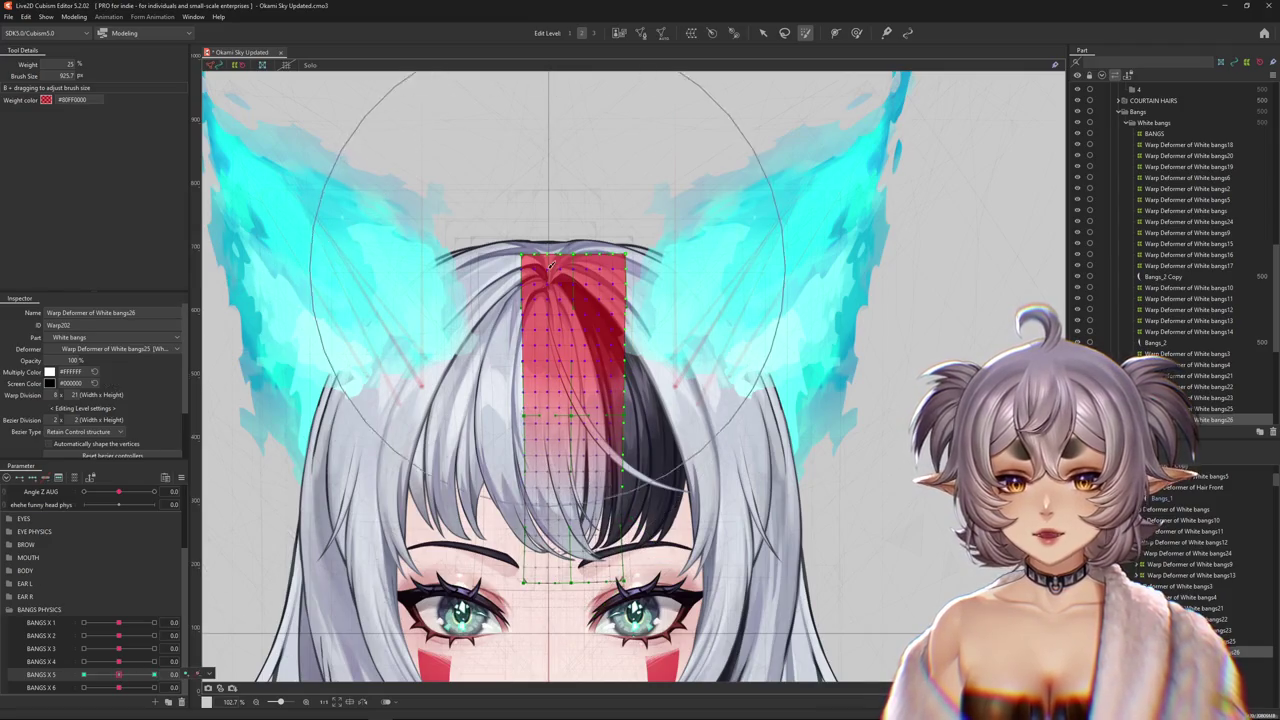
drag(119, 675, 3, 672)
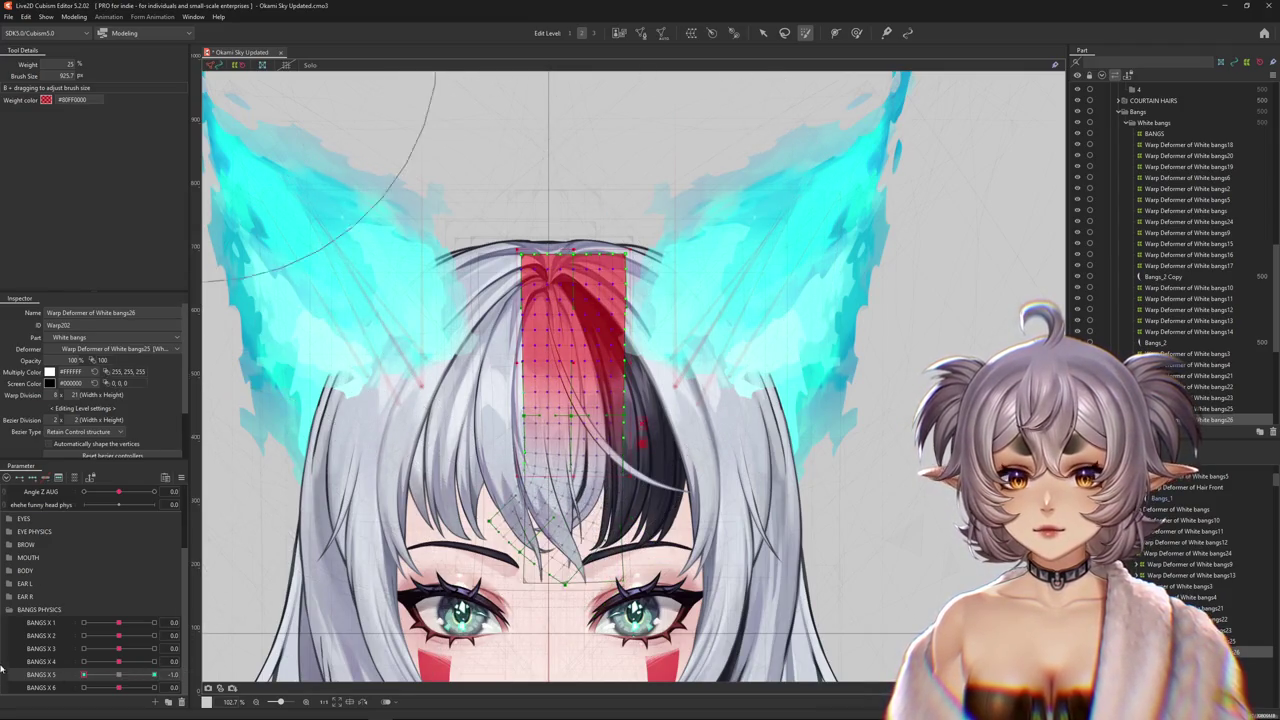
- Brush-deform at -1, hide the overlay to view the bangs, and reset Bangs X 5 to 0
click(857, 33)
scroll(757, 200, down, 3)
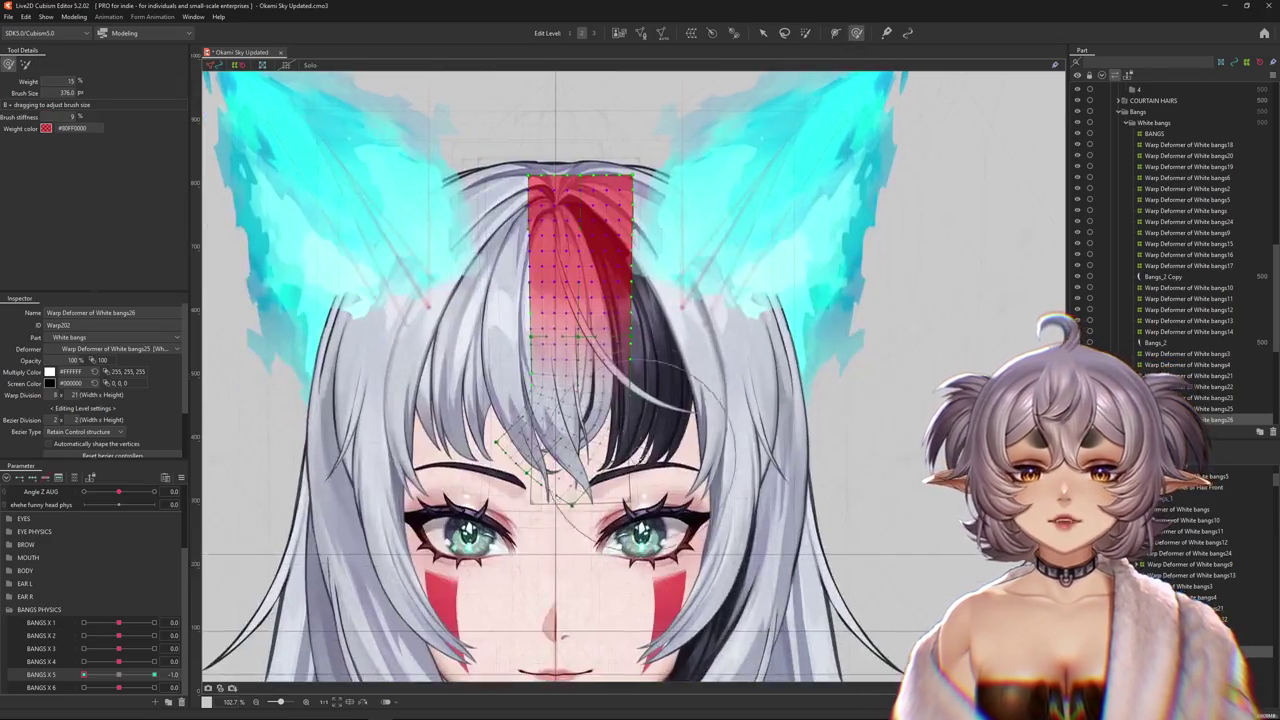
click(590, 442)
click(229, 685)
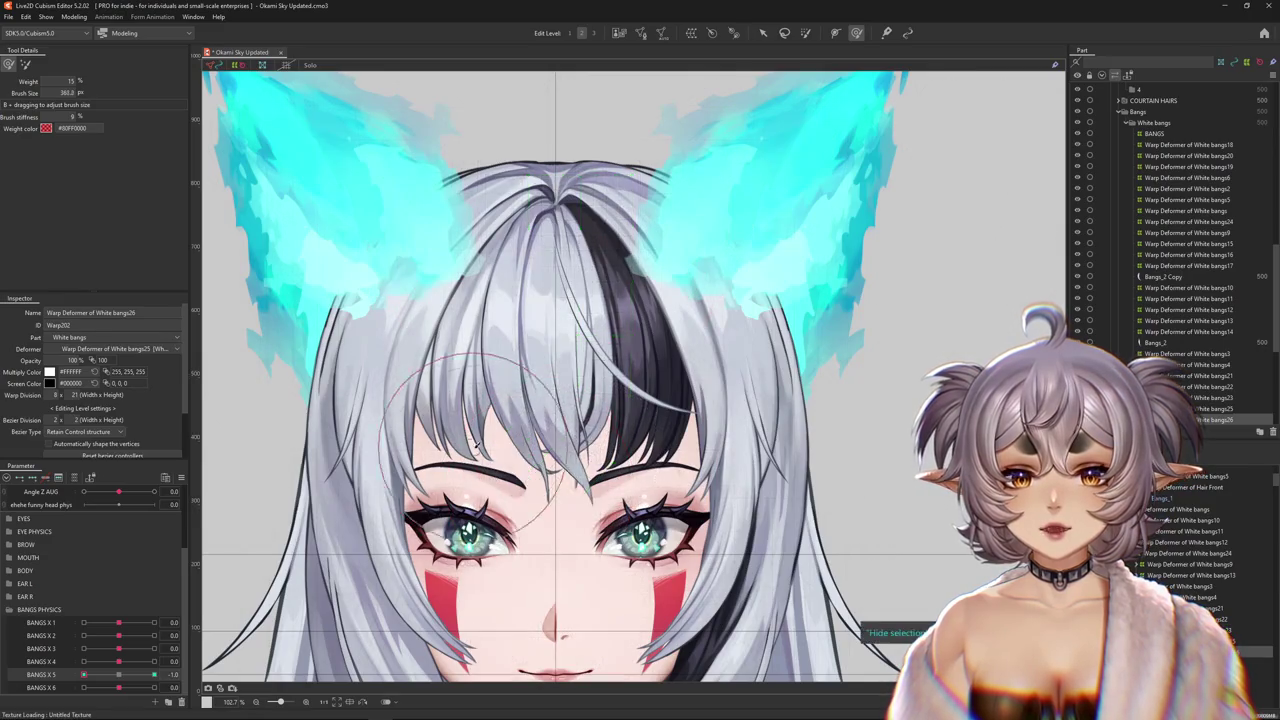
click(123, 676)
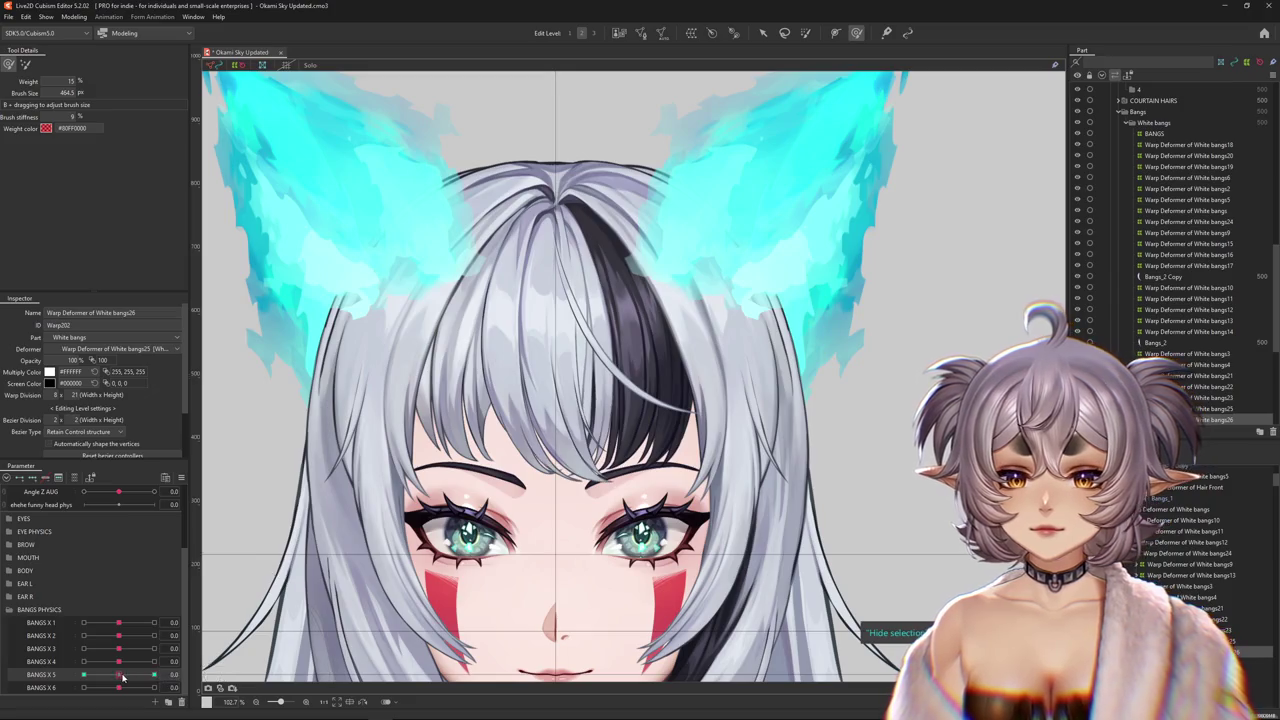
click(182, 478)
- Enable Extended Interpolation in the interpolation settings
click(300, 650)
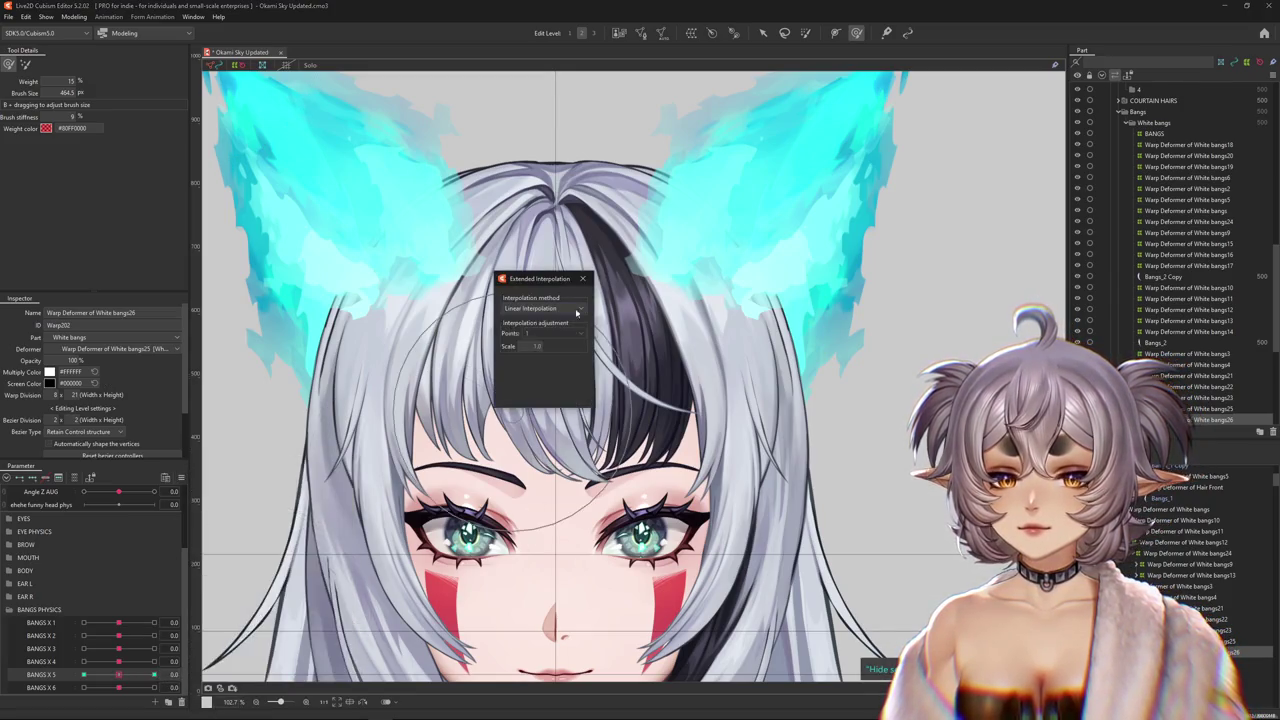
click(545, 308)
click(545, 334)
click(560, 395)
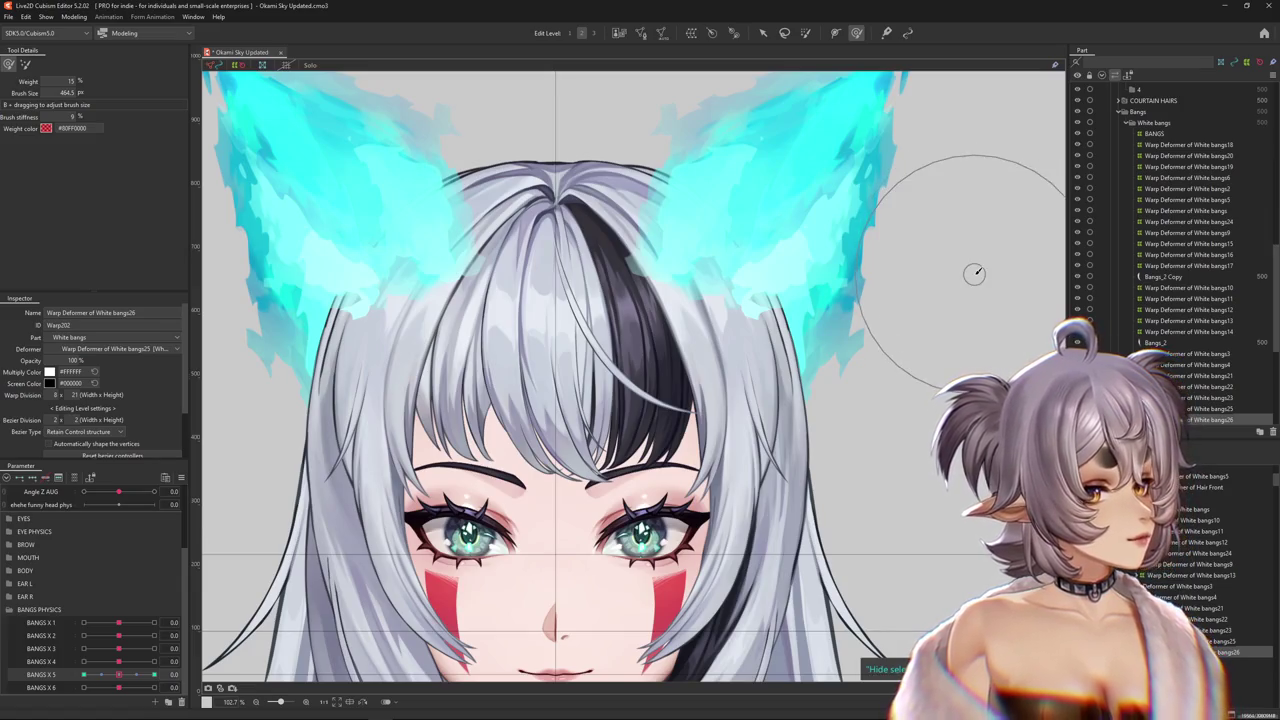
- Set Bangs X 5 to the 1 keyform and enlarge the deform brush over the bangs
drag(121, 679, 166, 670)
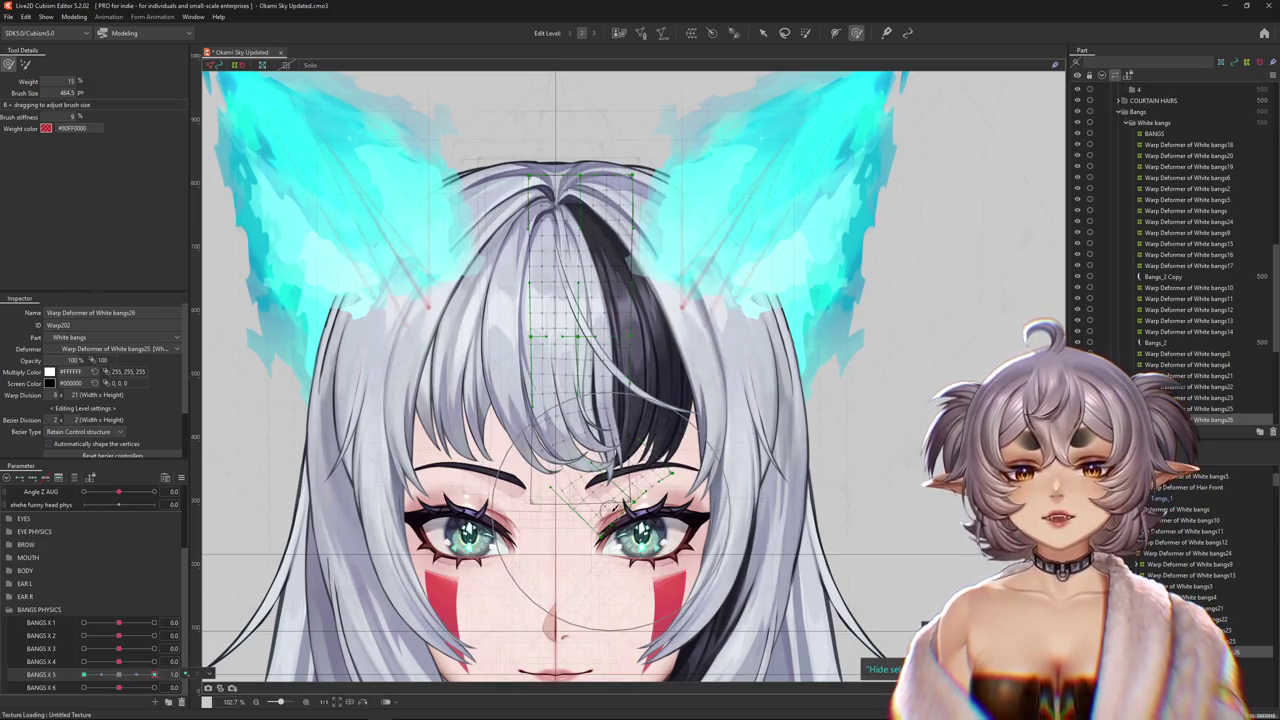
mouse_move(536, 560)
mouse_down()
mouse_move(703, 567)
mouse_move(673, 489)
mouse_up()
scroll(703, 567, down, 3)
scroll(673, 489, up, 3)
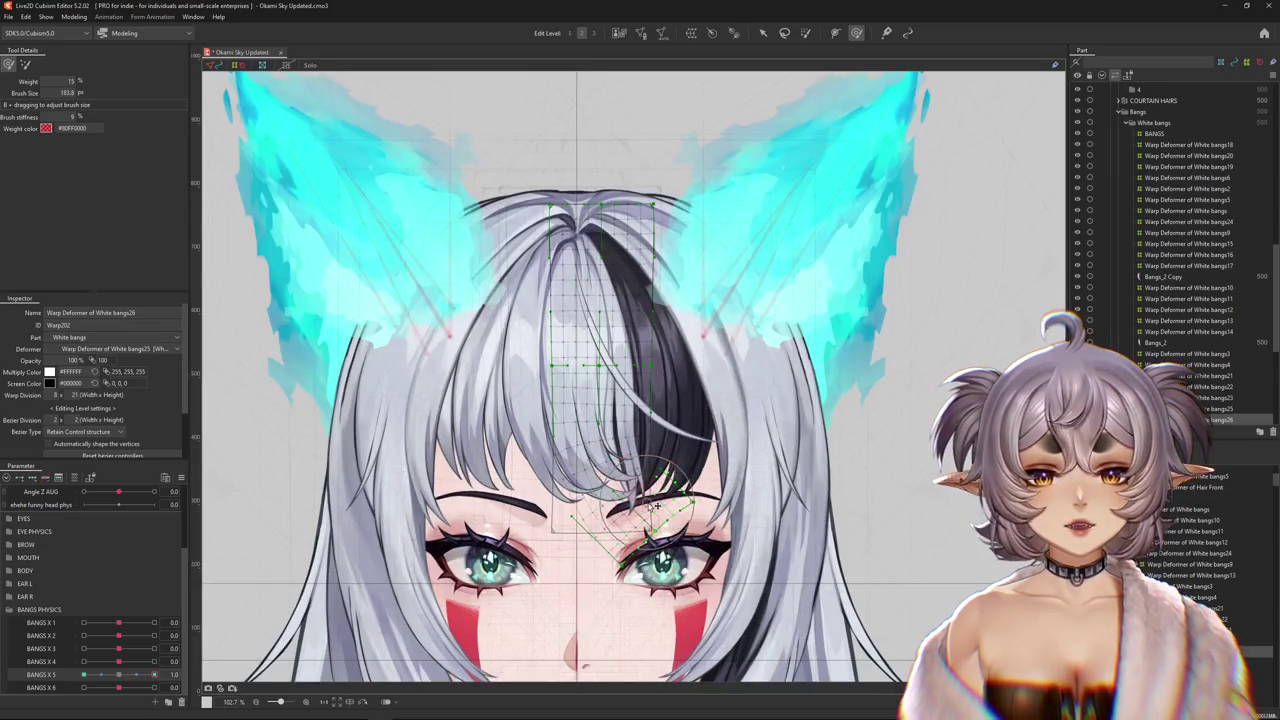
scroll(651, 482, down, 3)
scroll(588, 452, up, 3)
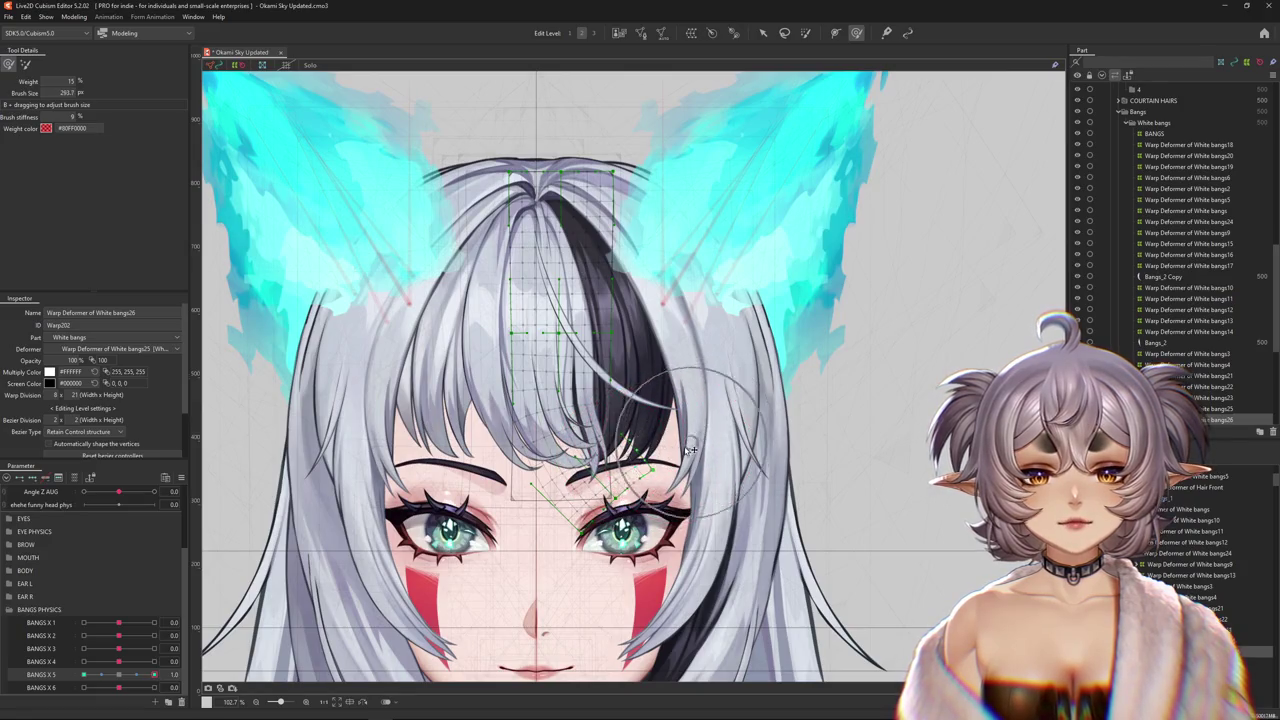
drag(513, 464, 559, 482)
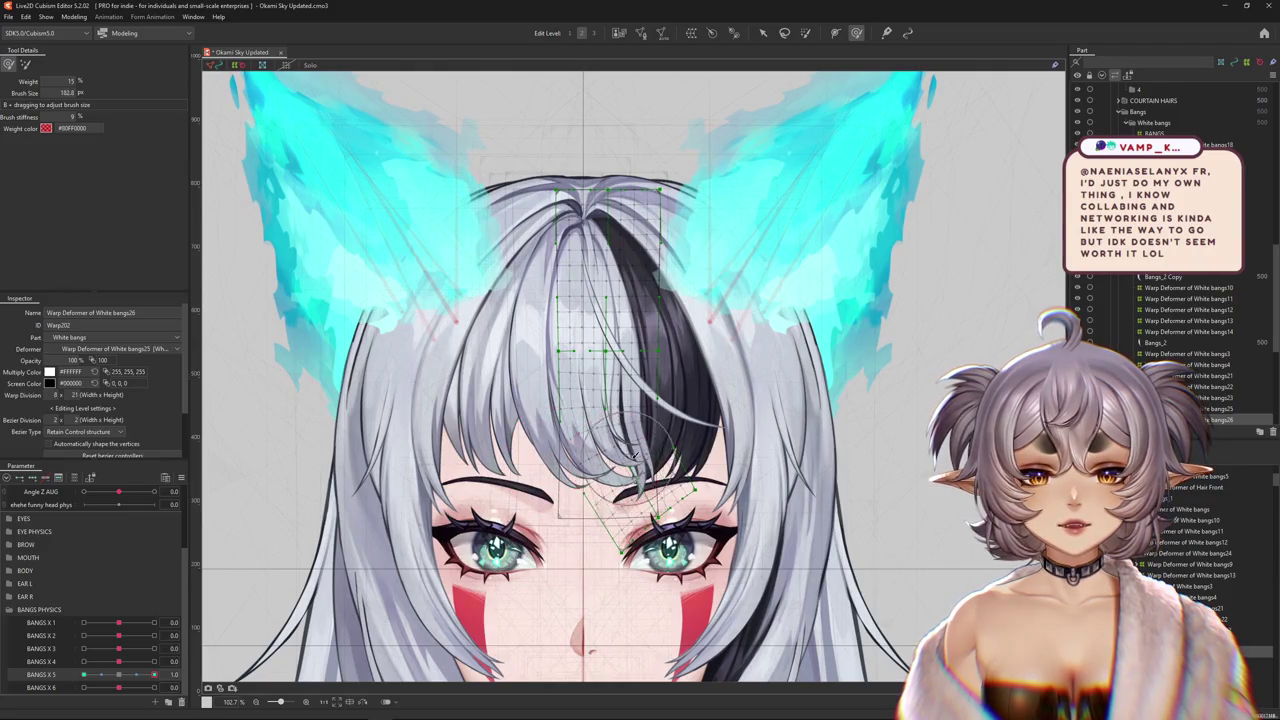
- Pull the left bang strands down and to the right with the deform brush
drag(632, 455, 506, 475)
key(b)
drag(512, 372, 541, 408)
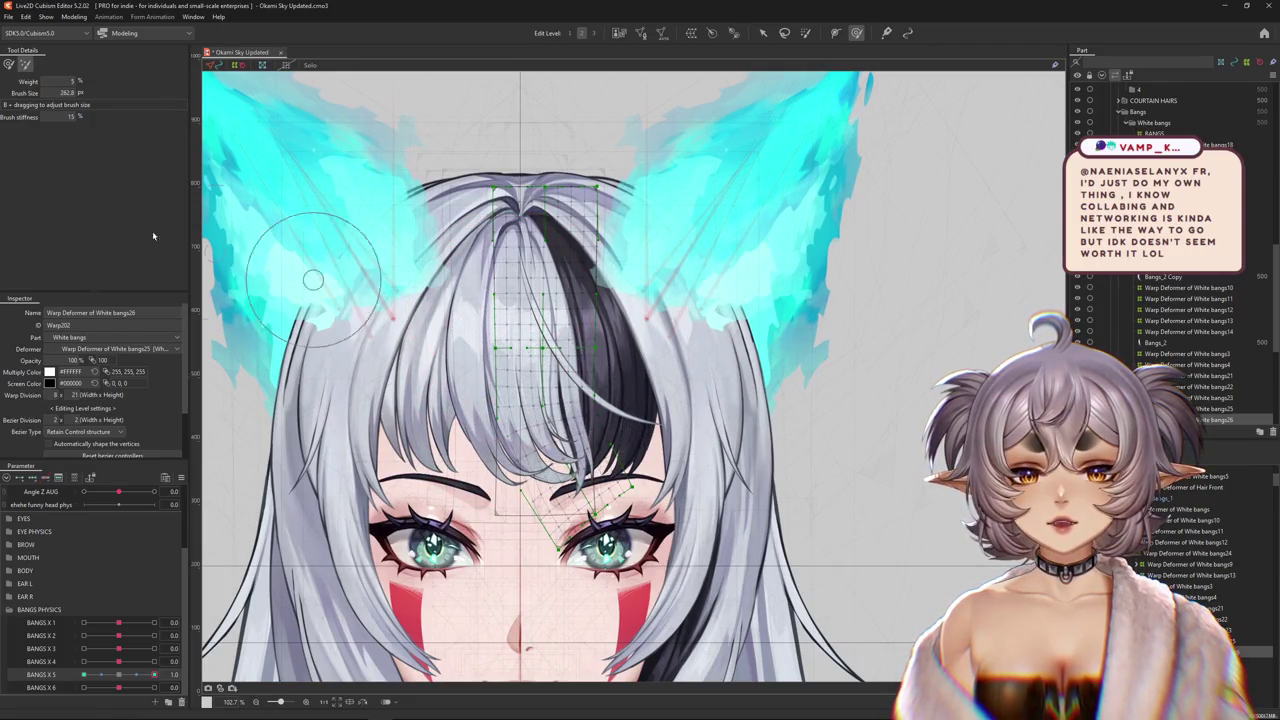
key(b)
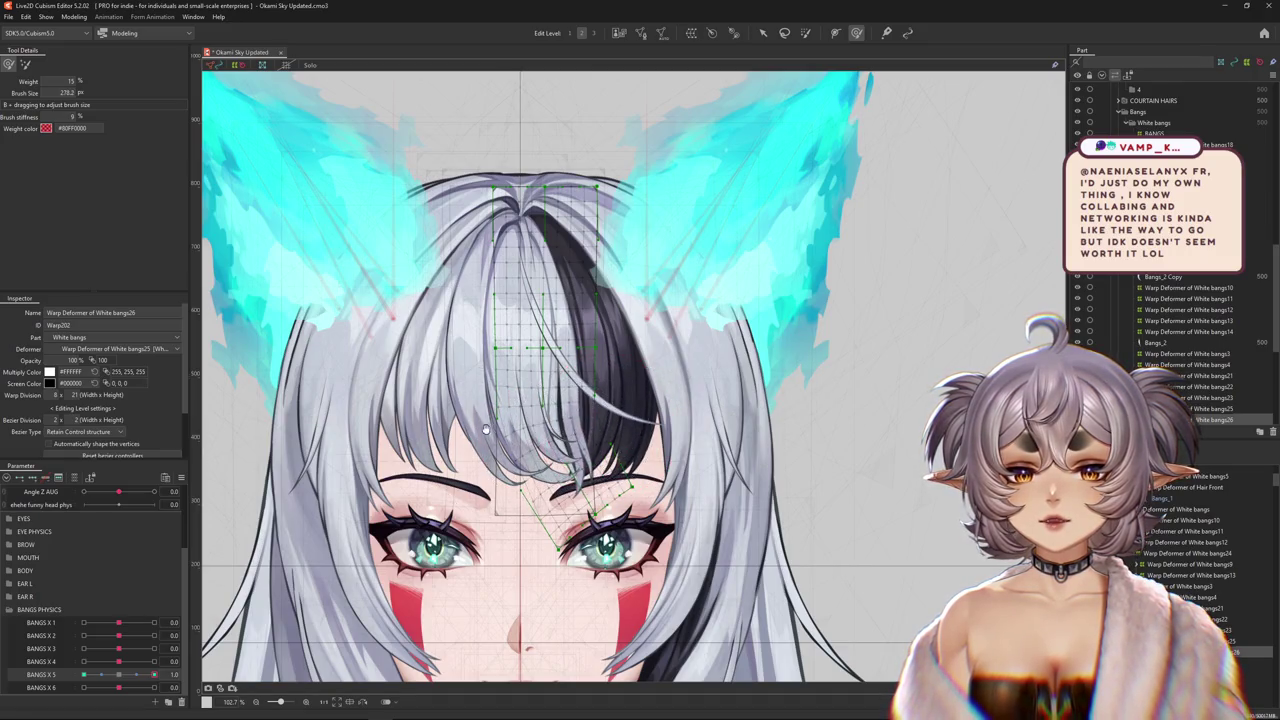
drag(486, 429, 432, 499)
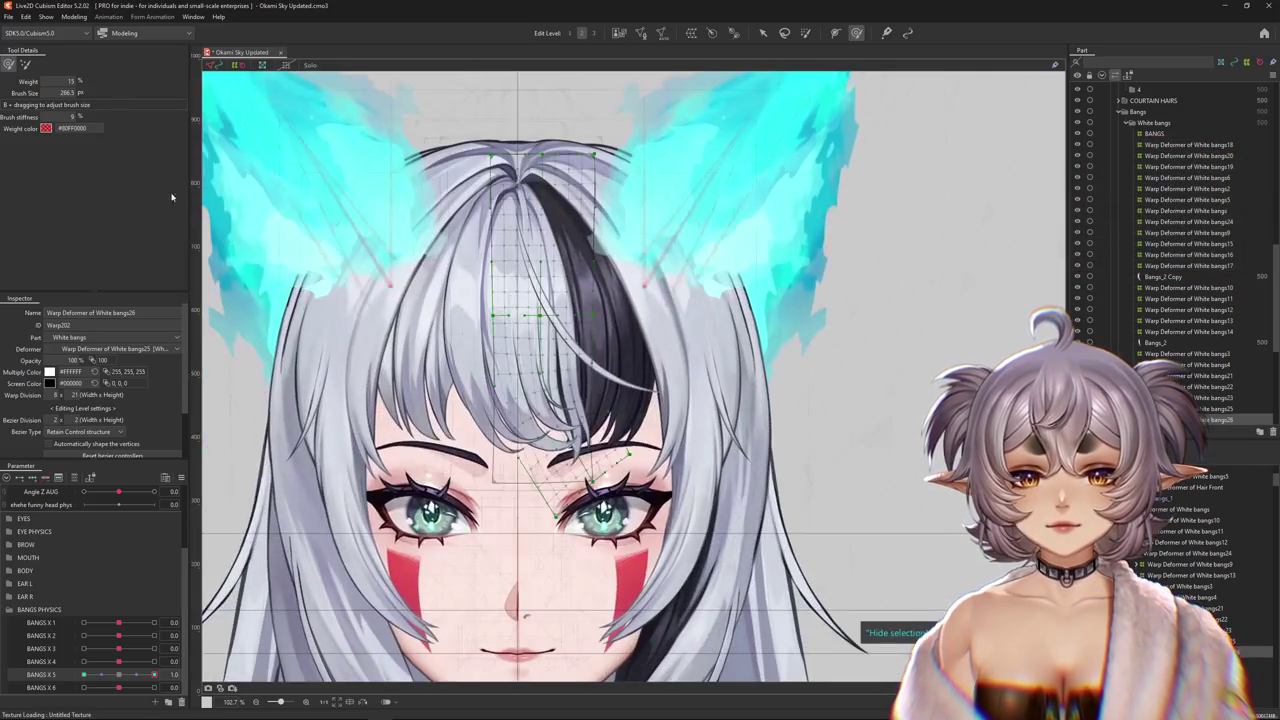
- Return Bangs X 5 exactly to 0
click(132, 676)
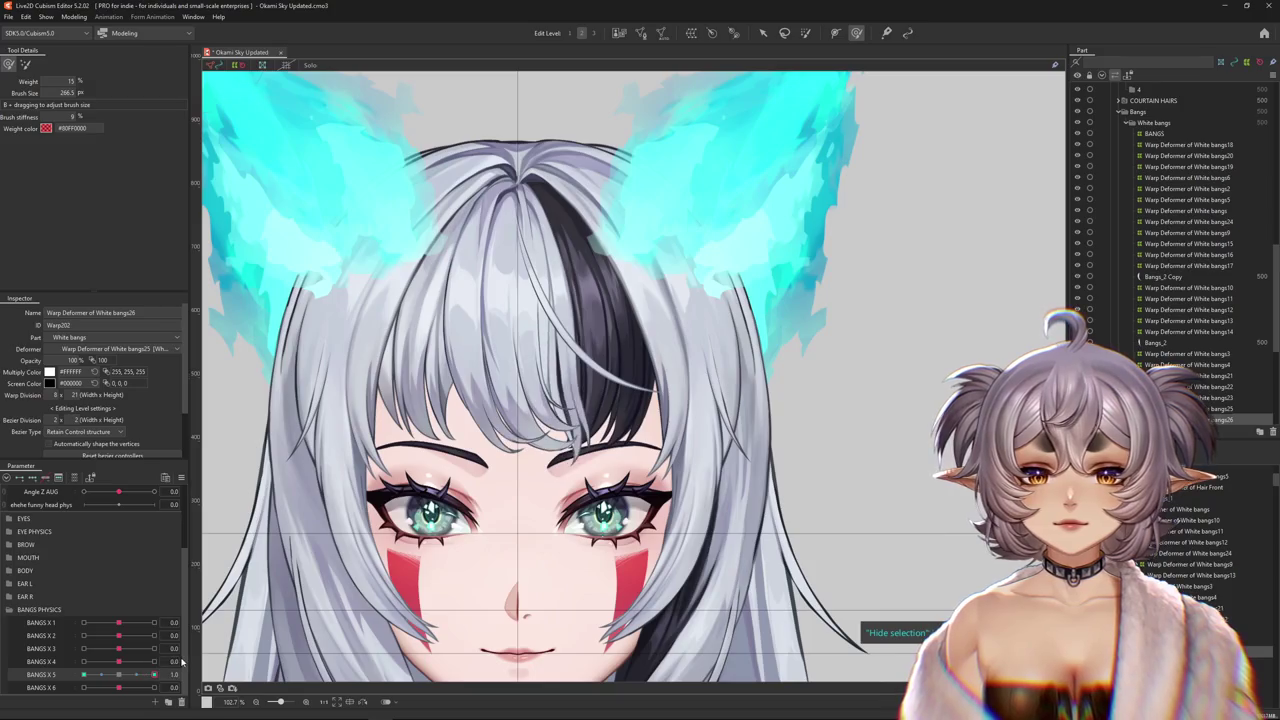
click(123, 676)
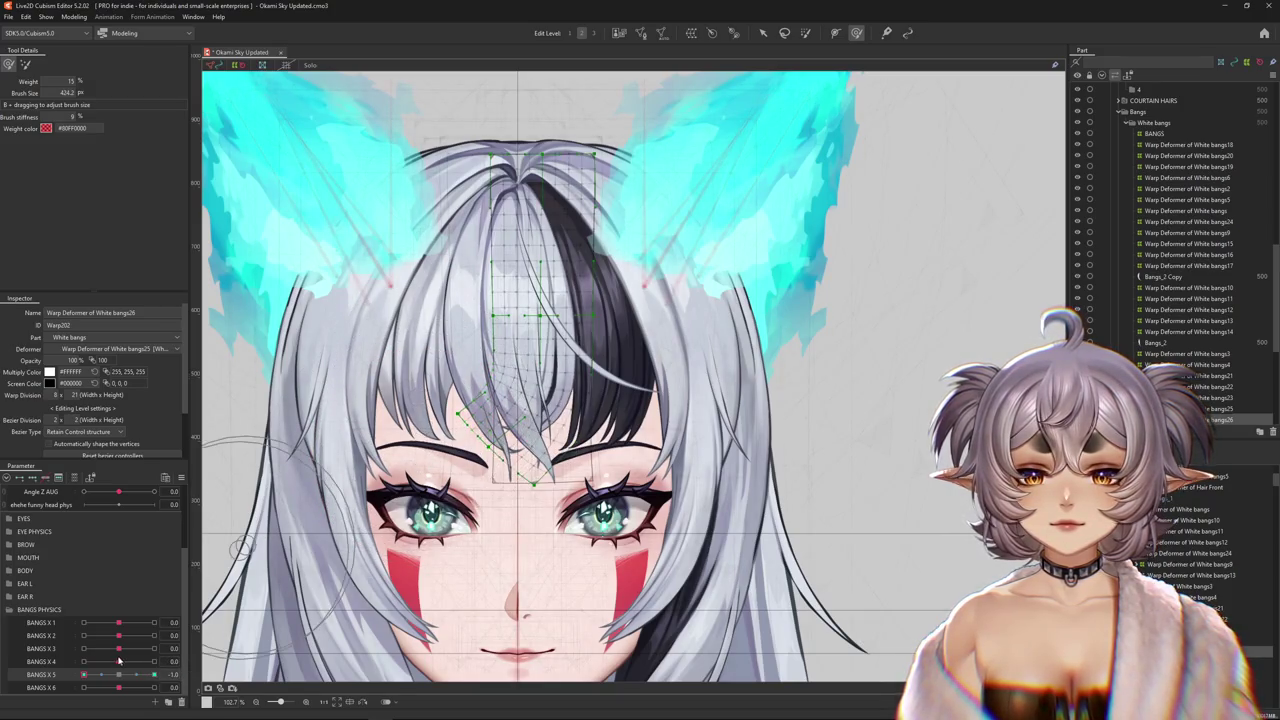
drag(135, 677, 124, 677)
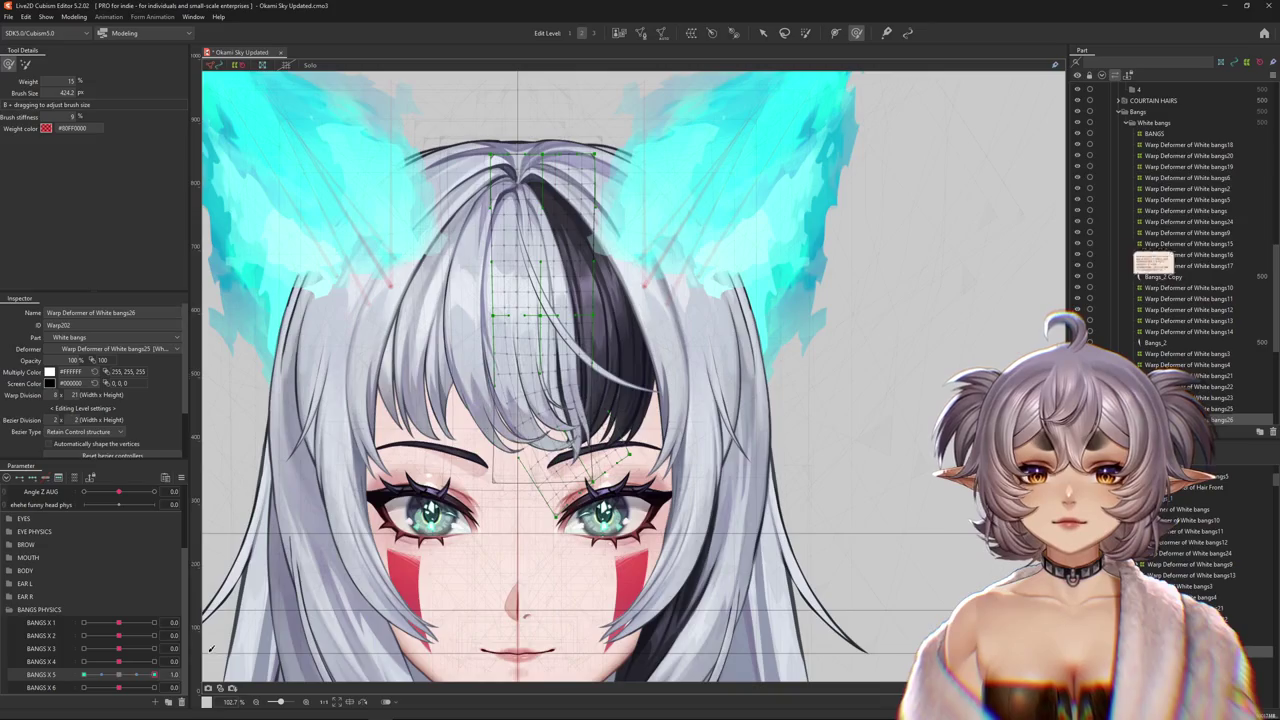
click(806, 33)
scroll(660, 140, up, 2)
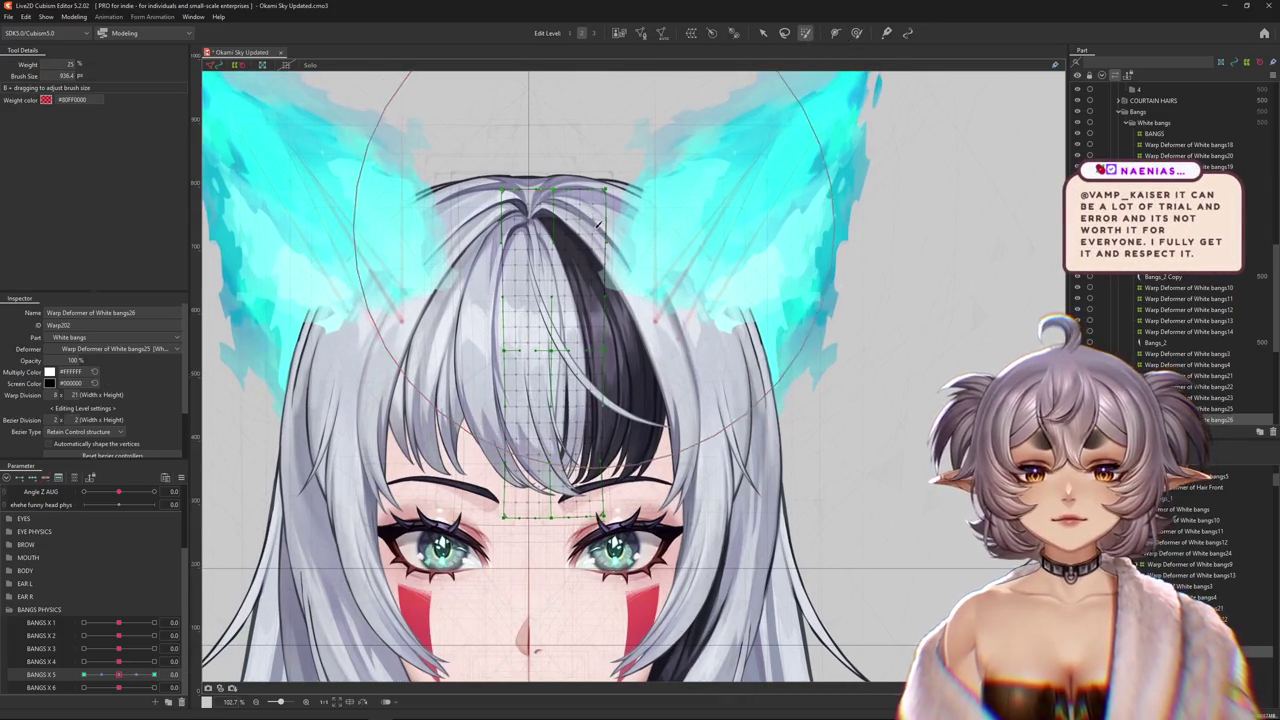
- Paint red weight over the top of the bangs mesh and preview Bangs X 5 at 1 and -1
drag(640, 160, 666, 131)
drag(119, 675, 153, 675)
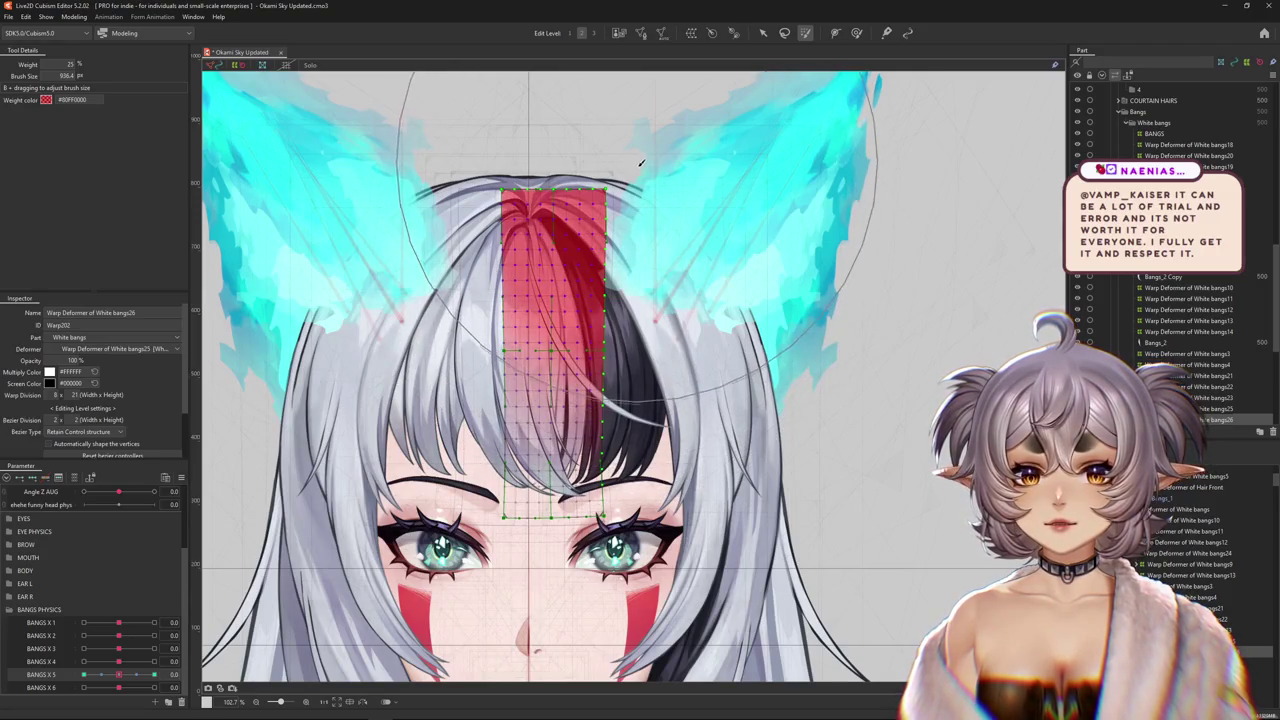
drag(118, 677, 84, 676)
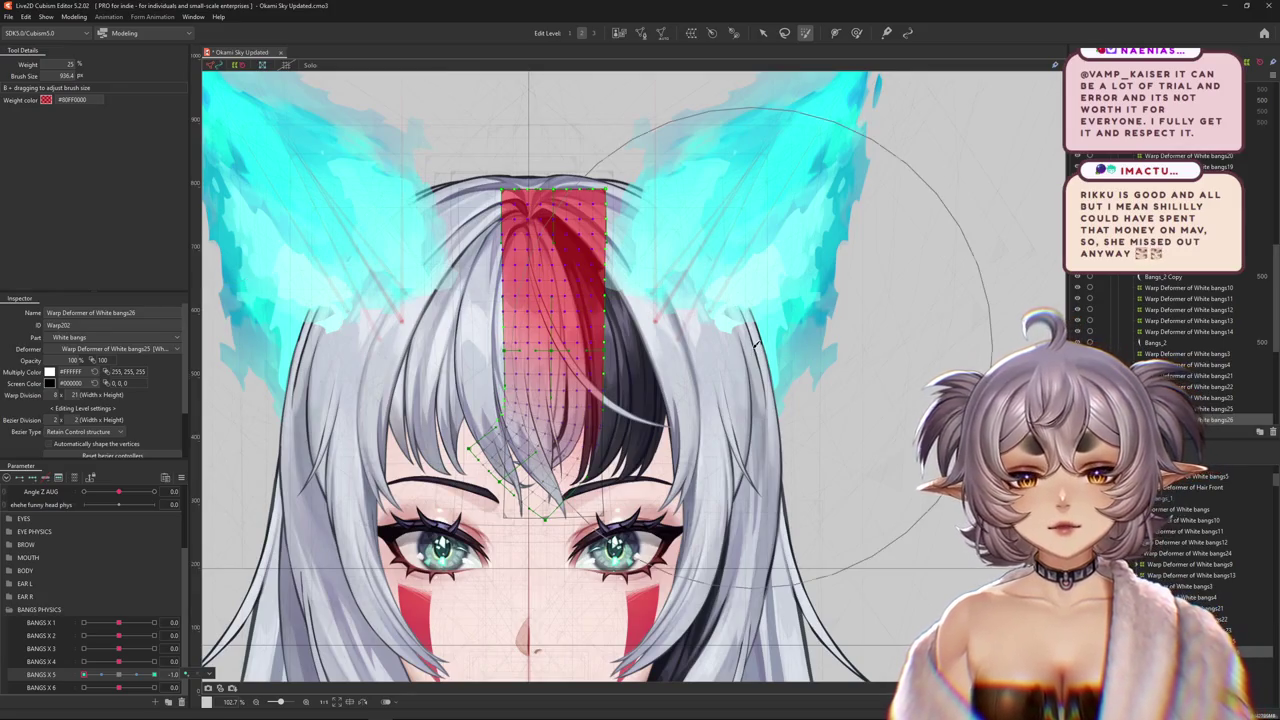
click(856, 33)
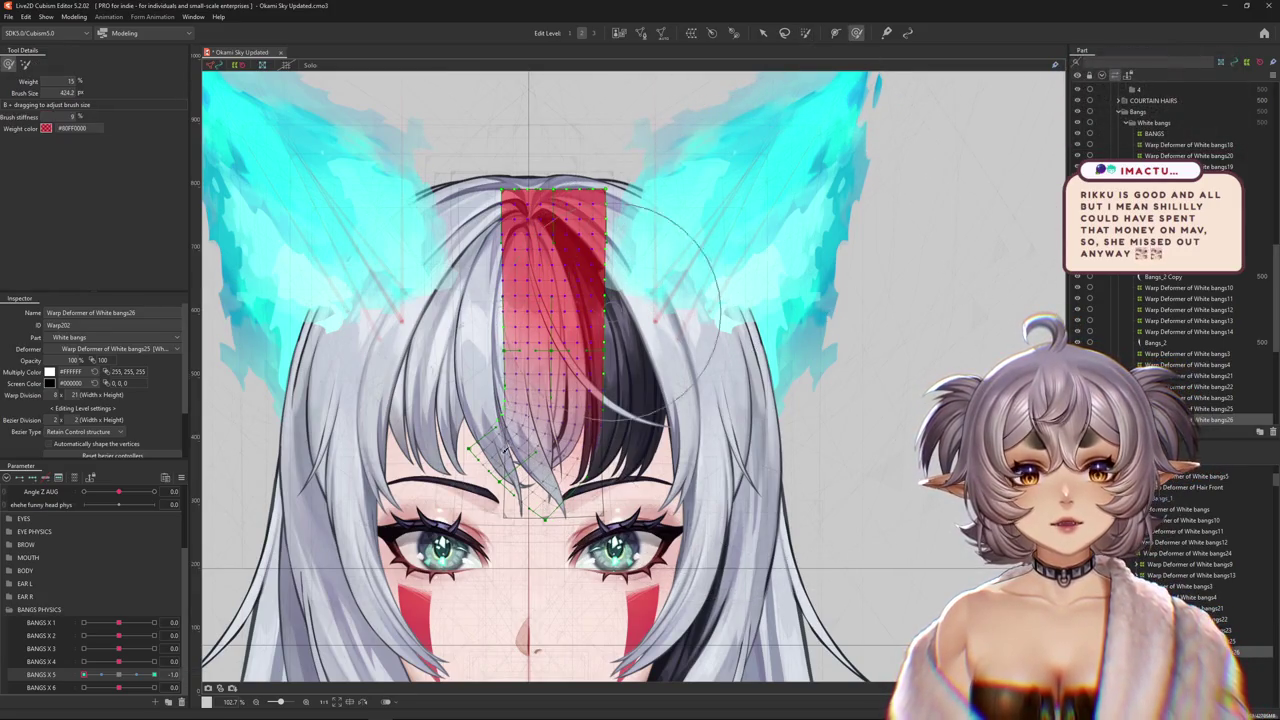
- Shrink the deform brush and zoom in on the bangs
drag(520, 465, 510, 465)
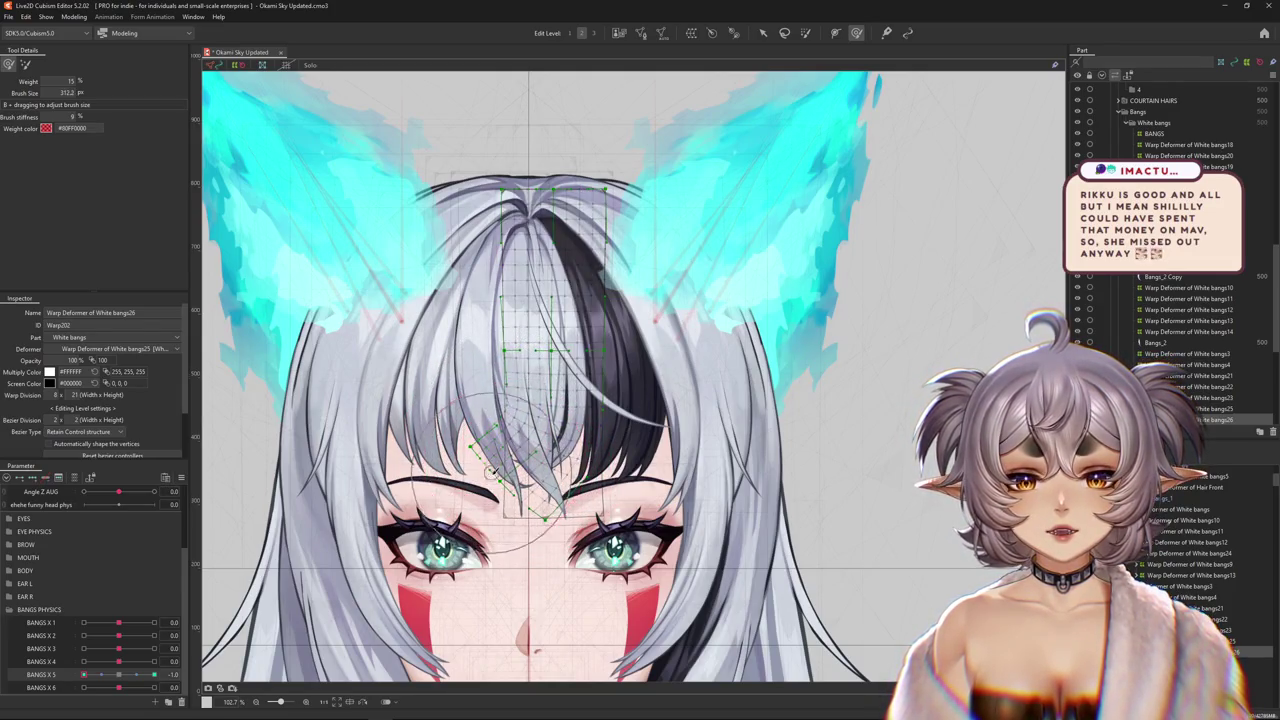
scroll(565, 460, up, 1)
scroll(565, 460, up, 1)
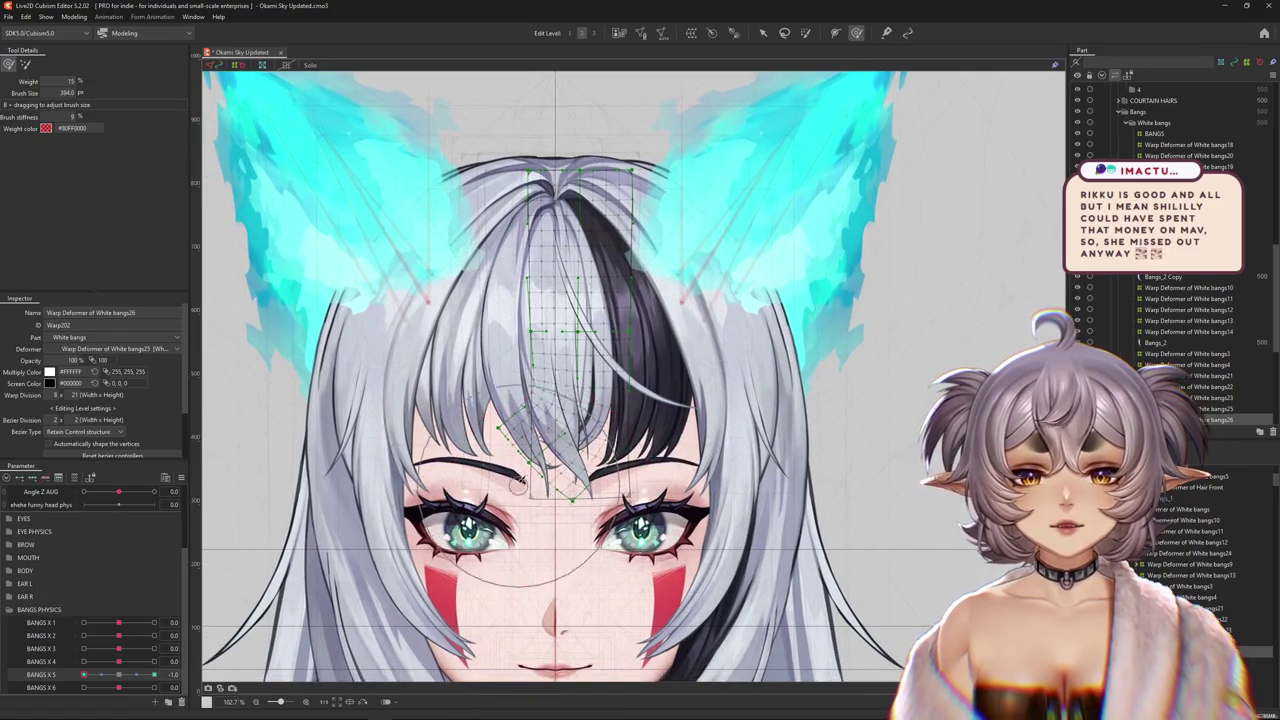
drag(595, 442, 589, 464)
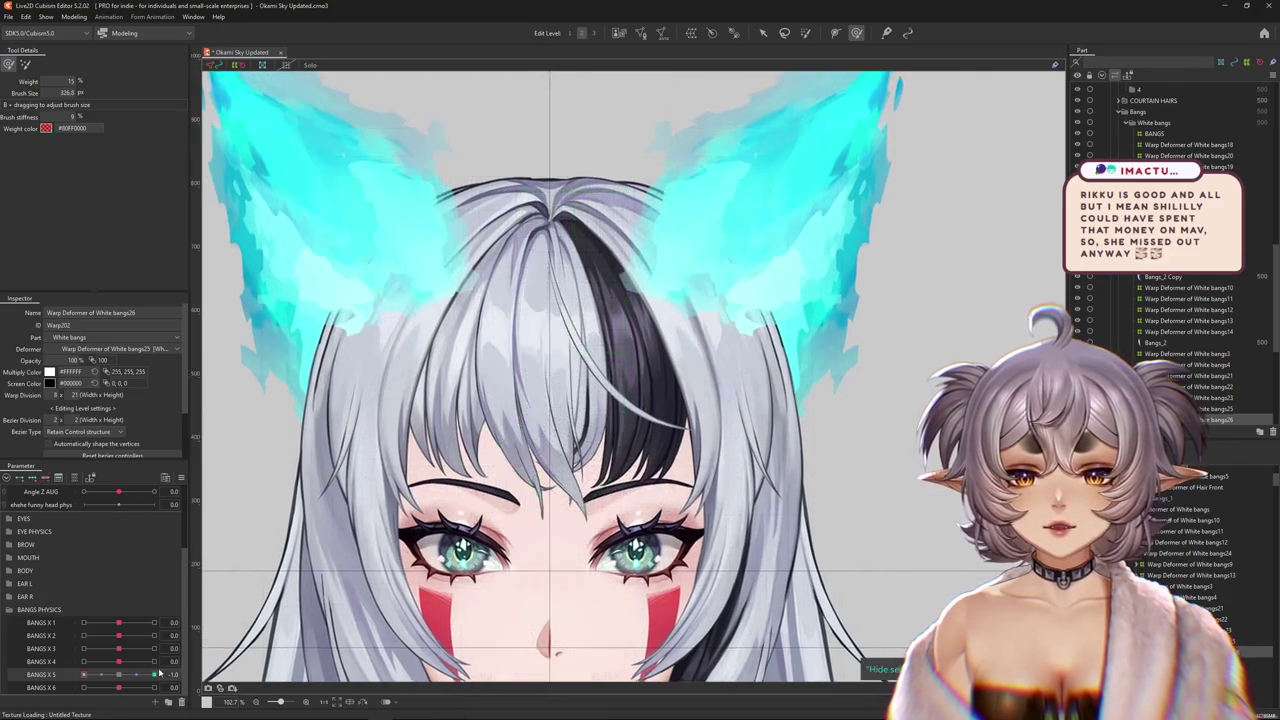
scroll(336, 386, up, 2)
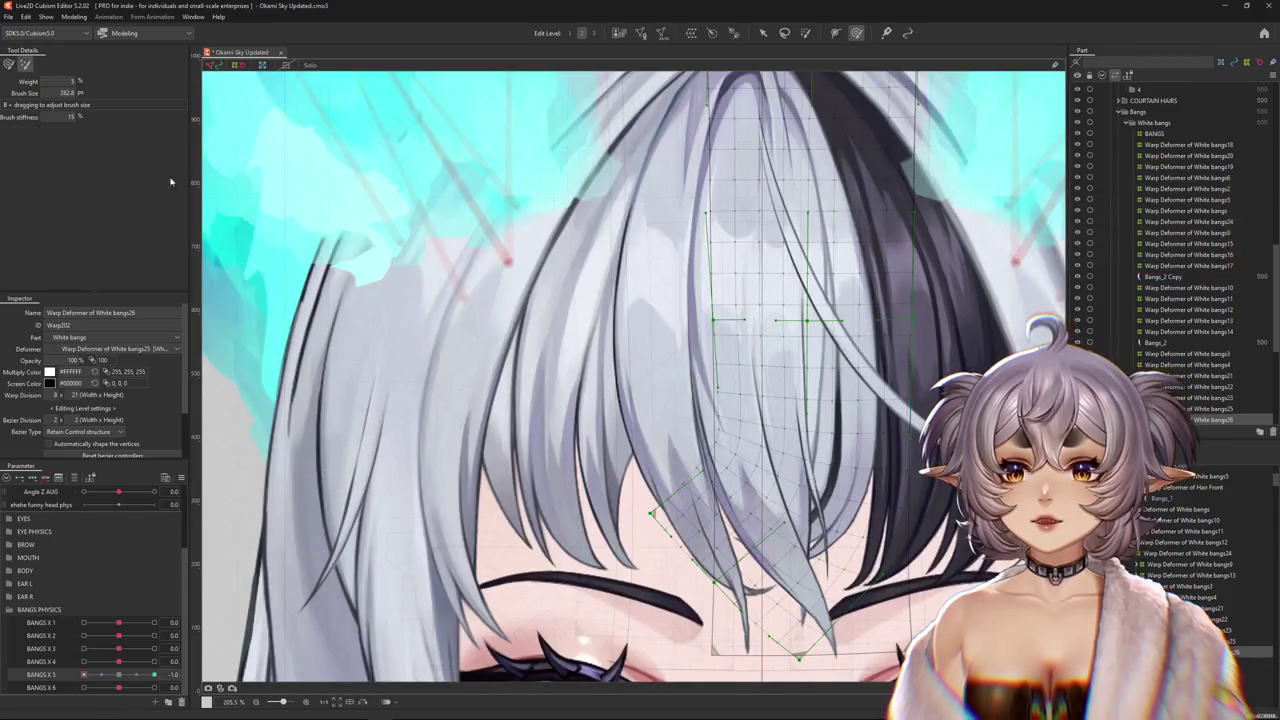
scroll(531, 455, down, 2)
scroll(461, 467, up, 2)
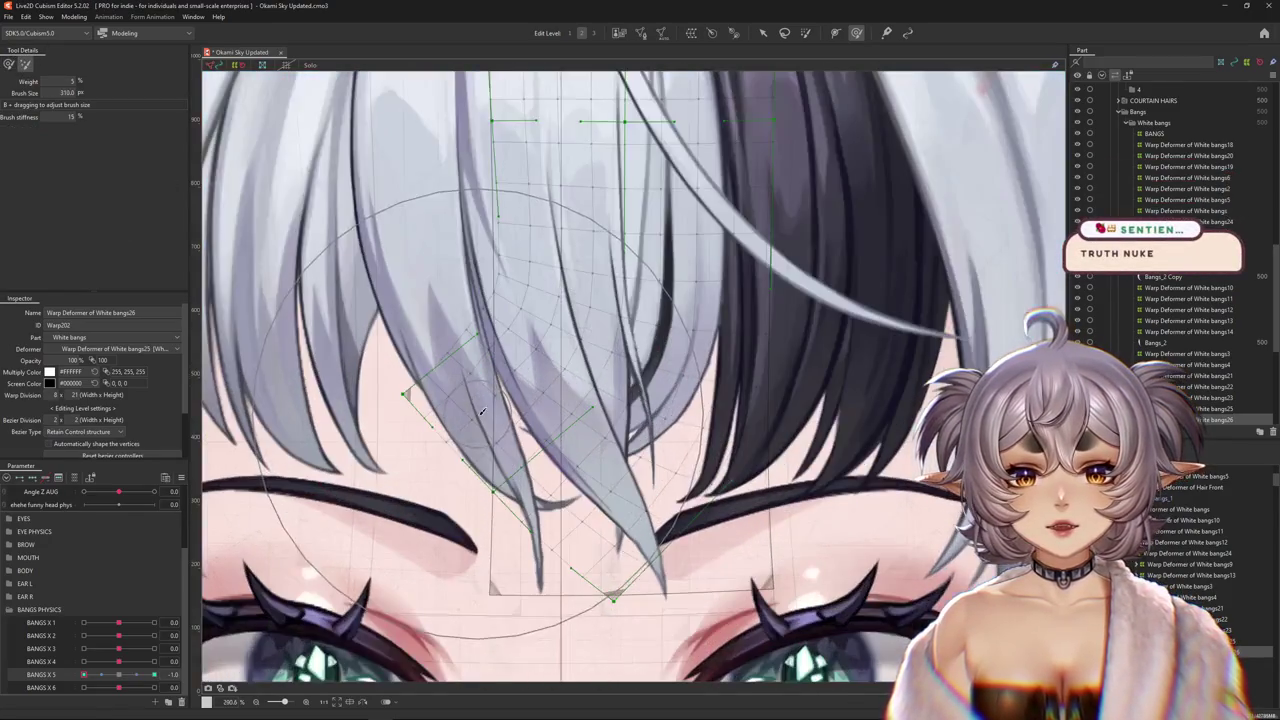
scroll(461, 467, up, 1)
scroll(461, 467, down, 2)
scroll(461, 467, up, 1)
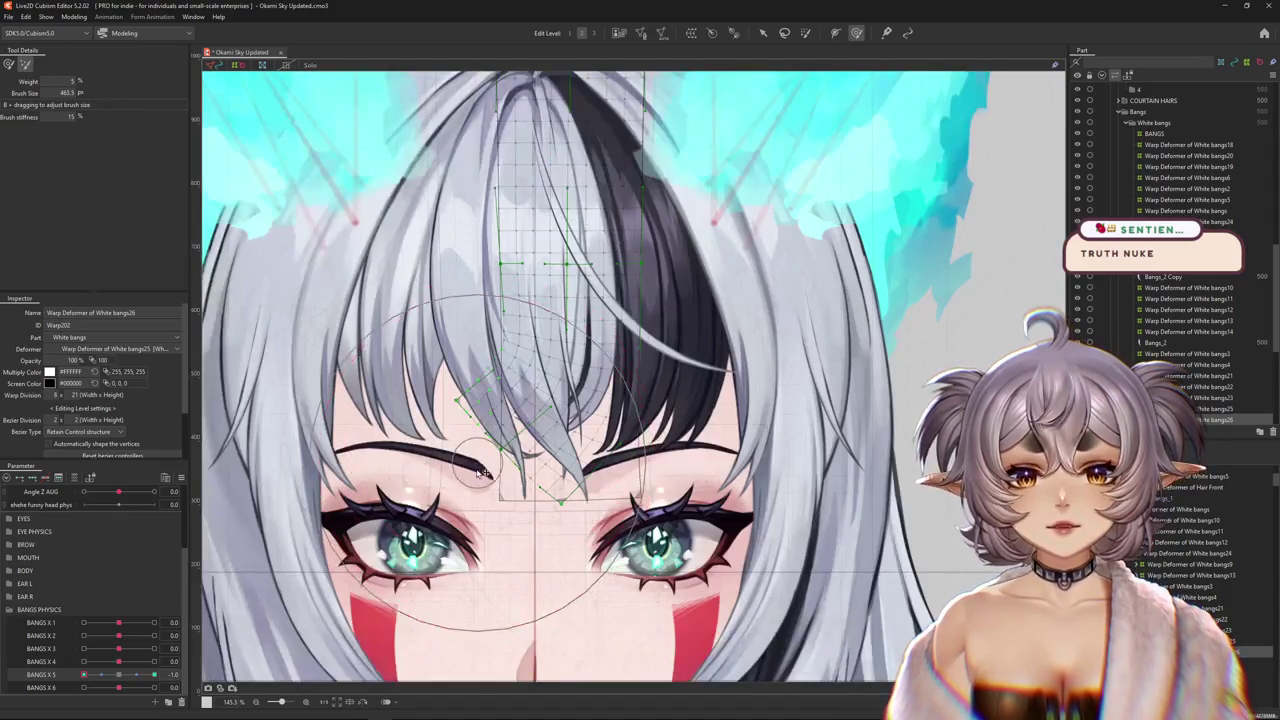
- At Bangs X 5 = 1, nudge the bang mesh with a smaller brush
click(84, 675)
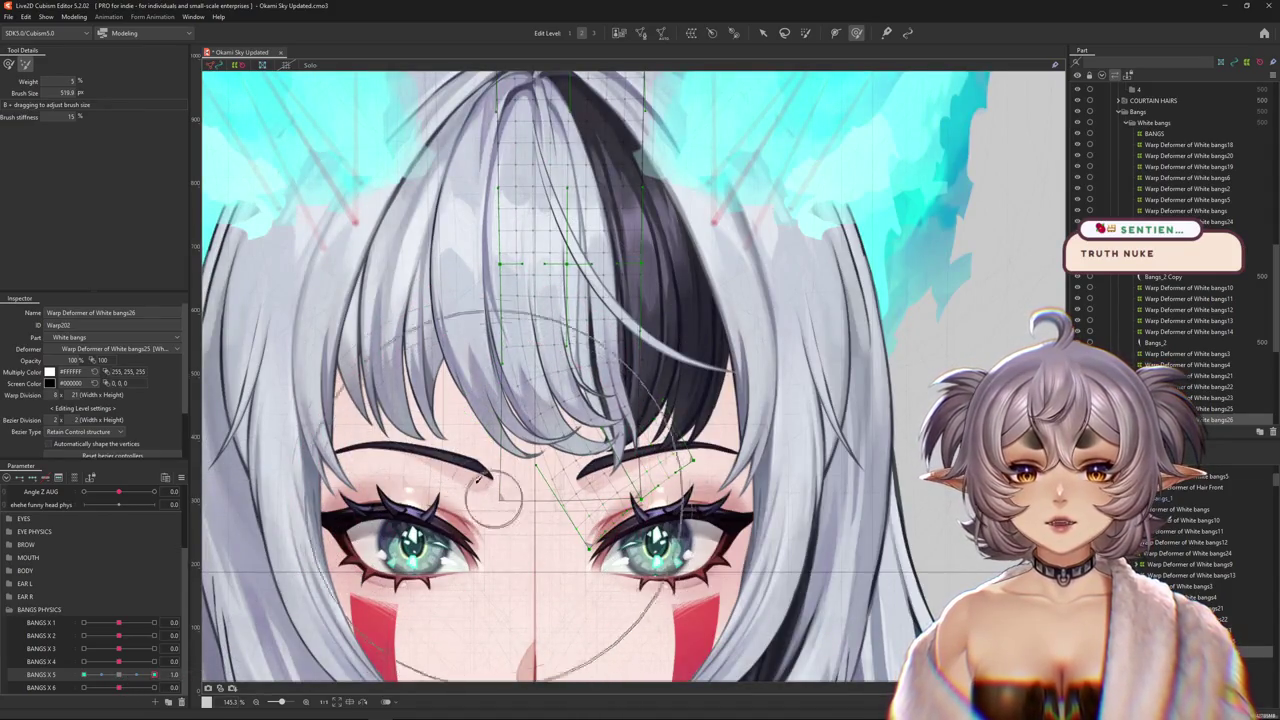
key(b)
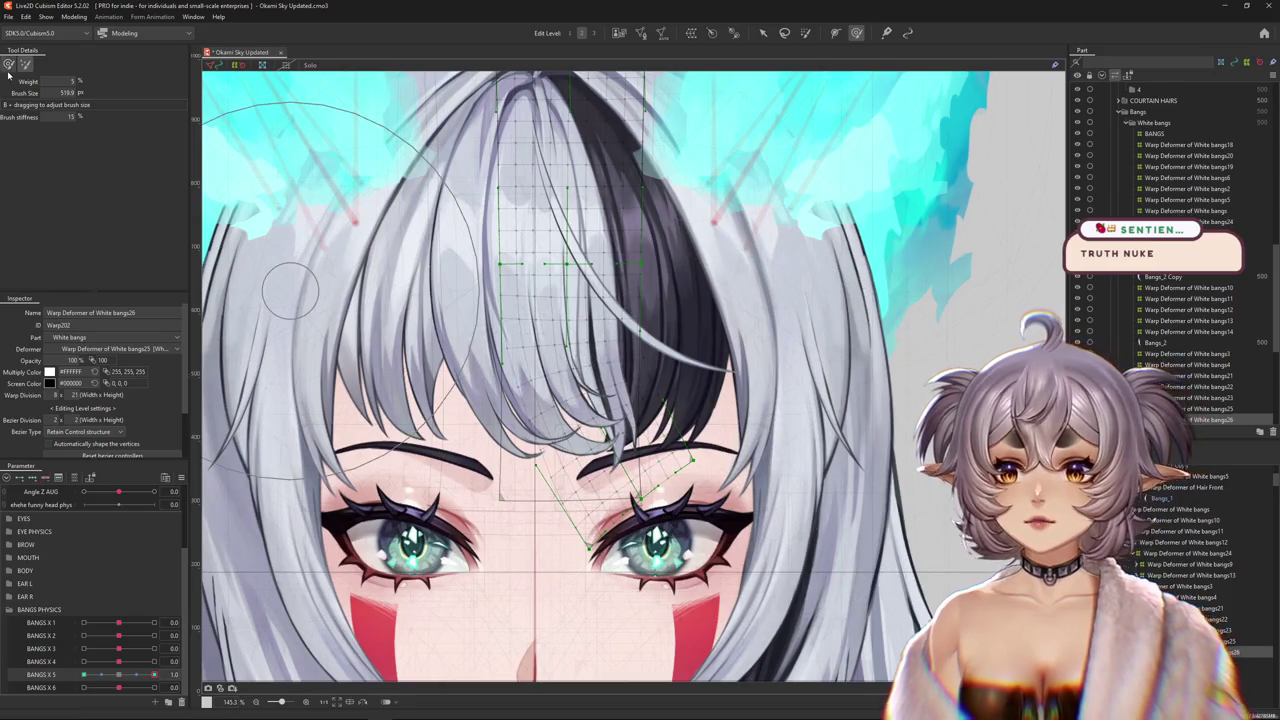
mouse_move(727, 369)
mouse_down()
mouse_move(603, 397)
mouse_move(357, 508)
mouse_up()
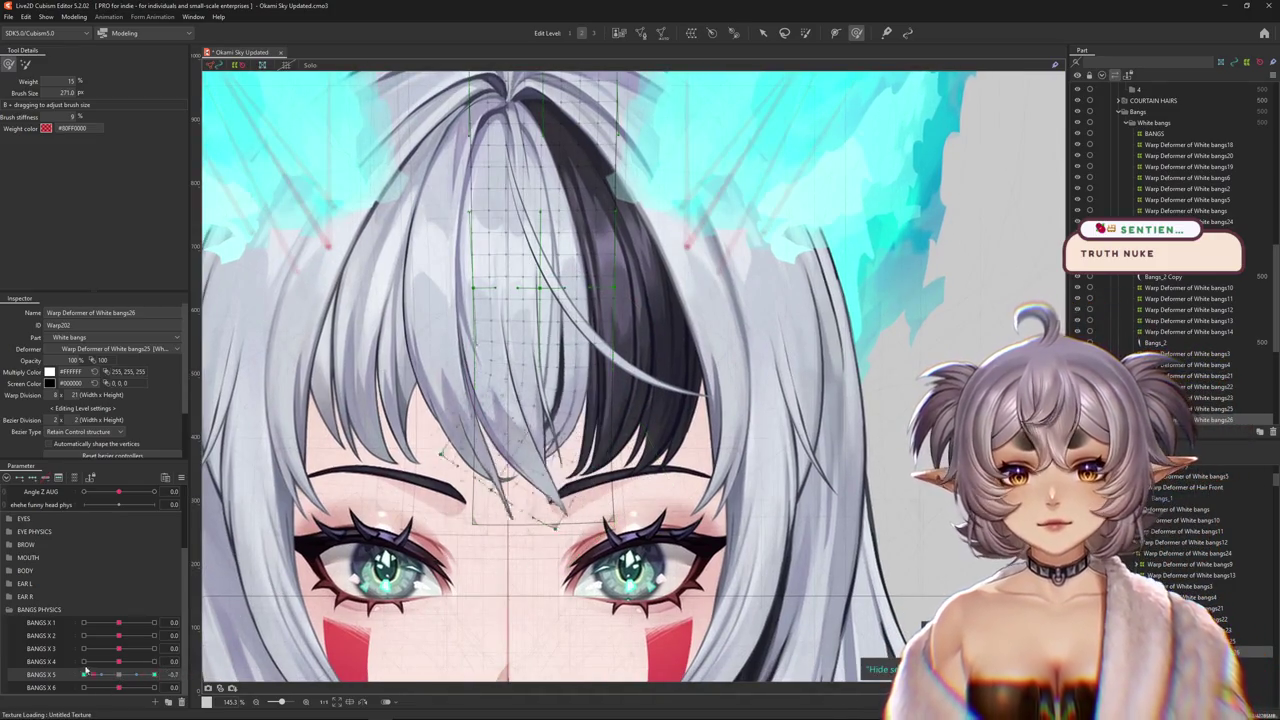
- Set Bangs X 5 to -1 and tune the deform brush size for finer strand edits
drag(154, 675, 70, 665)
mouse_move(490, 480)
mouse_down()
mouse_move(462, 453)
mouse_move(527, 418)
mouse_up()
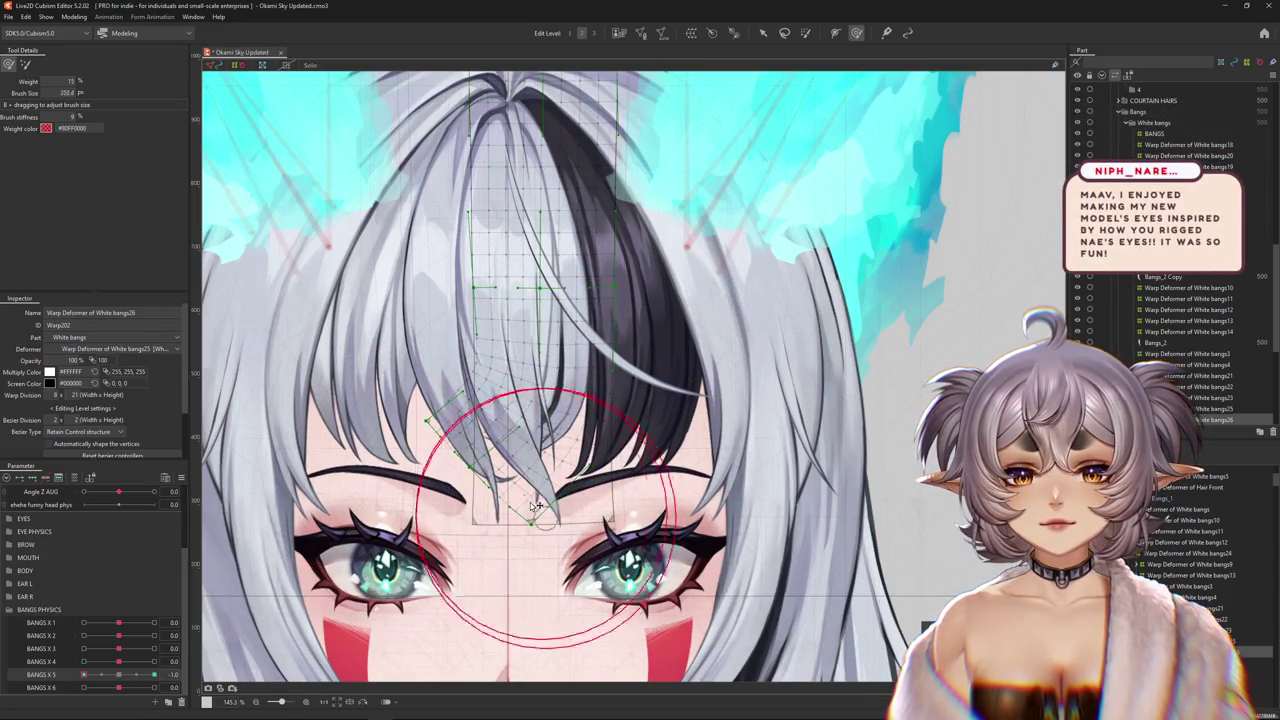
scroll(527, 418, down, 2)
scroll(500, 420, down, 3)
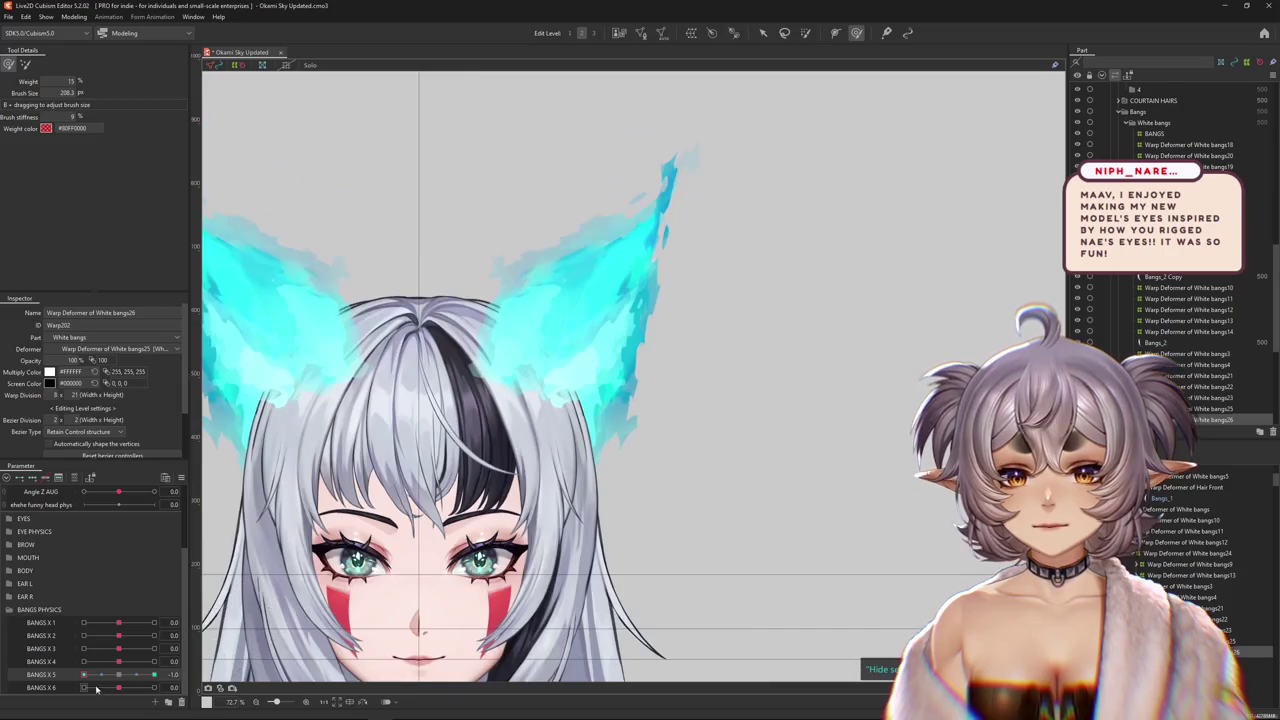
scroll(340, 555, up, 3)
scroll(340, 555, up, 2)
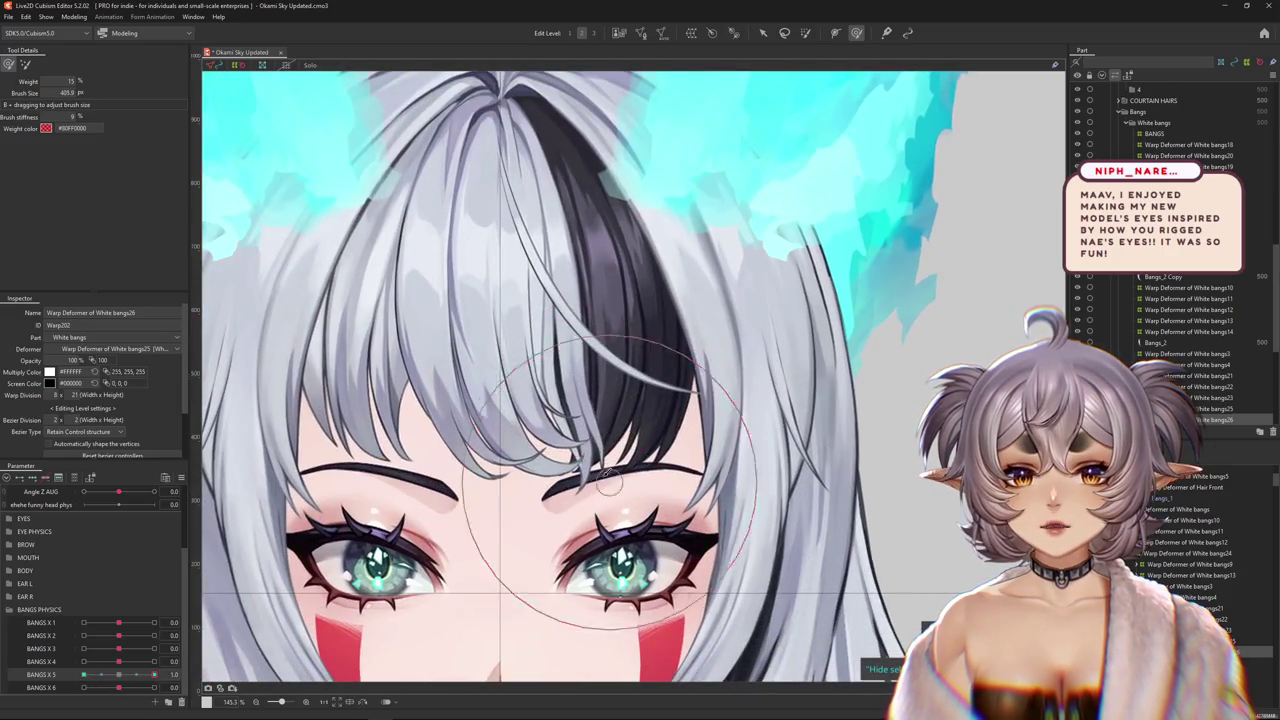
drag(557, 466, 386, 289)
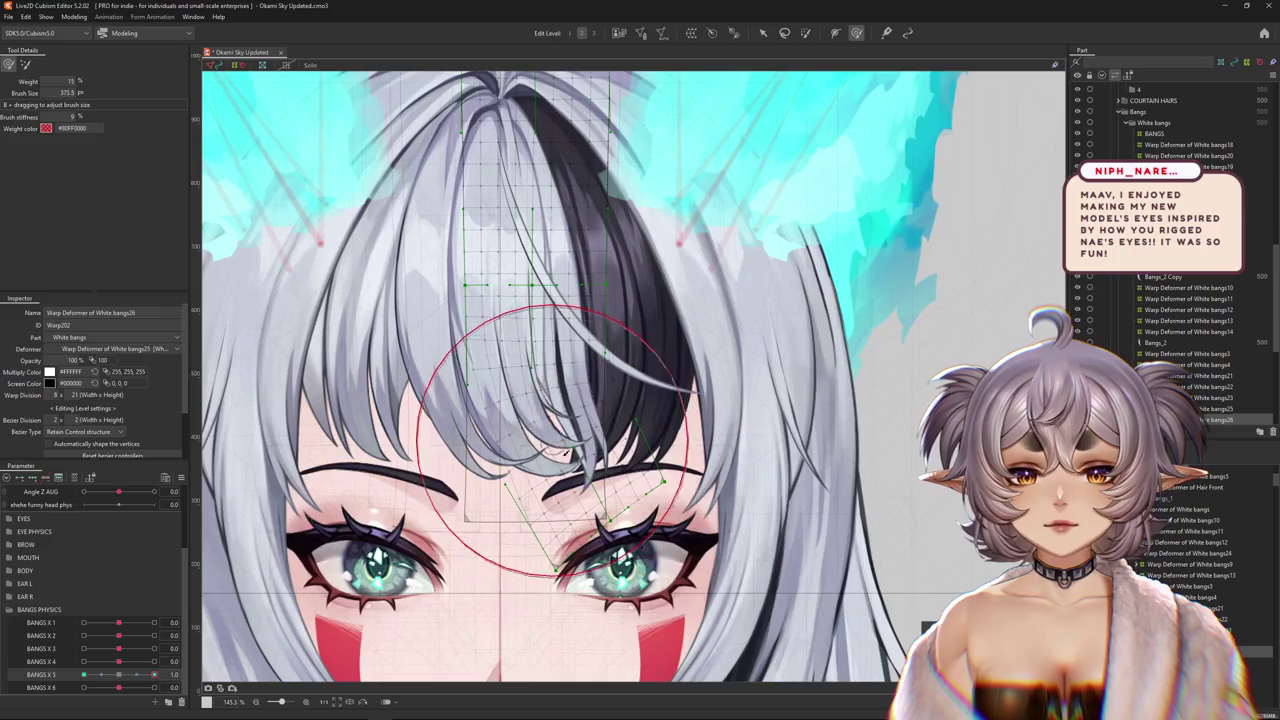
drag(593, 572, 585, 530)
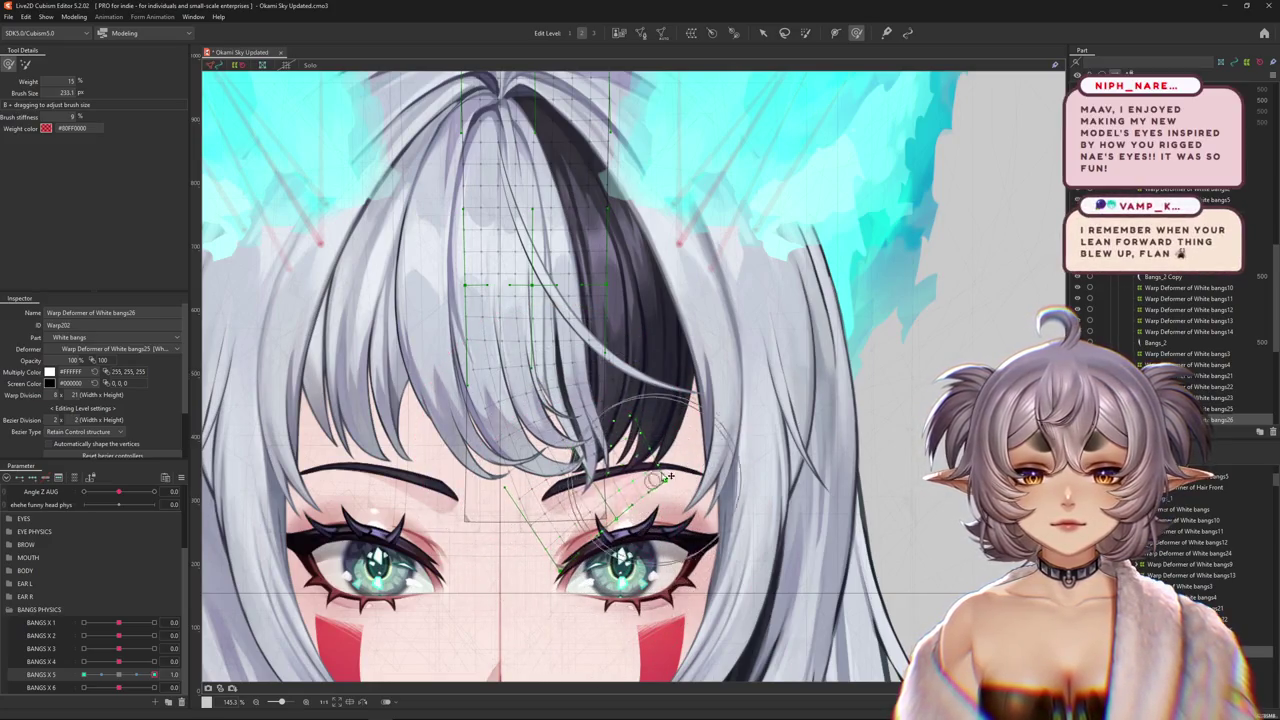
drag(667, 445, 538, 616)
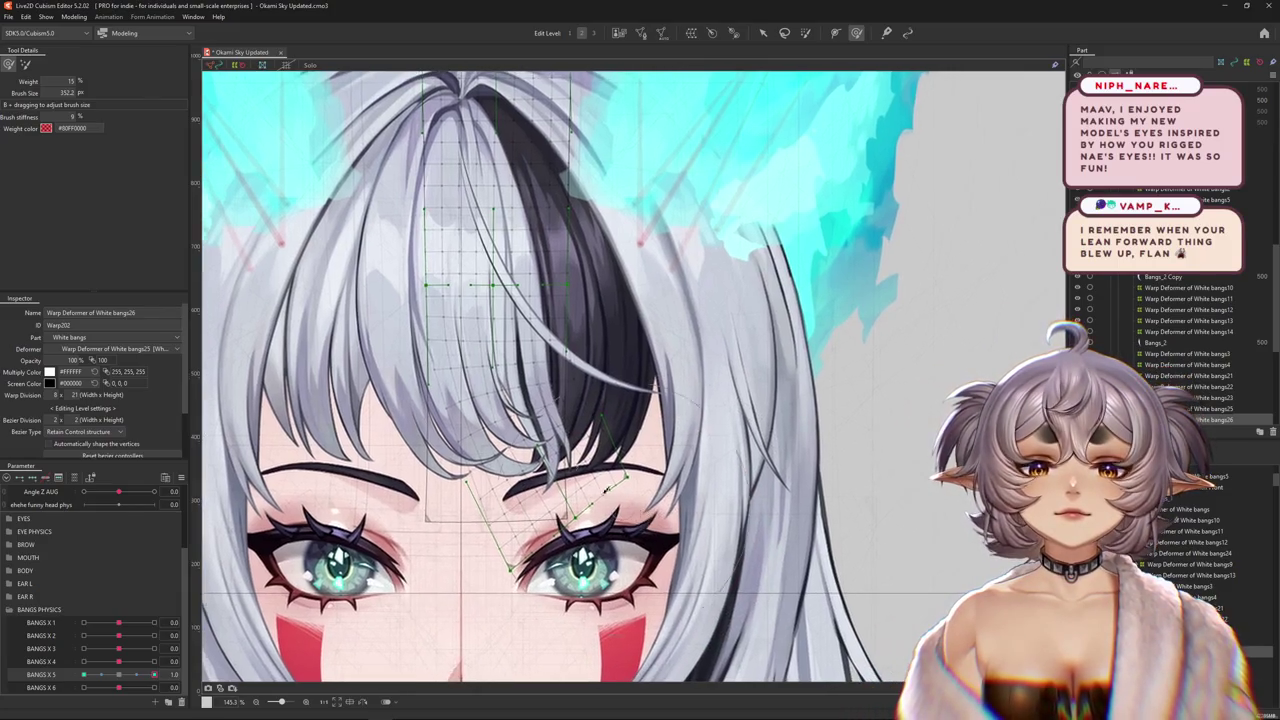
drag(538, 616, 213, 171)
- Curve the bang strand across the forehead and hide the mesh to preview it
scroll(420, 340, down, 2)
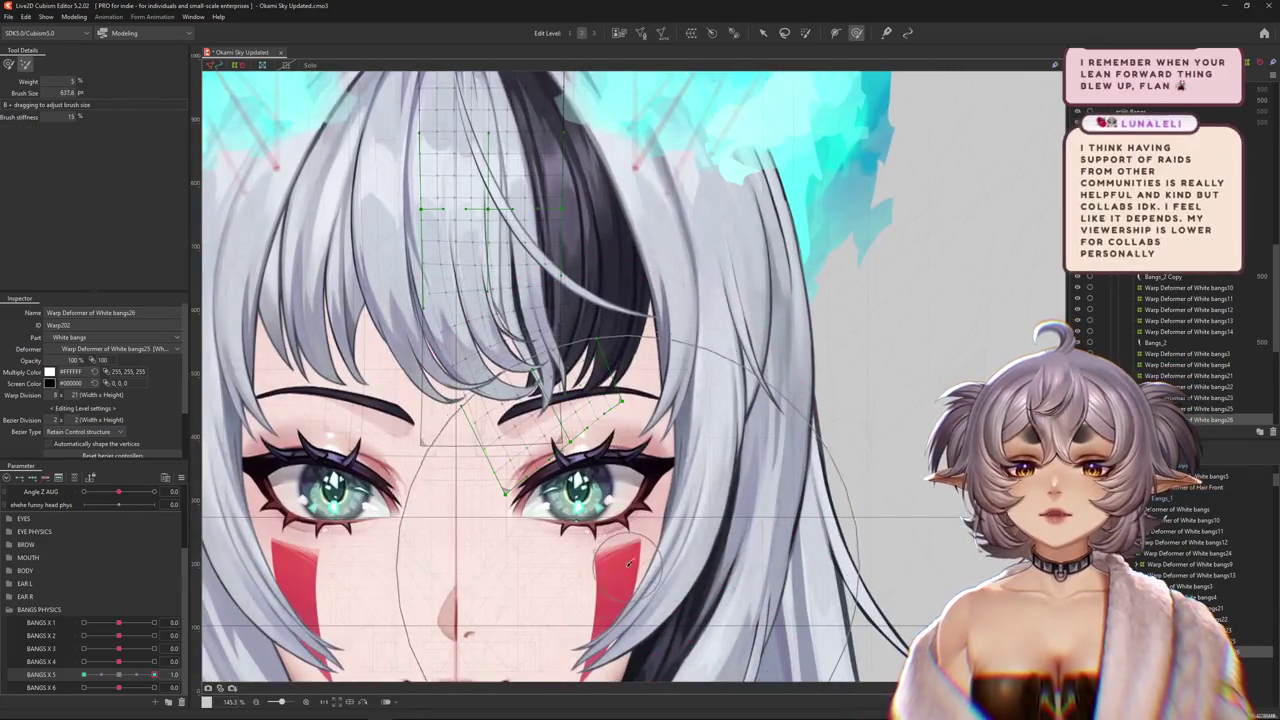
scroll(627, 517, up, 2)
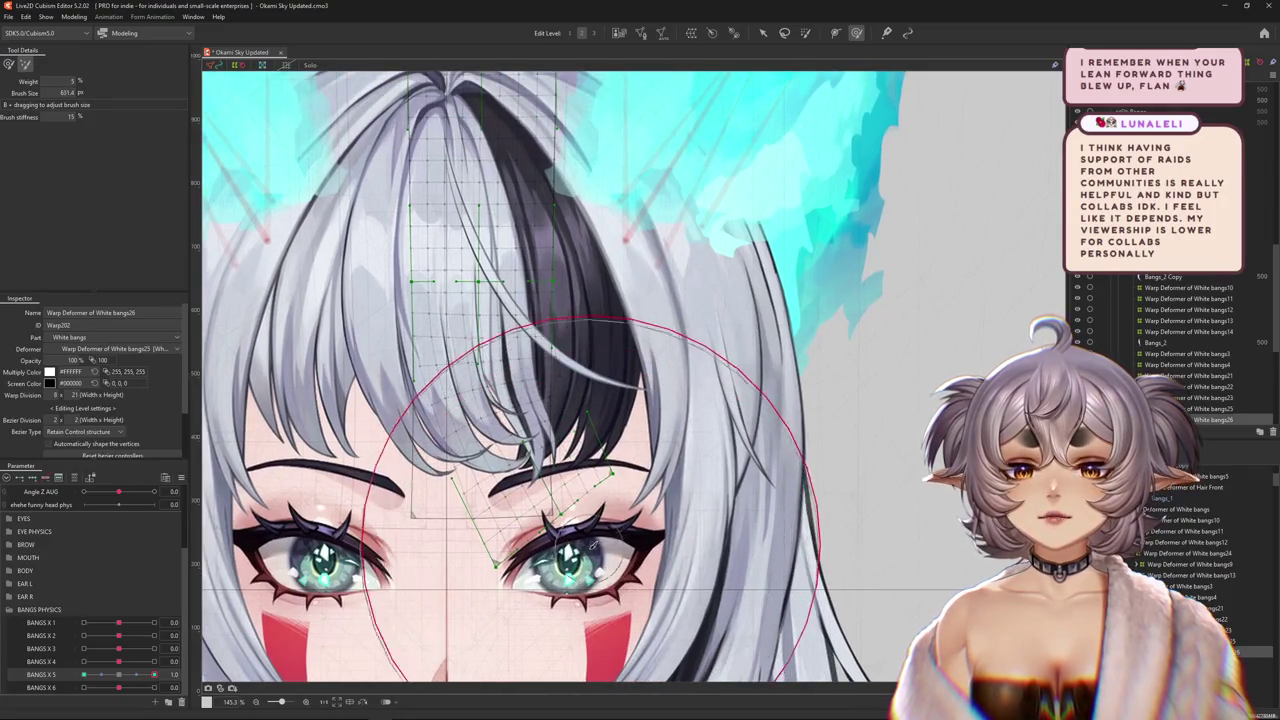
drag(591, 557, 483, 508)
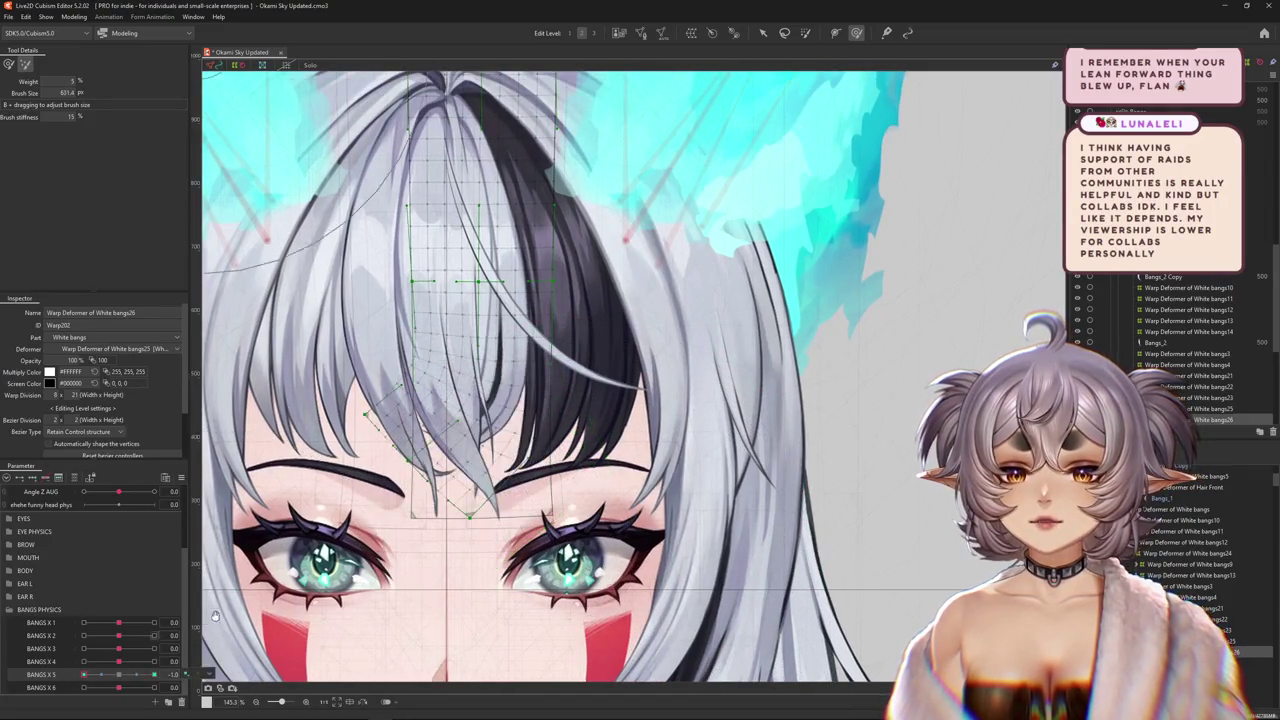
key(ctrl+h)
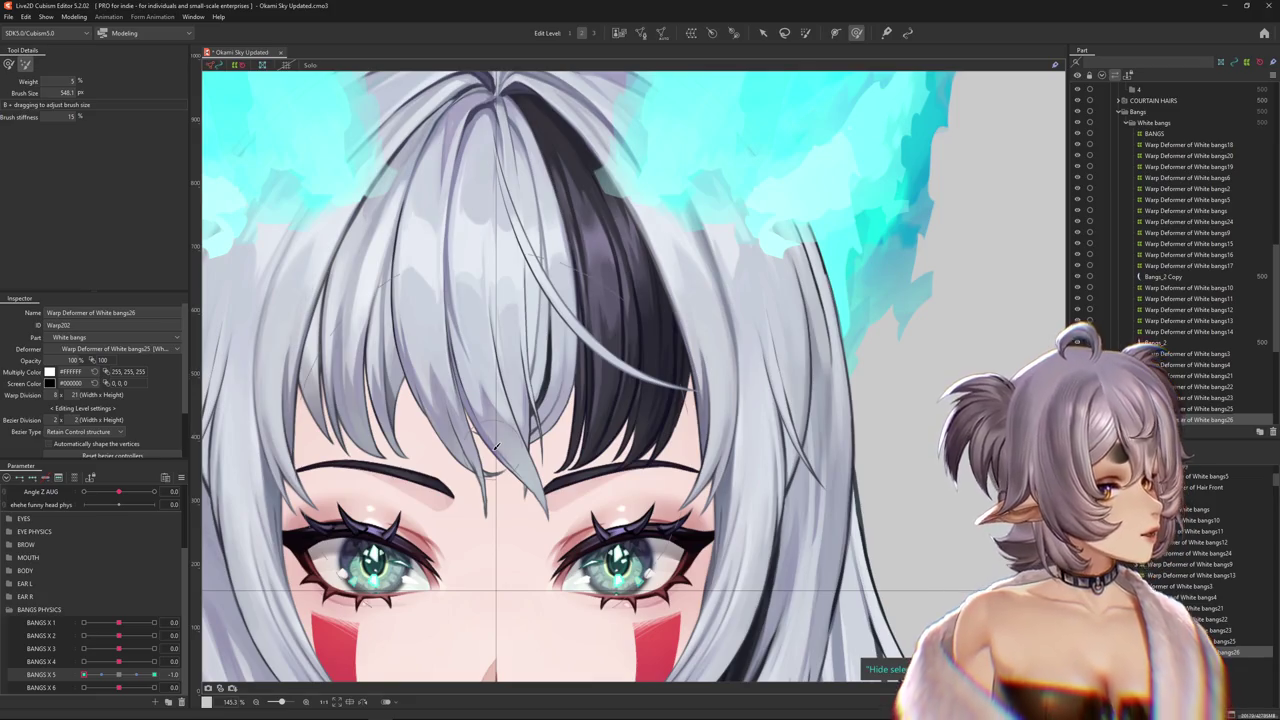
scroll(924, 401, down, 2)
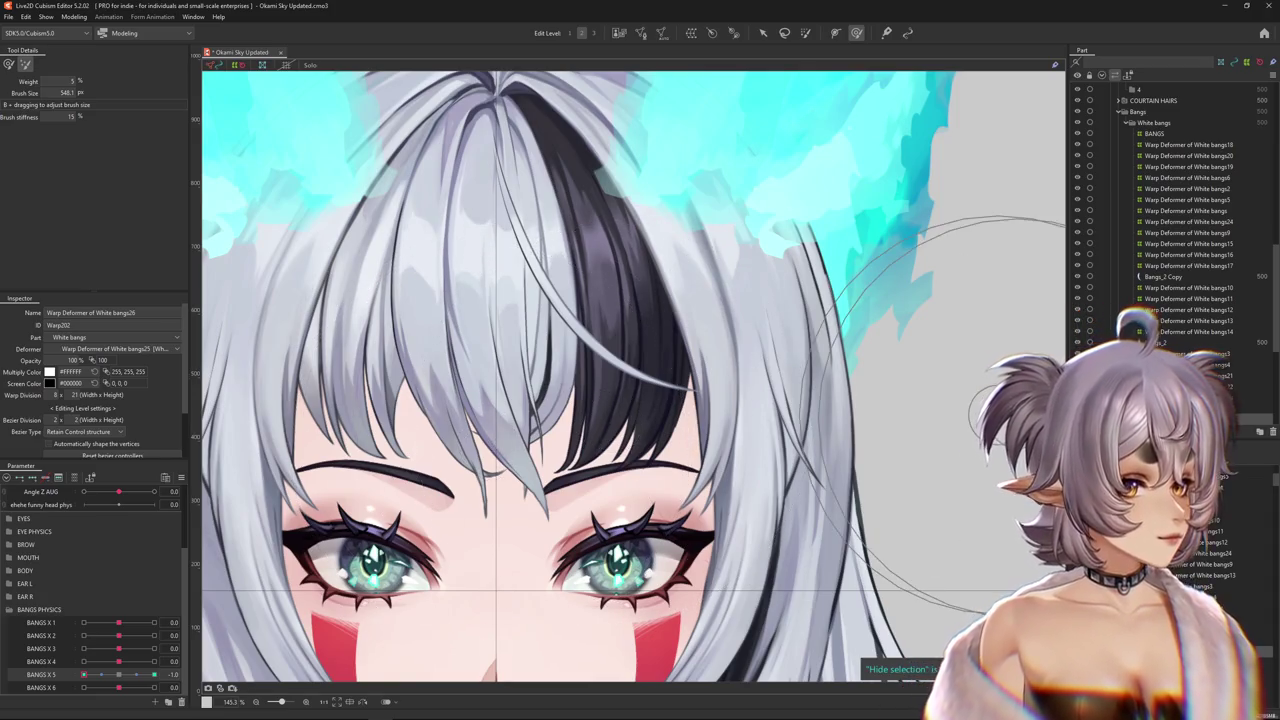
scroll(700, 380, down, 2)
drag(700, 380, 602, 358)
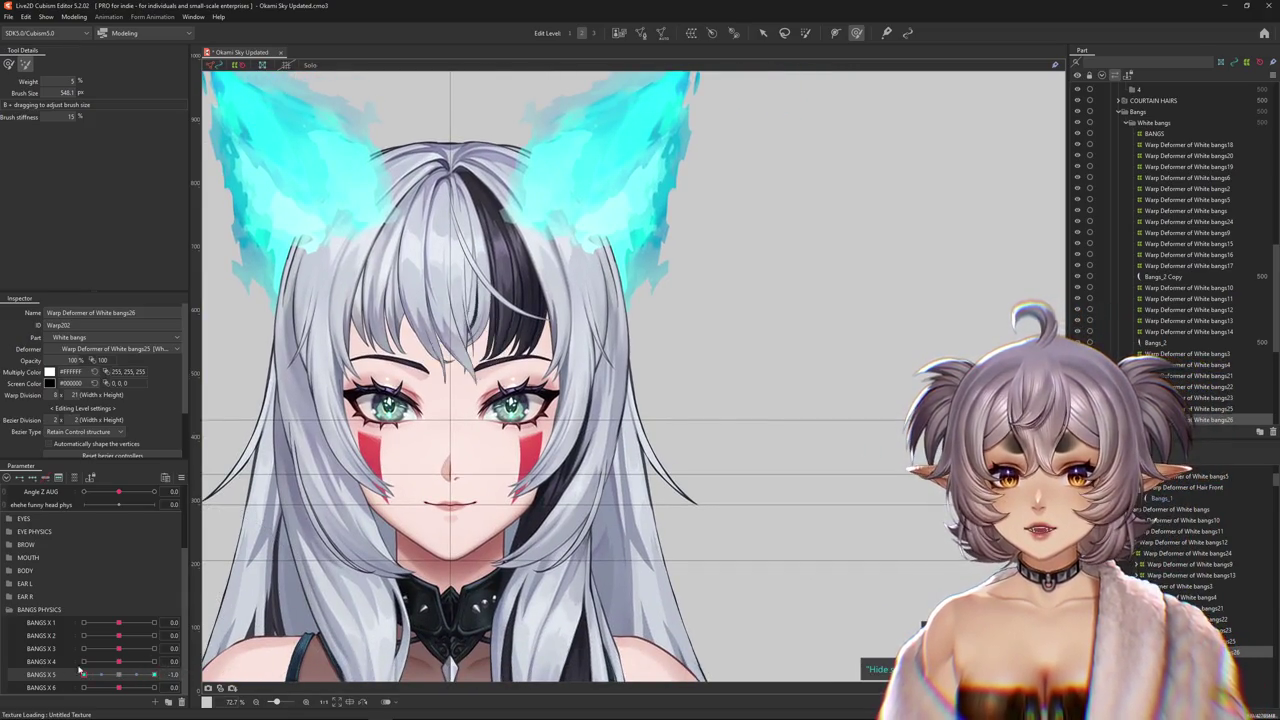
mouse_move(410, 293)
mouse_down()
mouse_move(455, 393)
mouse_move(618, 364)
mouse_up()
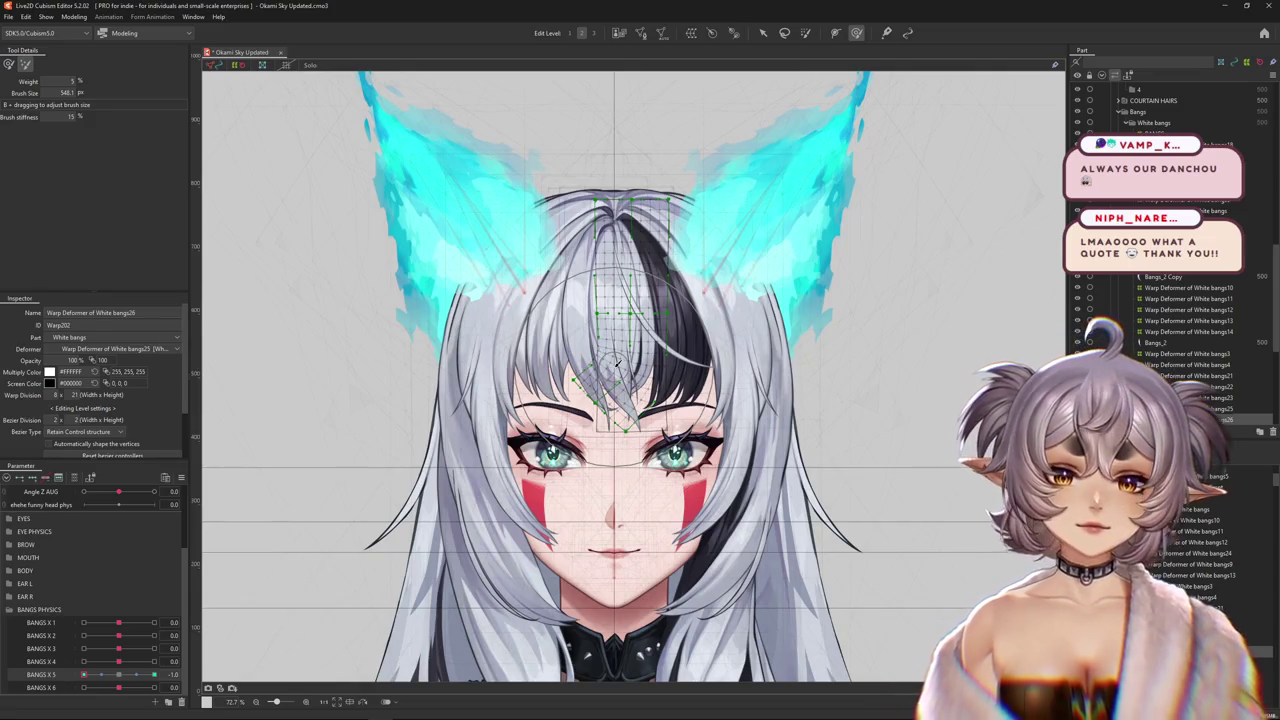
- Zoom in, reselect weighted brush deform, and resize the brush over the bangs
scroll(660, 372, up, 3)
scroll(683, 432, down, 3)
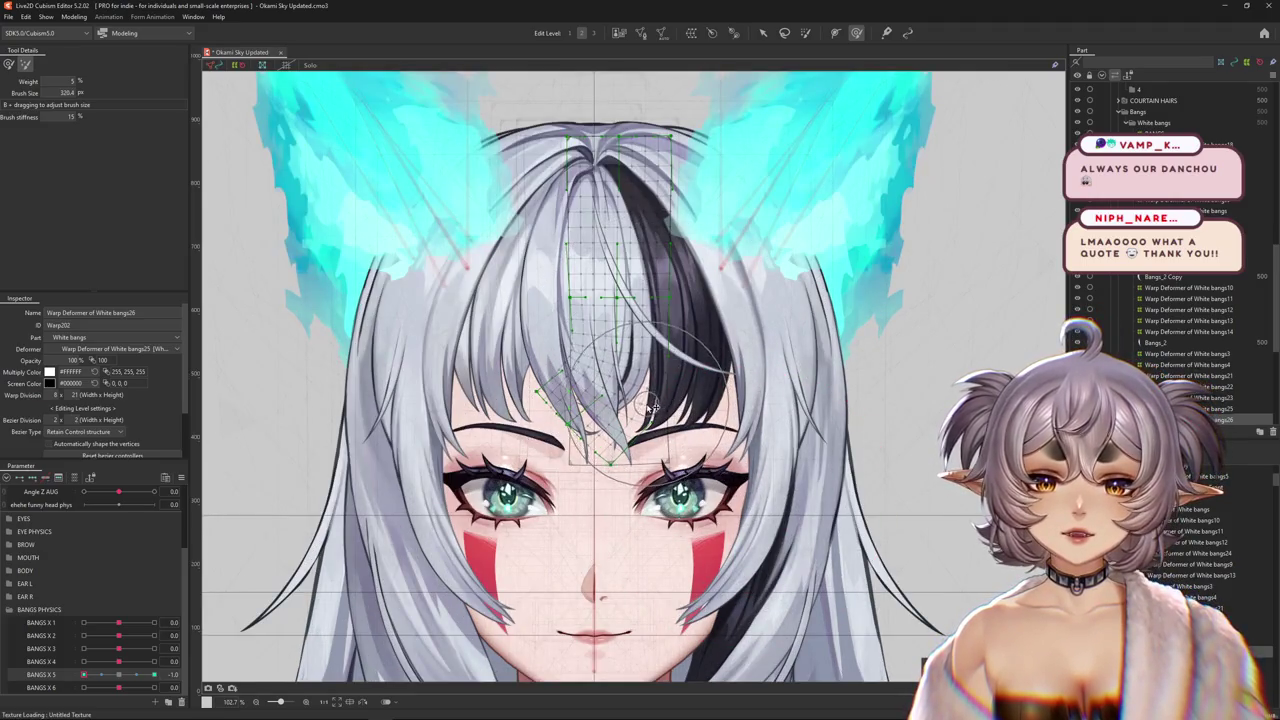
scroll(232, 292, up, 3)
click(25, 67)
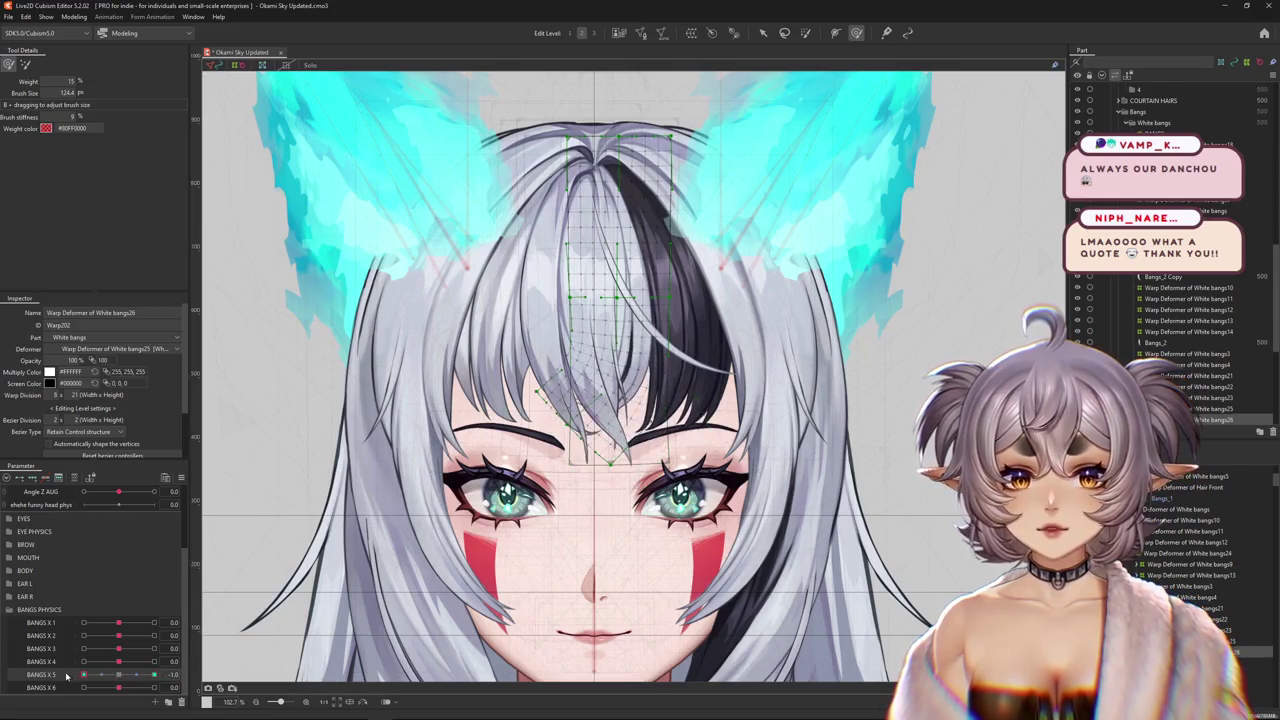
drag(614, 400, 714, 456)
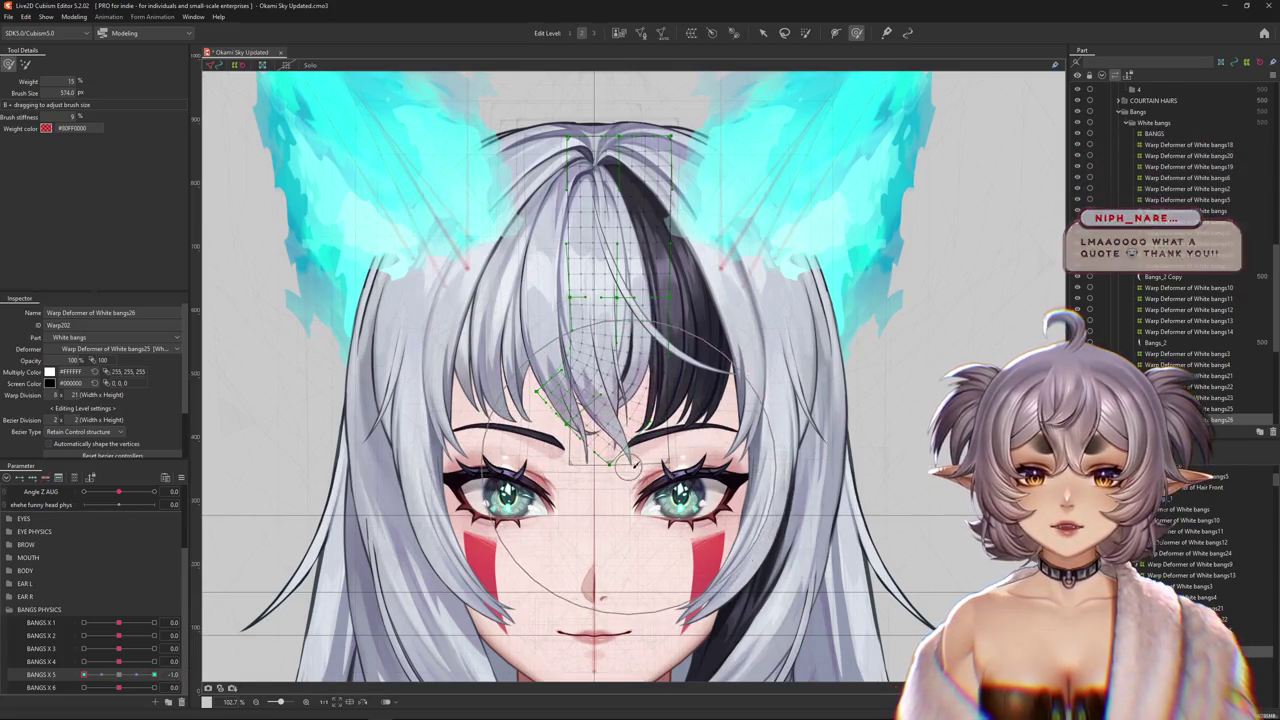
drag(714, 456, 533, 462)
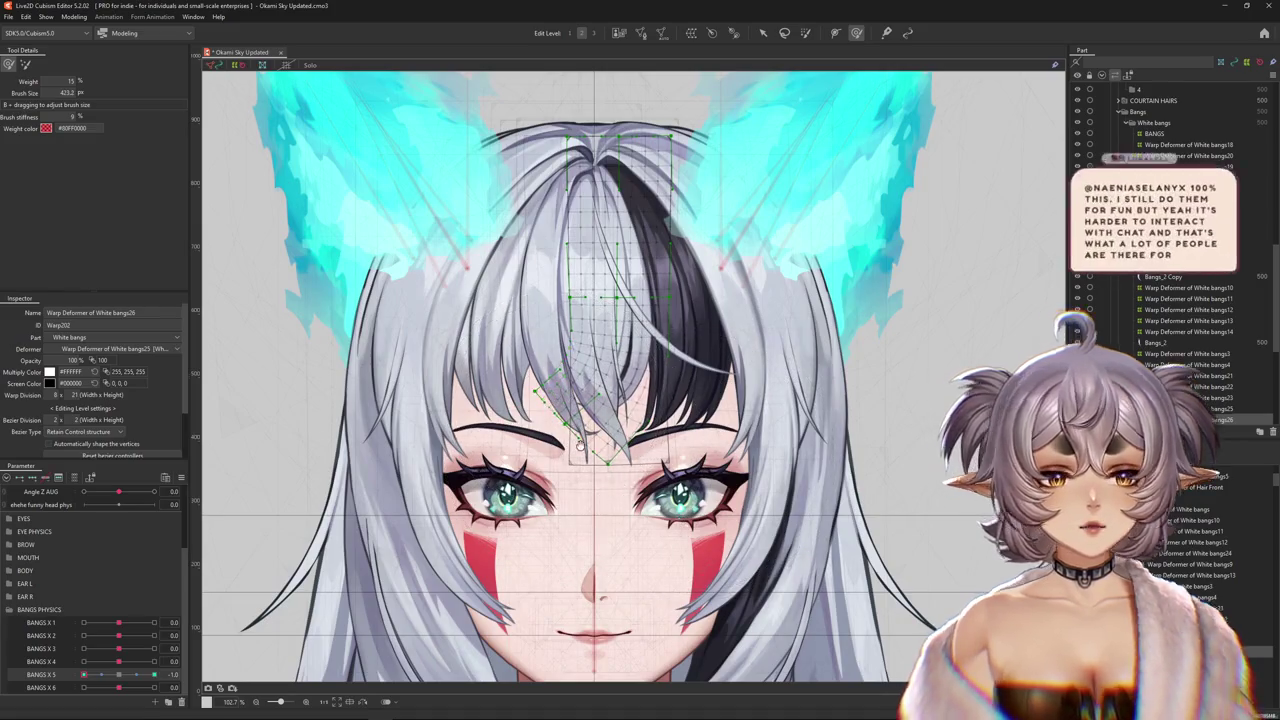
key(ctrl+h)
key(ctrl+h)
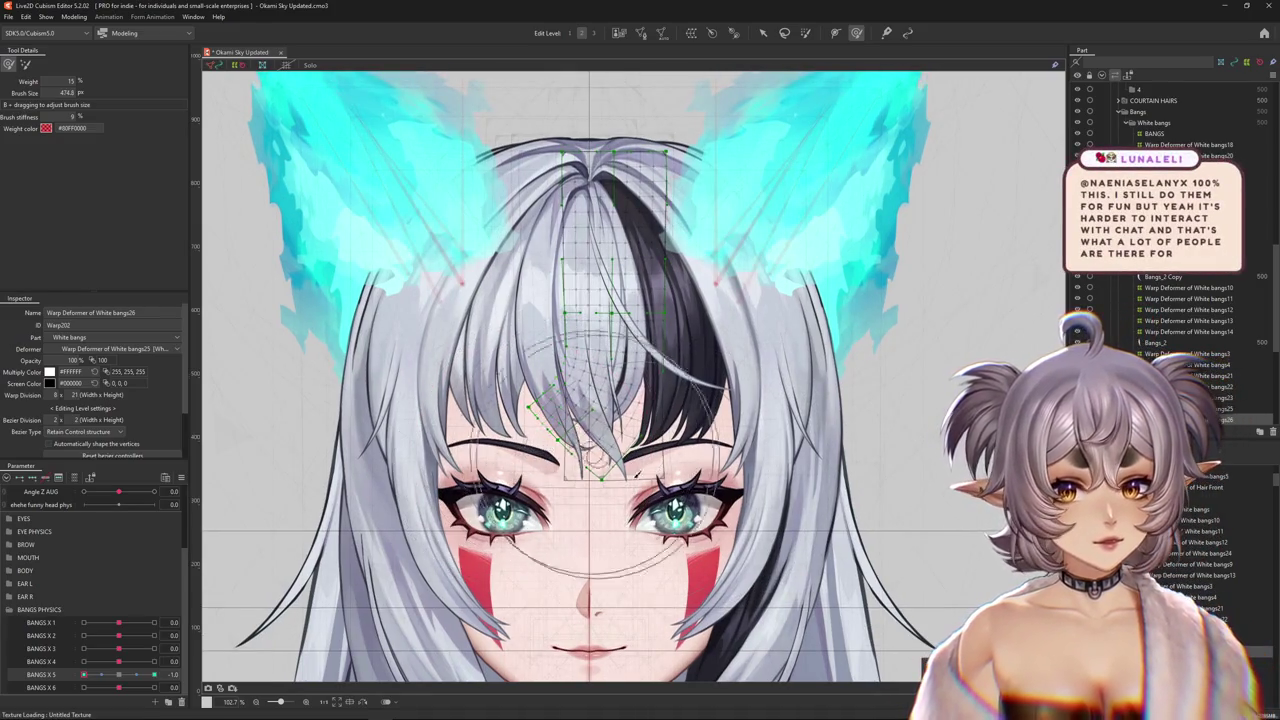
- Shrink the brush slightly, preview the bangs without the mesh, and save the project
drag(661, 494, 708, 400)
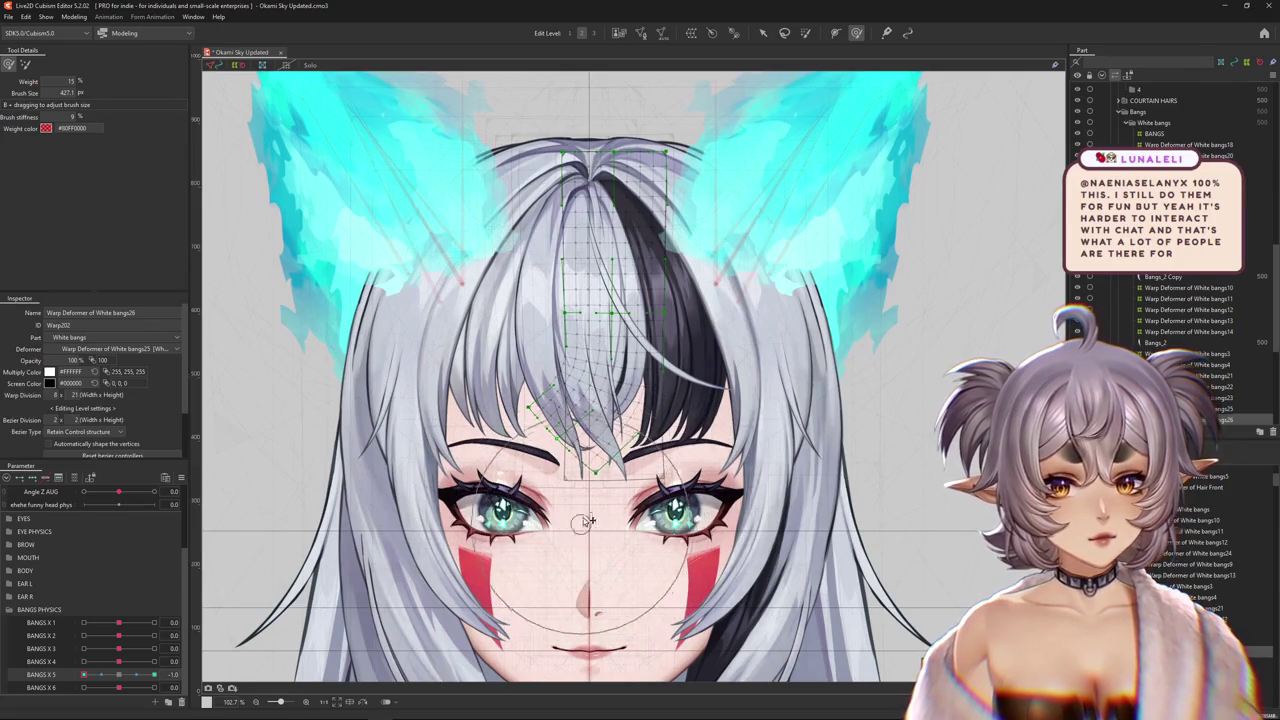
key(ctrl+h)
key(ctrl+s)
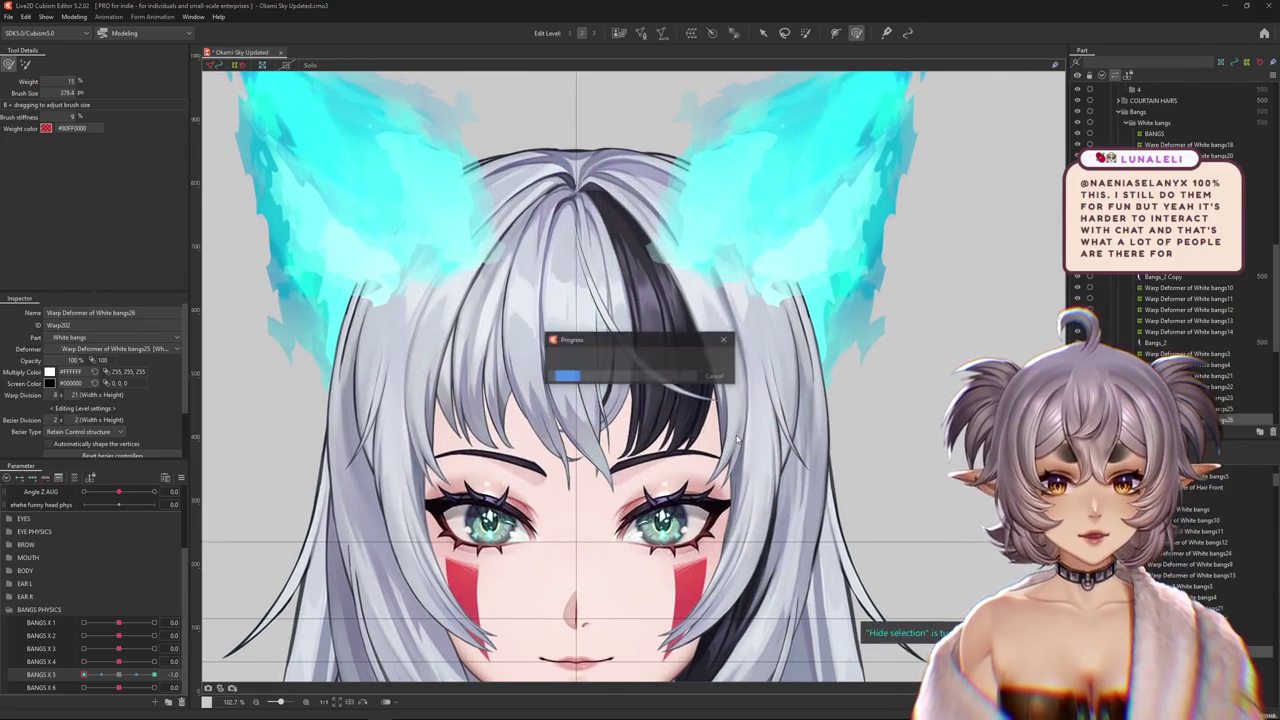
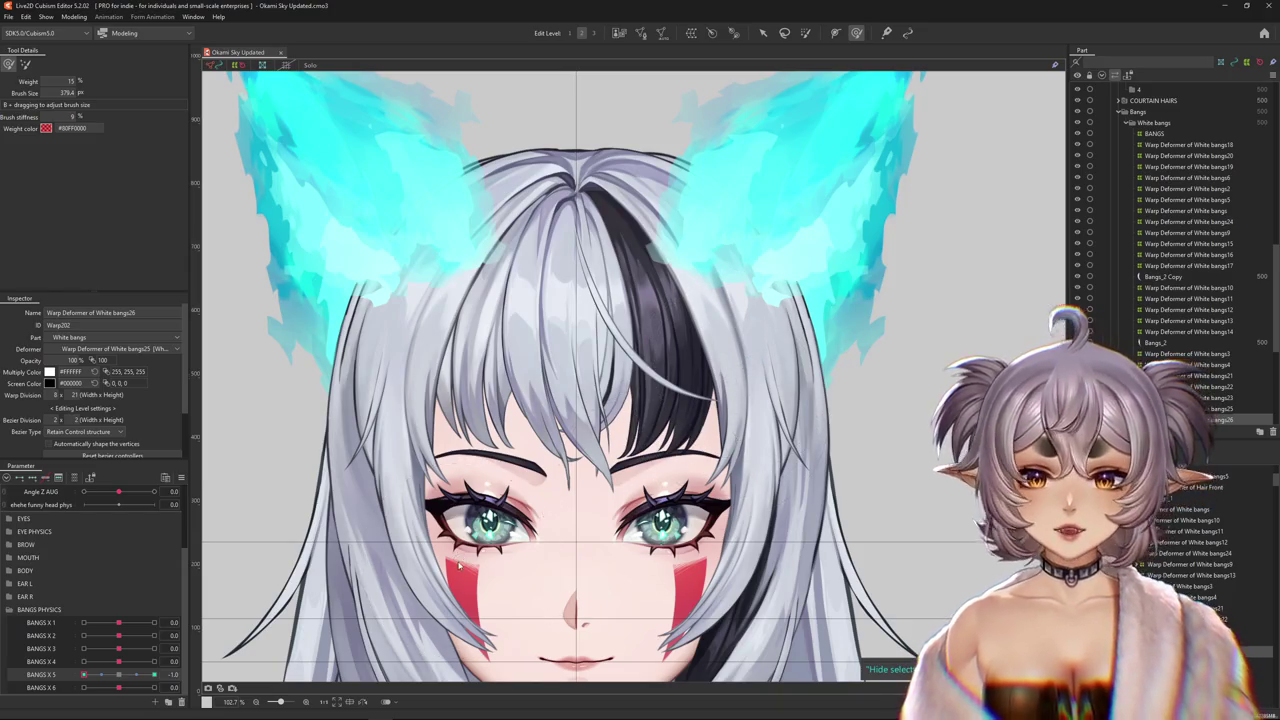
- Swing BANGS X5 to its maximum and BANGS X4 to 1.0 and back to 0 to preview the bangs
drag(120, 674, 187, 675)
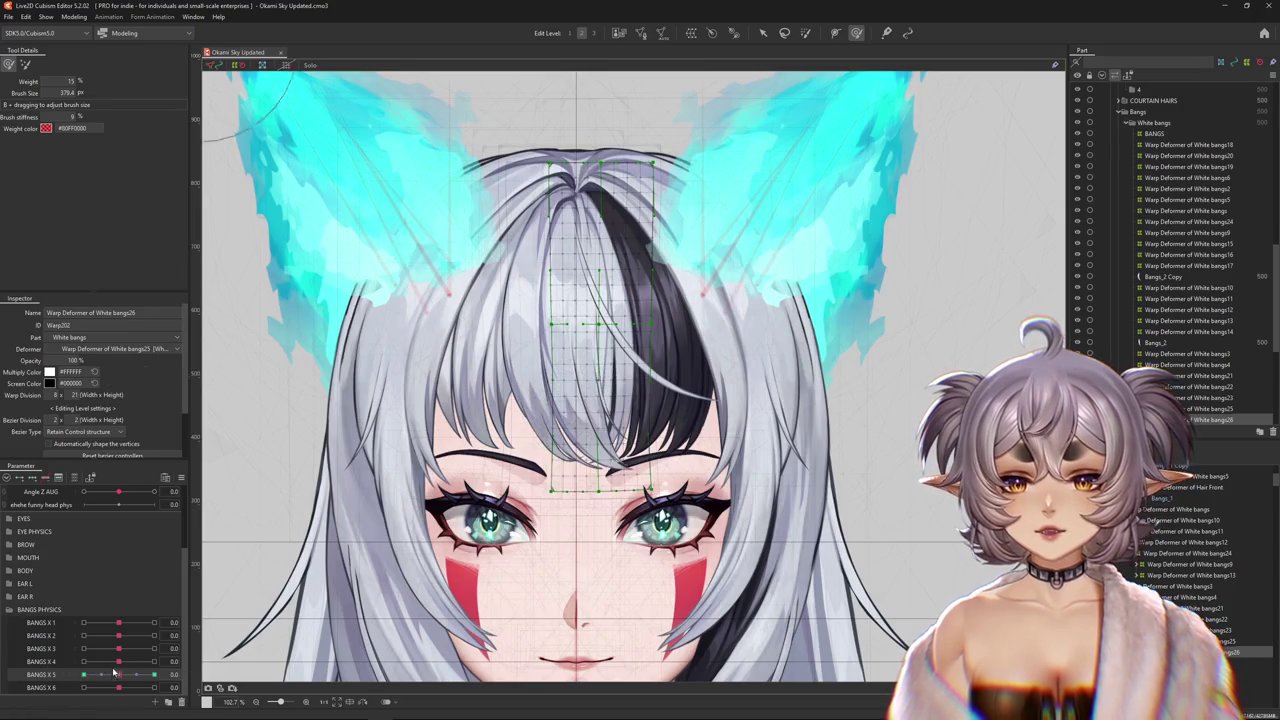
click(155, 663)
drag(155, 663, 119, 663)
scroll(716, 484, down, 2)
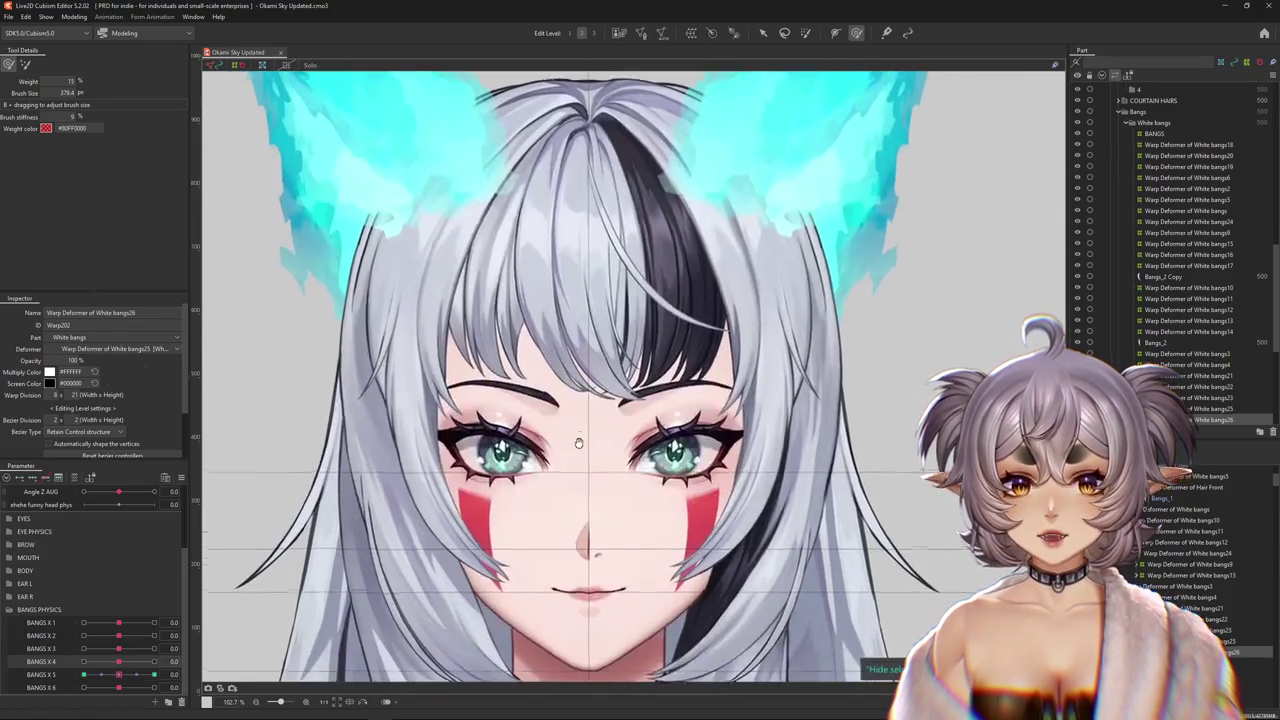
click(710, 485)
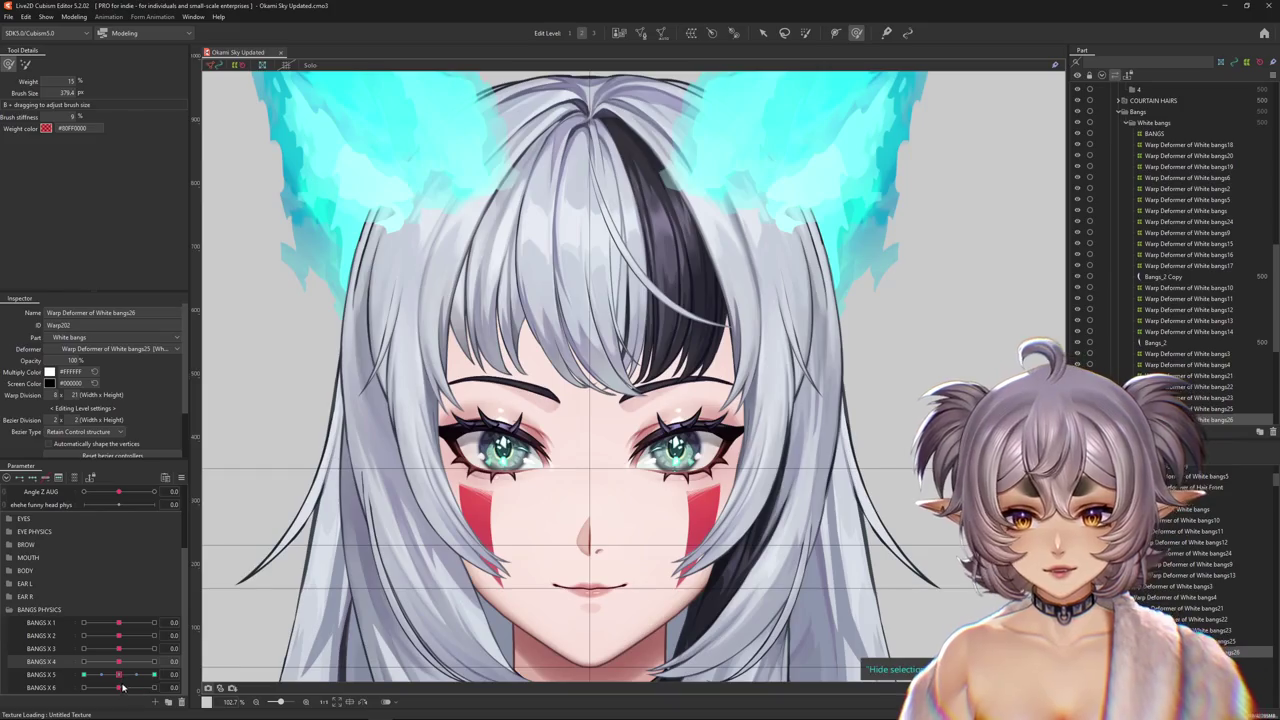
- Pose the bangs at BANGS X5 1.0 and switch to the second deform brush
click(154, 674)
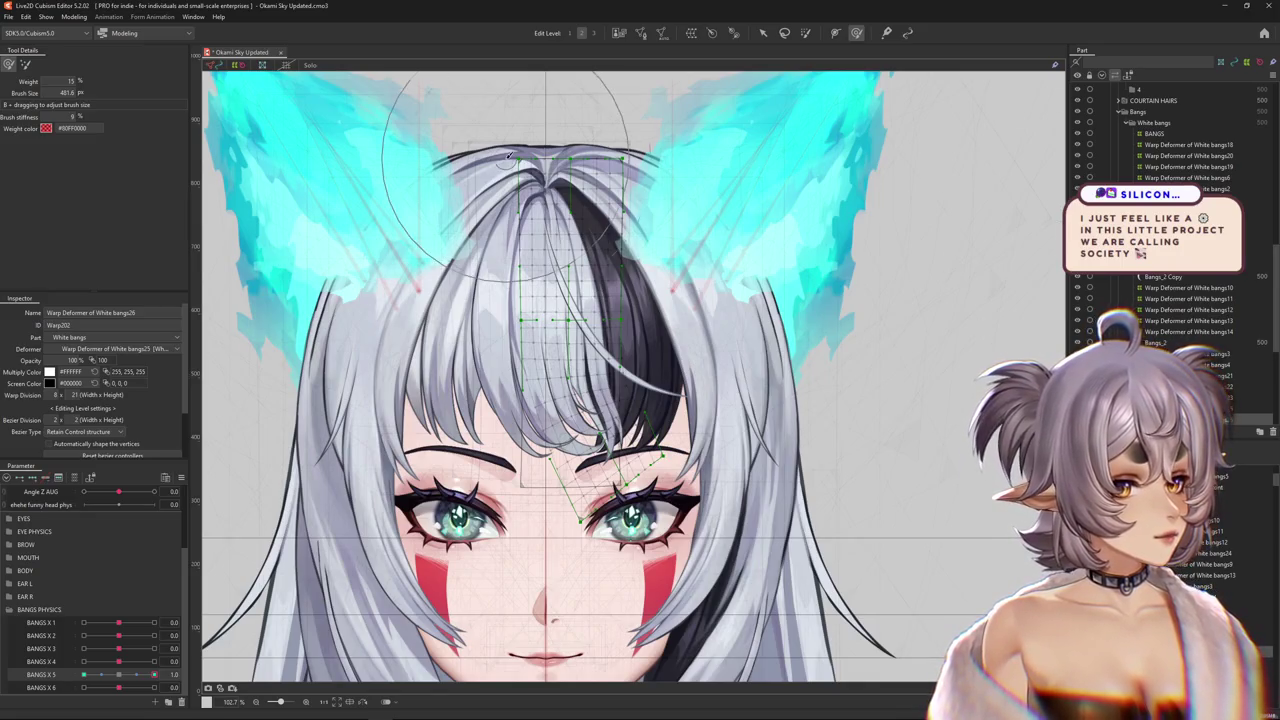
click(26, 65)
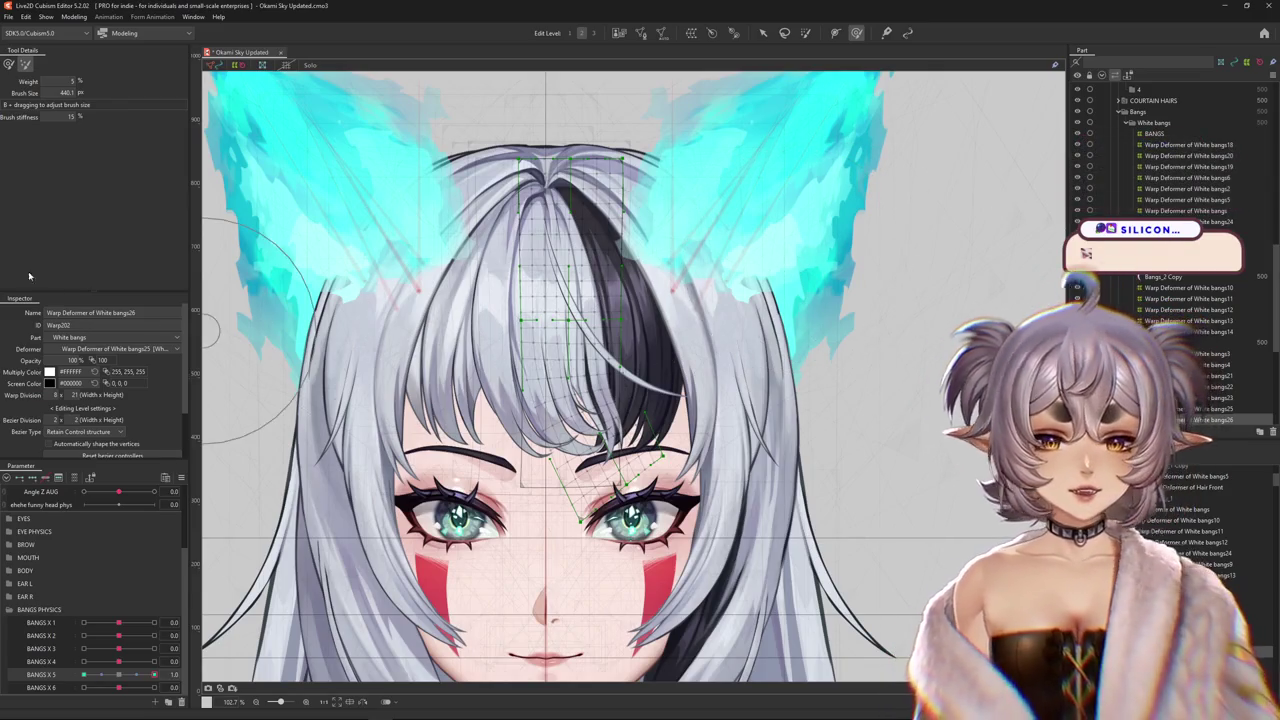
click(76, 17)
- Open Physics Settings for BANGS X, widen the preview and zoom it onto the model's head
click(150, 240)
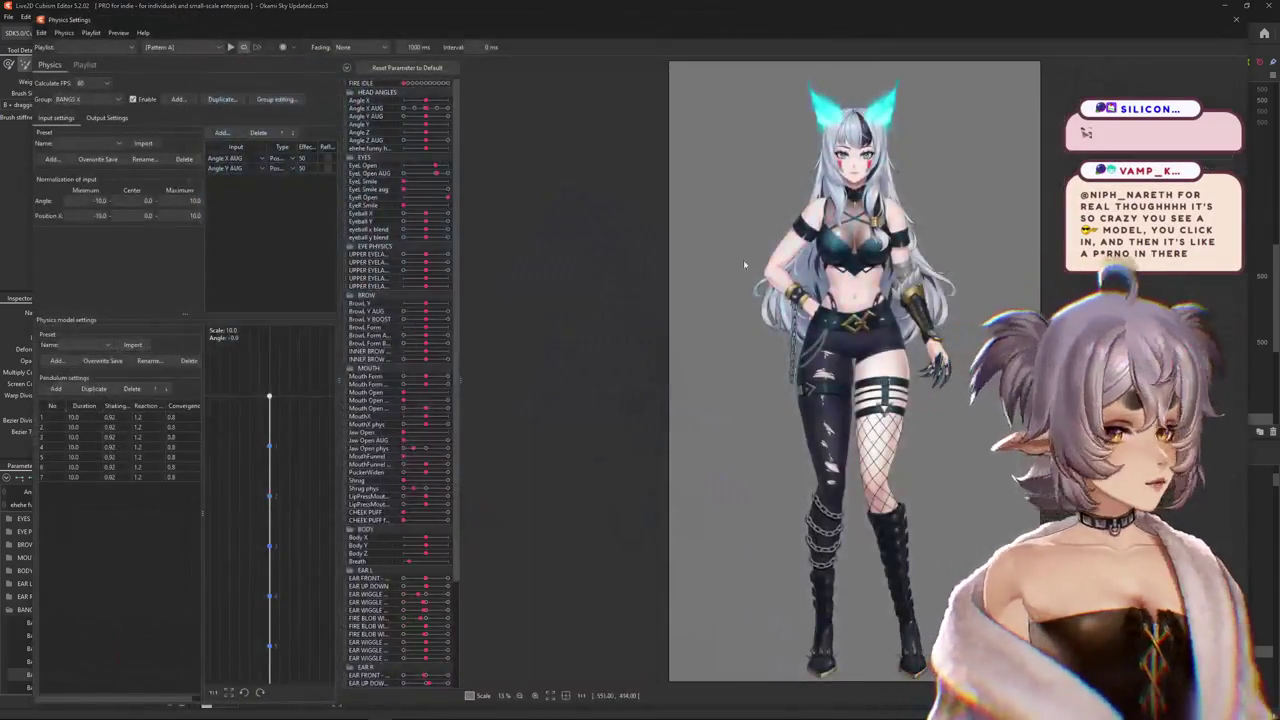
scroll(798, 241, up, 2)
scroll(820, 300, up, 2)
scroll(840, 362, up, 2)
drag(840, 362, 805, 426)
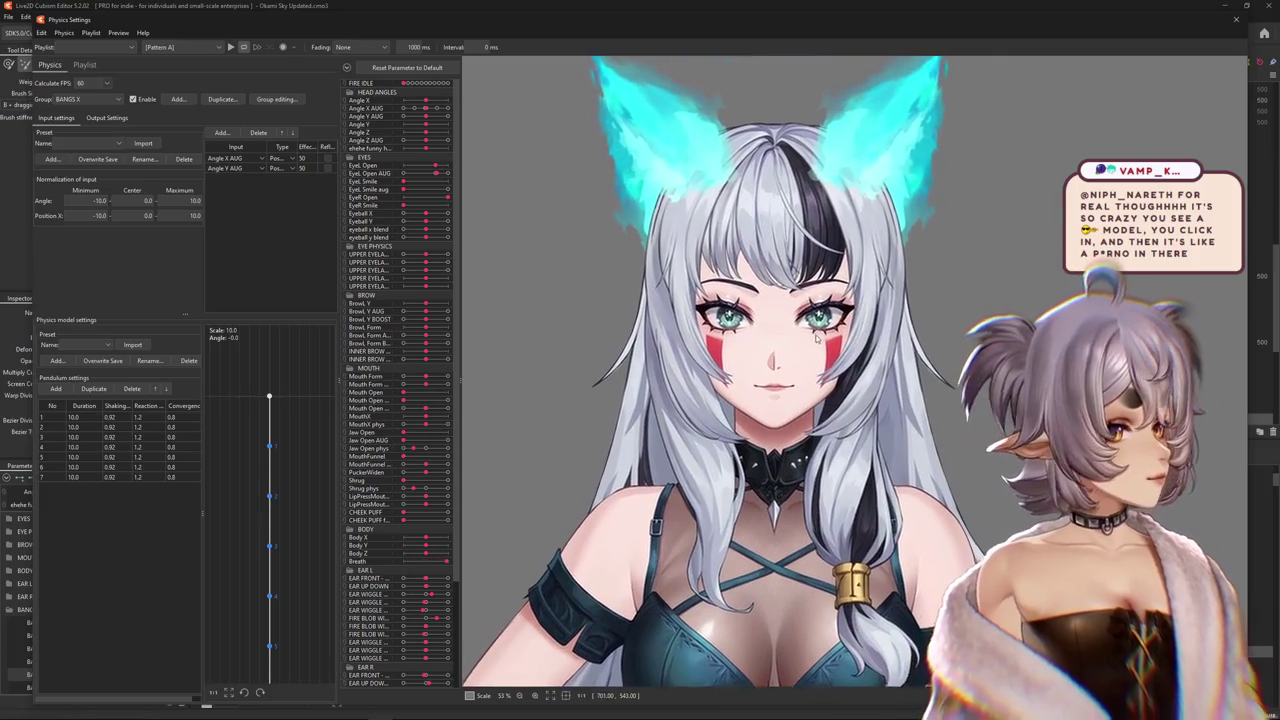
drag(337, 314, 299, 314)
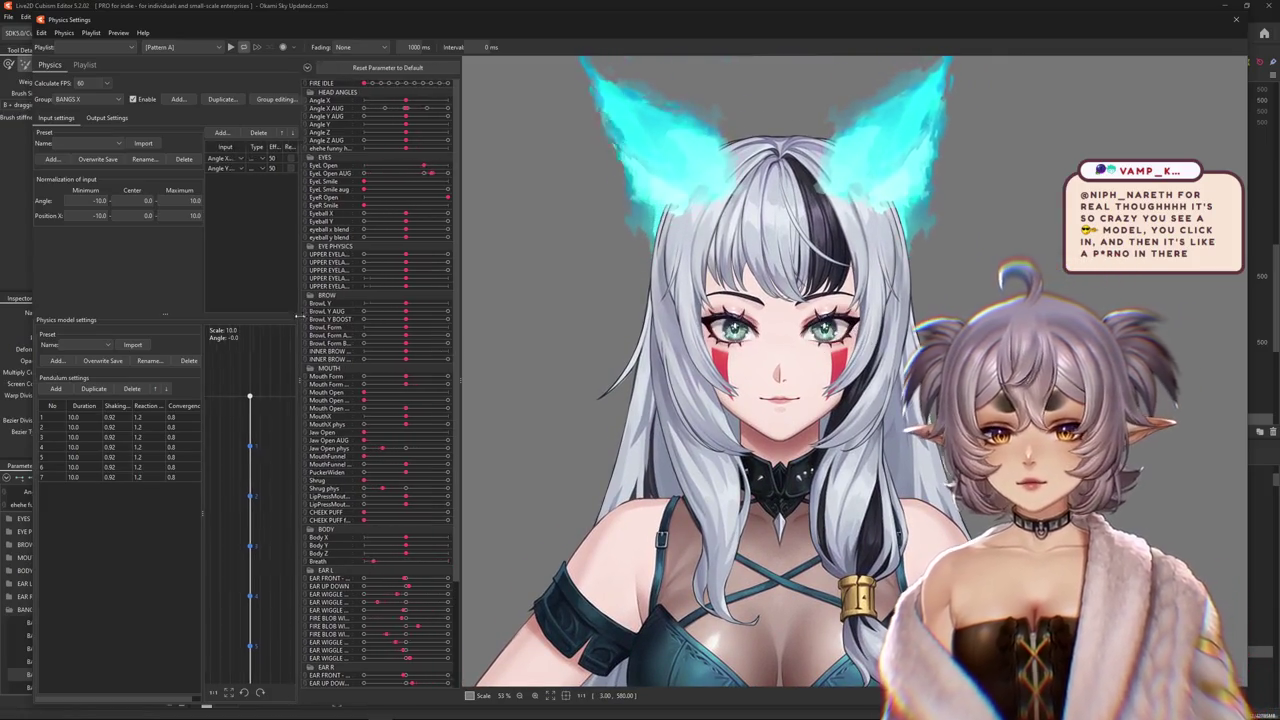
drag(767, 308, 731, 335)
scroll(731, 335, up, 2)
scroll(731, 335, up, 2)
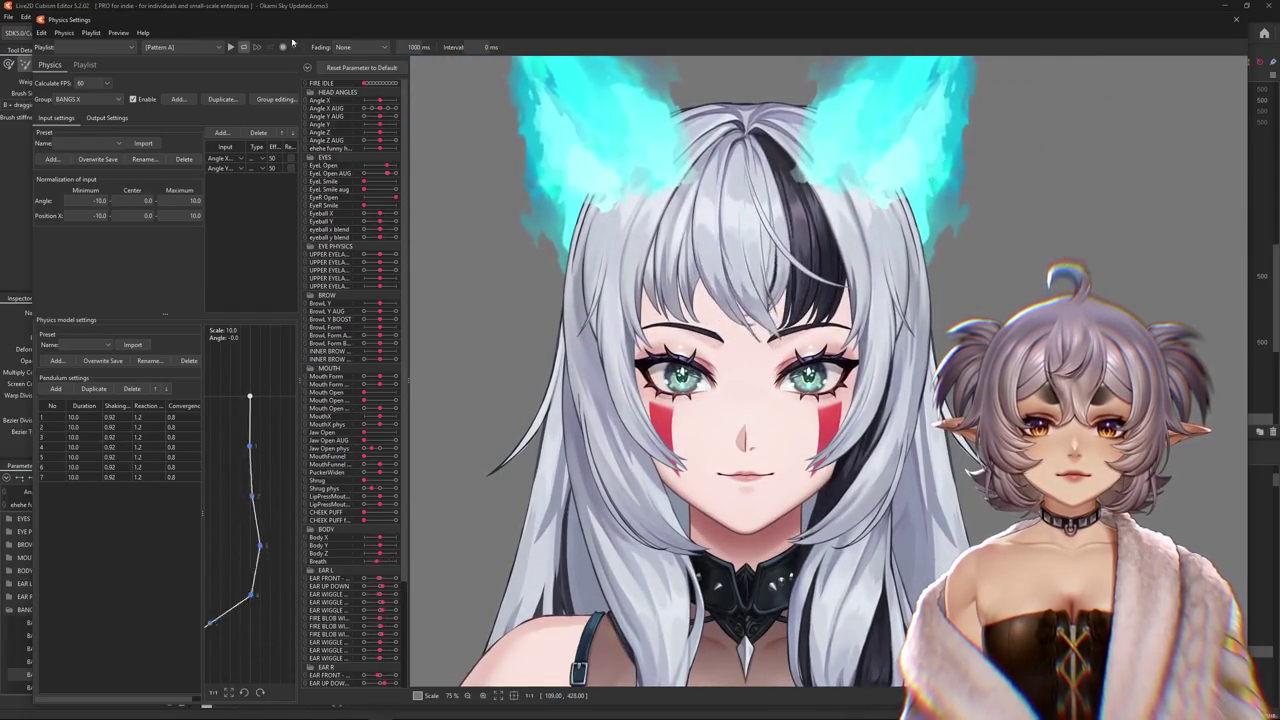
- Play the [Posing] motion in the physics preview to watch the bangs react
click(180, 47)
click(180, 72)
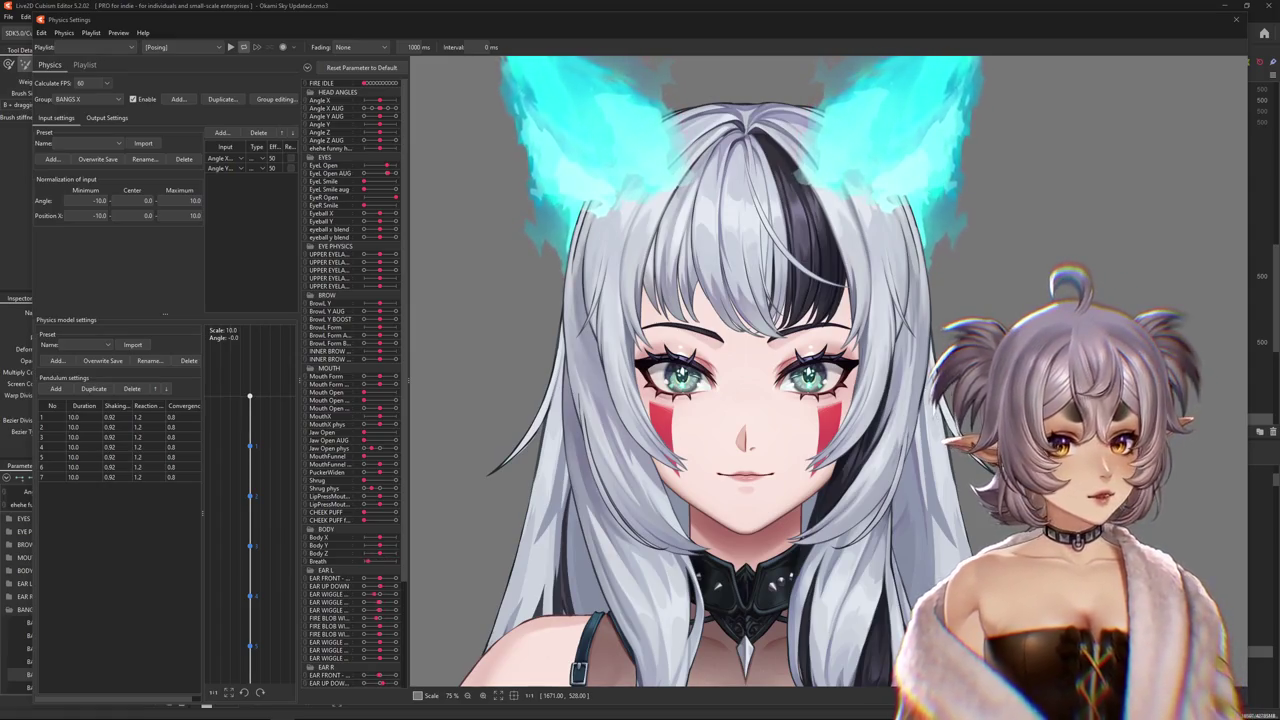
click(231, 47)
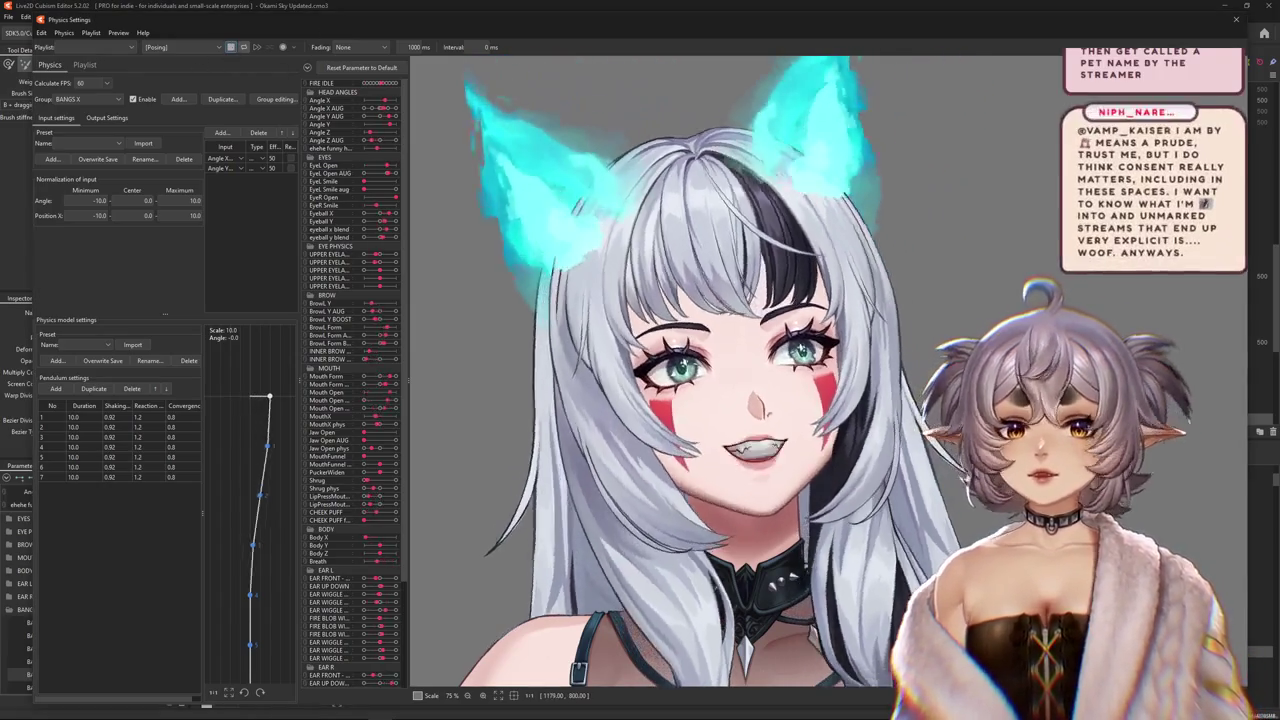